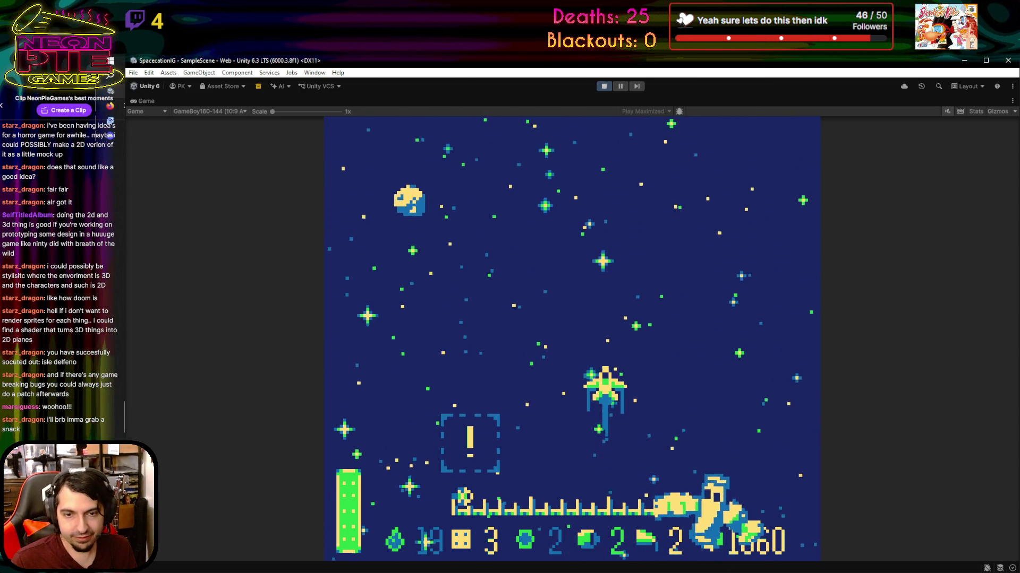
Return to the running game and steer the ship up and to the left
key("alt+Tab")
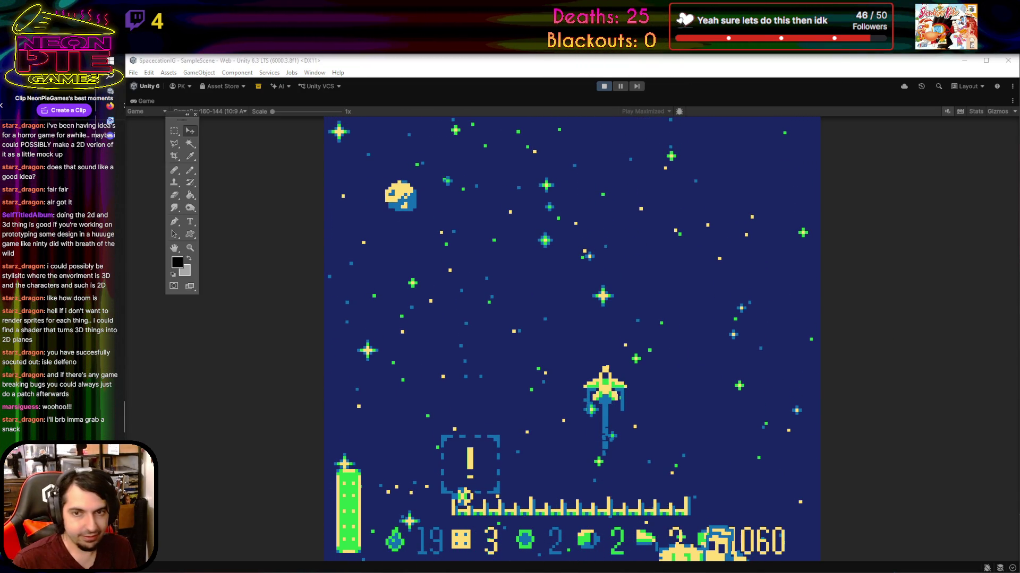
left_click(495, 209)
key("Up")
key("Left")
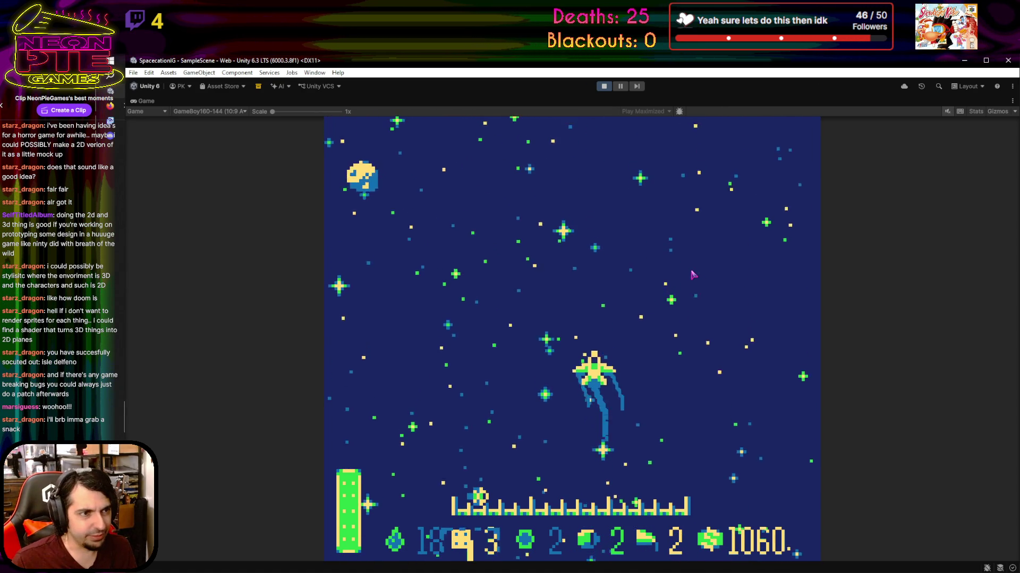
key("Right")
key("Left")
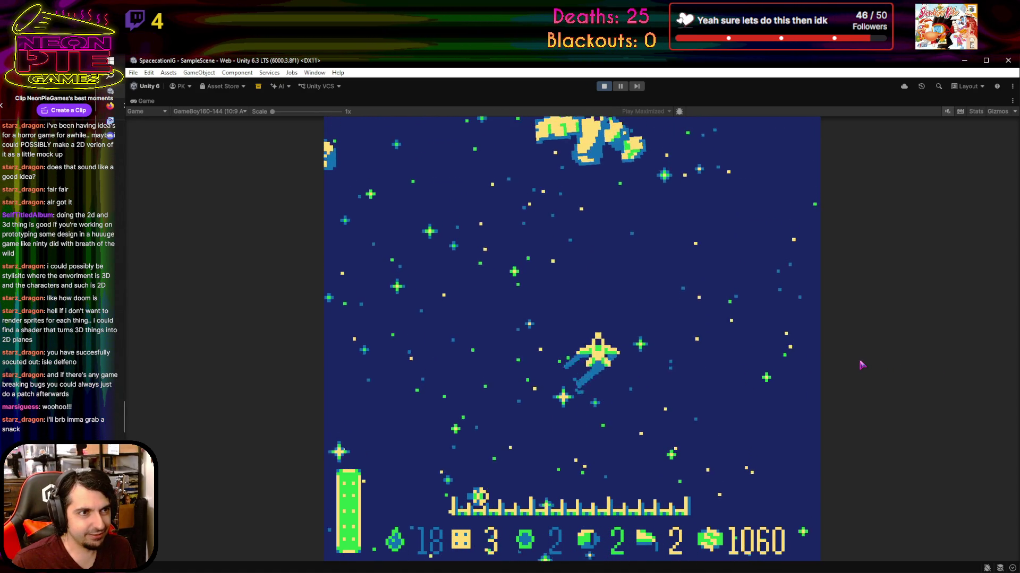
key("Left")
key("Up")
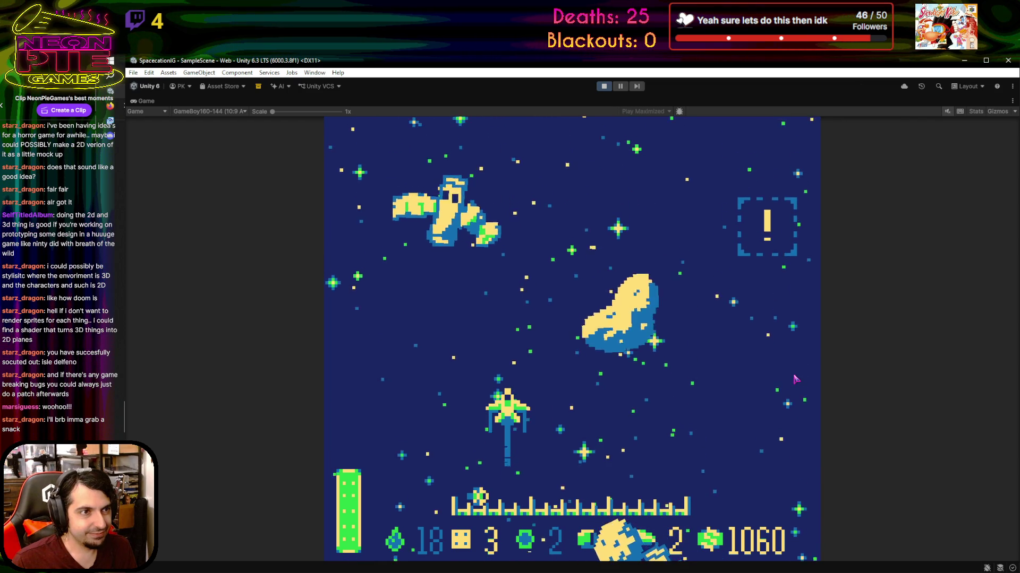
Keep flying and firing until the river Dysentery event appears (-1 Health, -1 Fuel, -1 Wing)
key("Right")
key("Up")
key("Down")
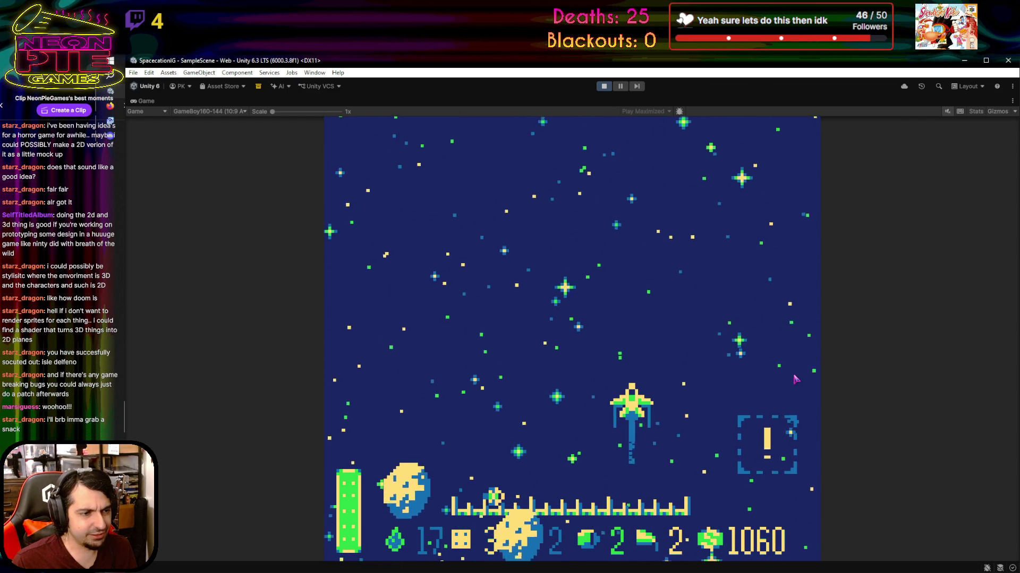
key("Left")
key("Up")
key("Down")
key("Right")
key("Up")
key("Left")
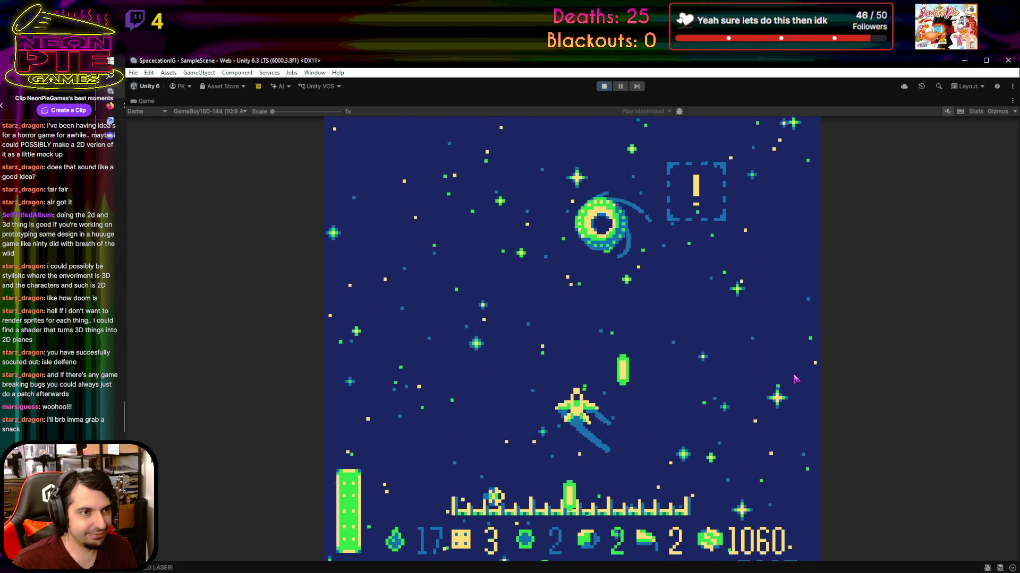
key("Left")
key("Down")
key("Right")
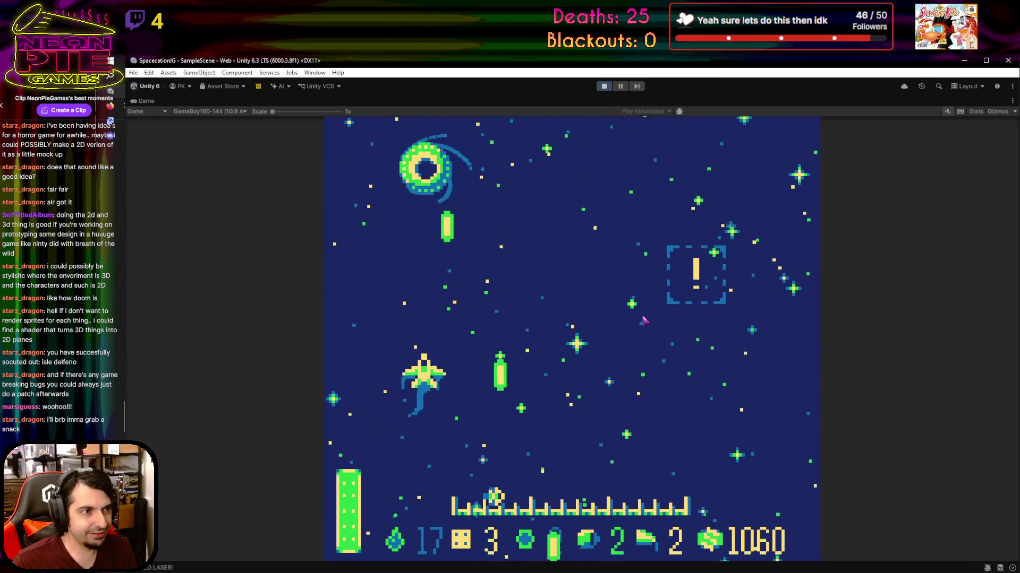
key("Right")
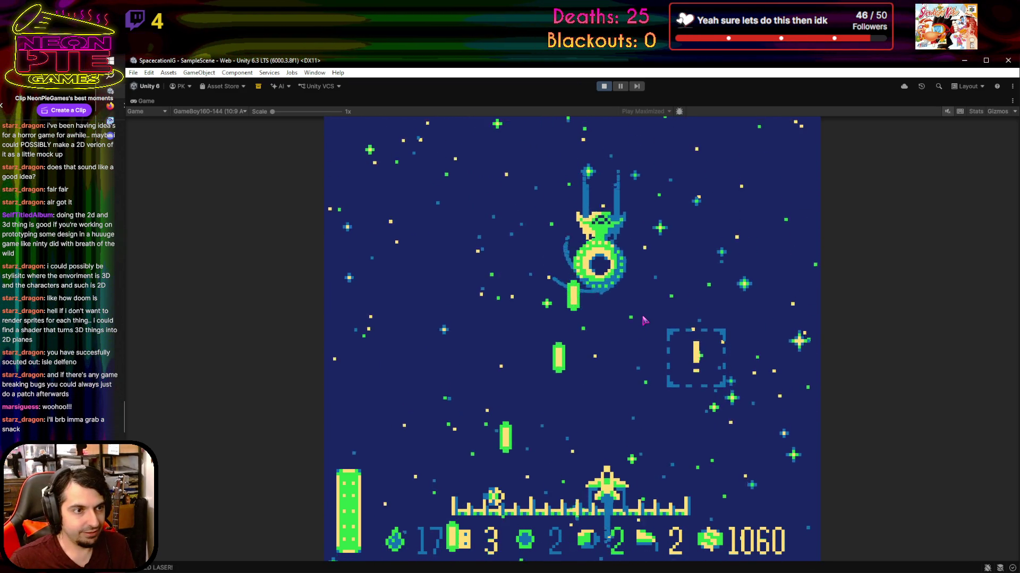
key("Up")
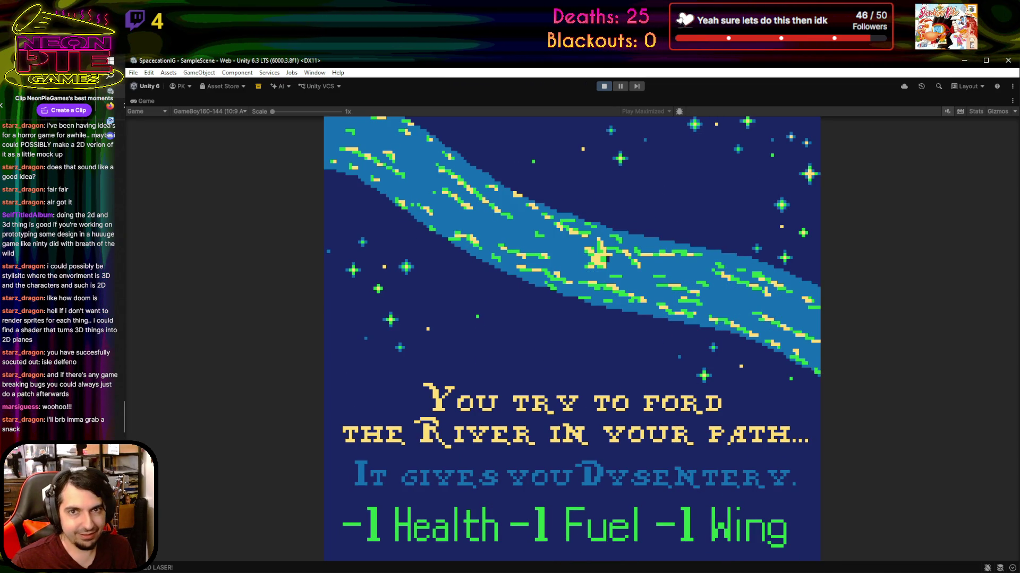
Dismiss the Dysentery event, then stop and replay the game so it opens on TROPIC-7
key("alt+Tab")
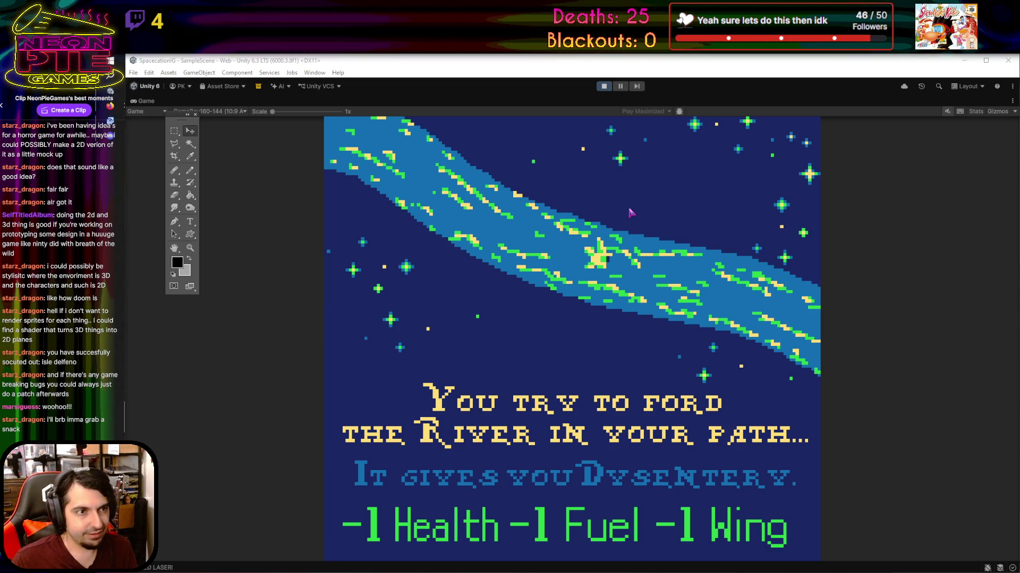
left_click(578, 58)
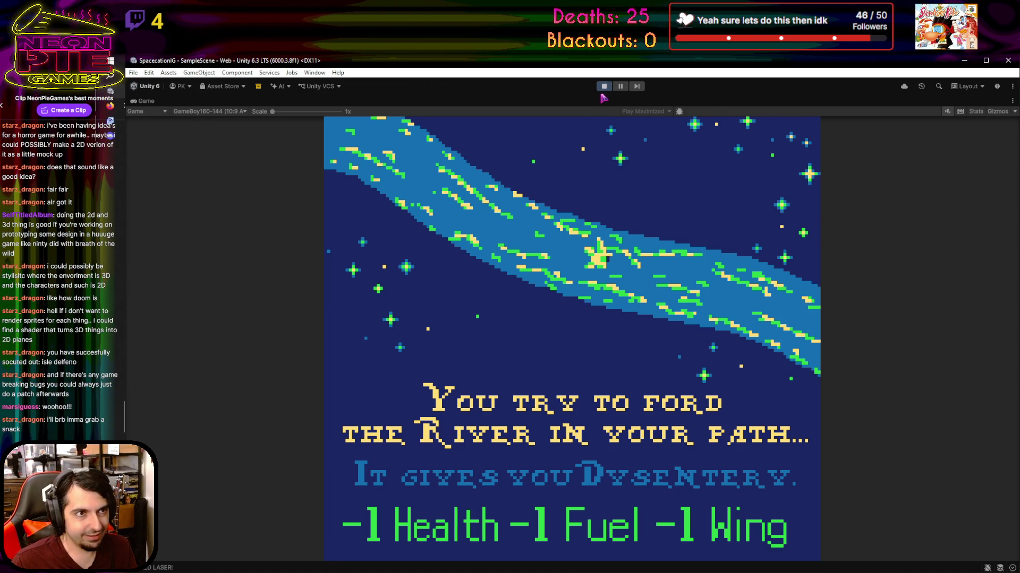
key("space")
key("Left")
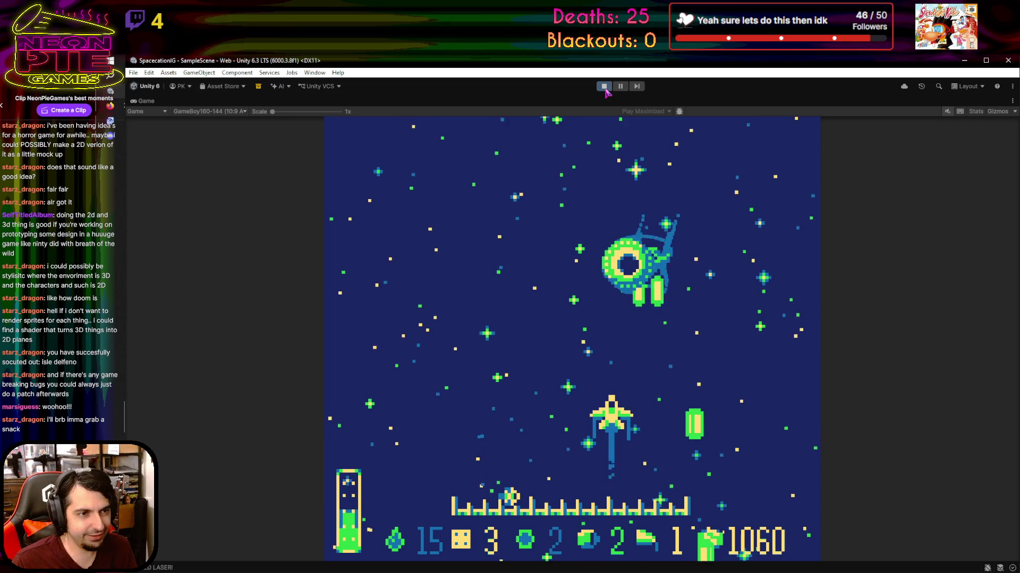
left_click(604, 86)
left_click(605, 89)
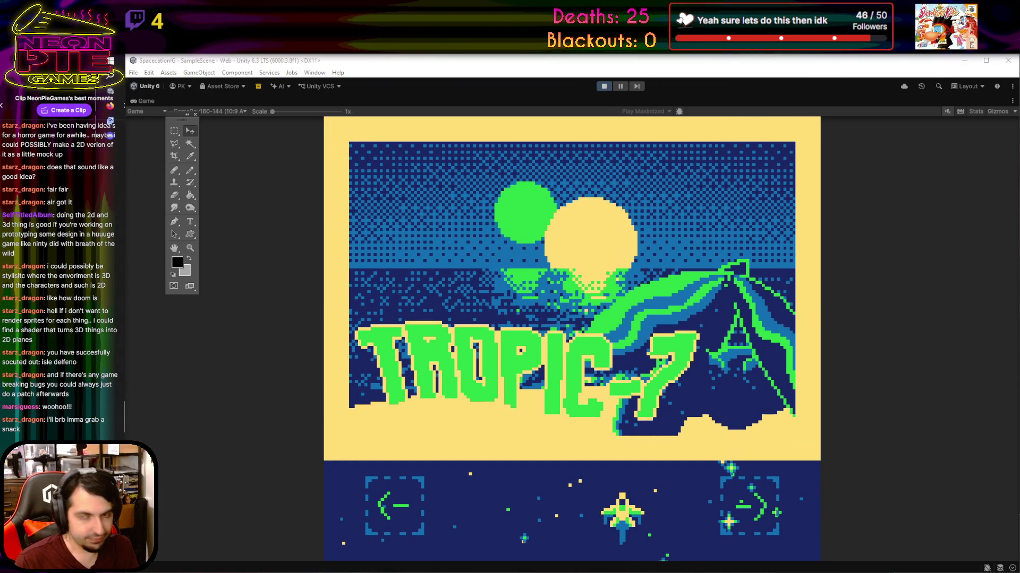
Refocus the running game and switch its destination from TROPIC-7 to SCORCH-4
left_click(594, 521)
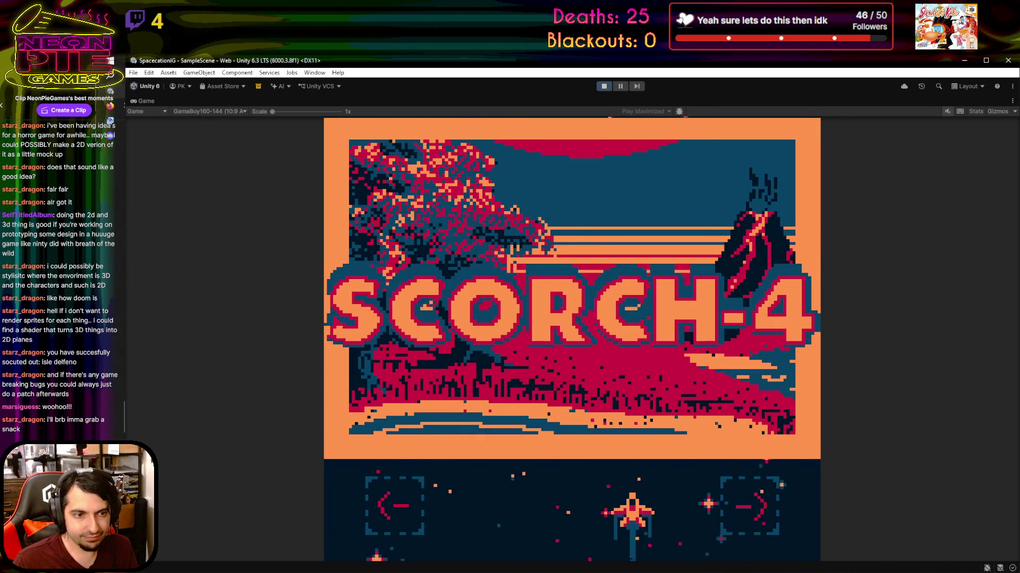
key("alt+Tab")
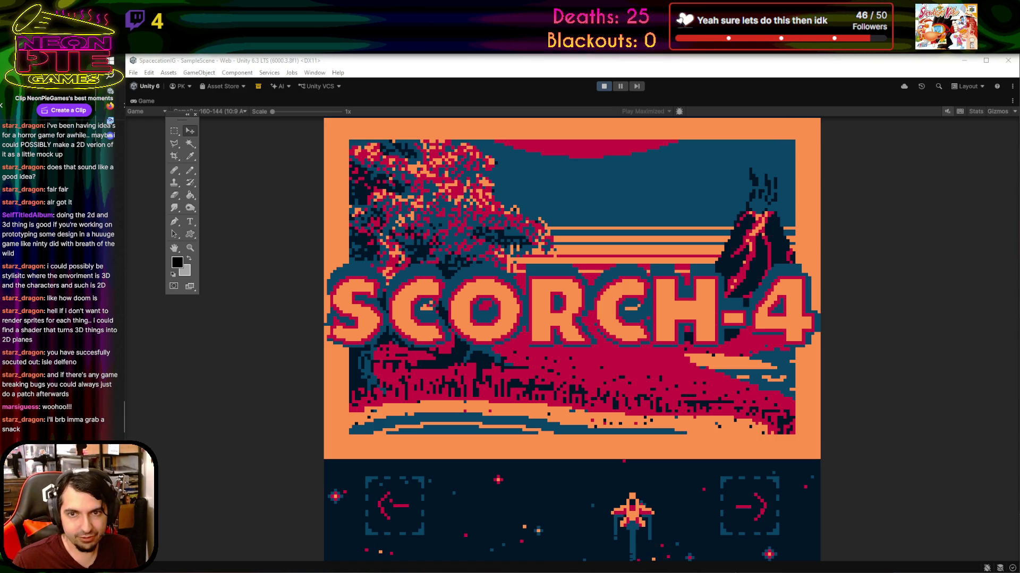
left_click(861, 353)
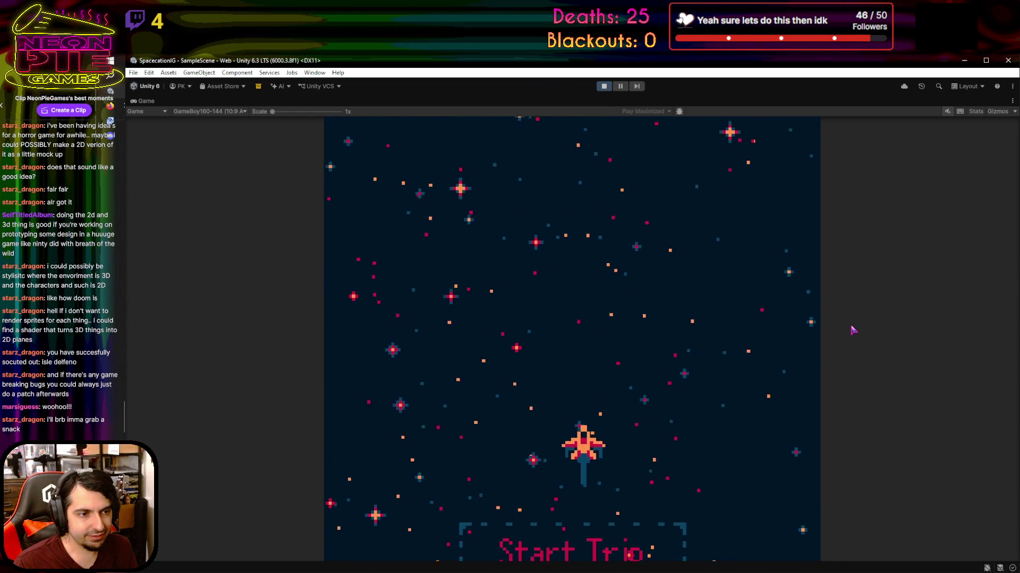
Start the SCORCH-4 trip and fly the ship left, right and upward
key("Right")
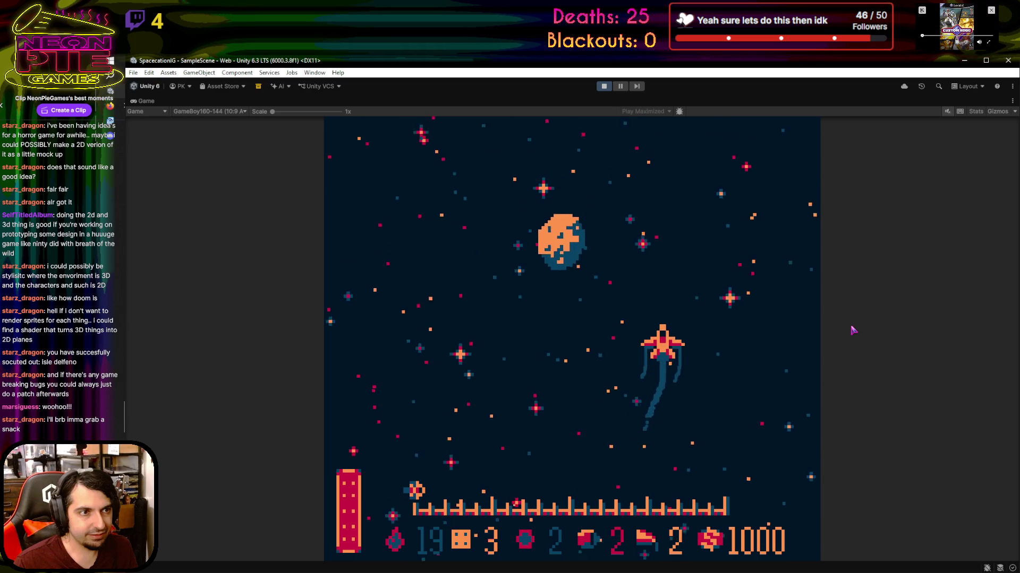
key("Left")
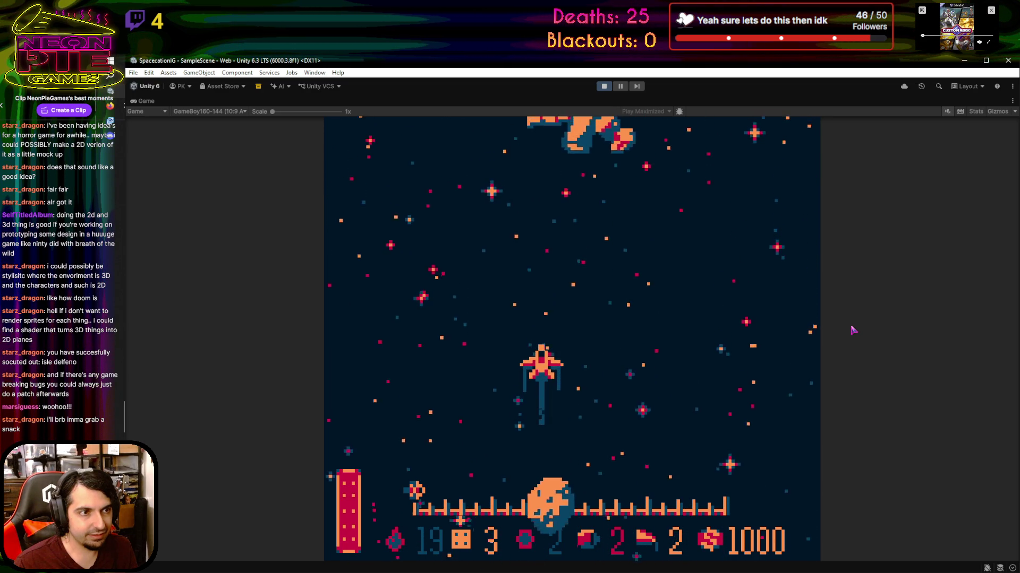
key("Left")
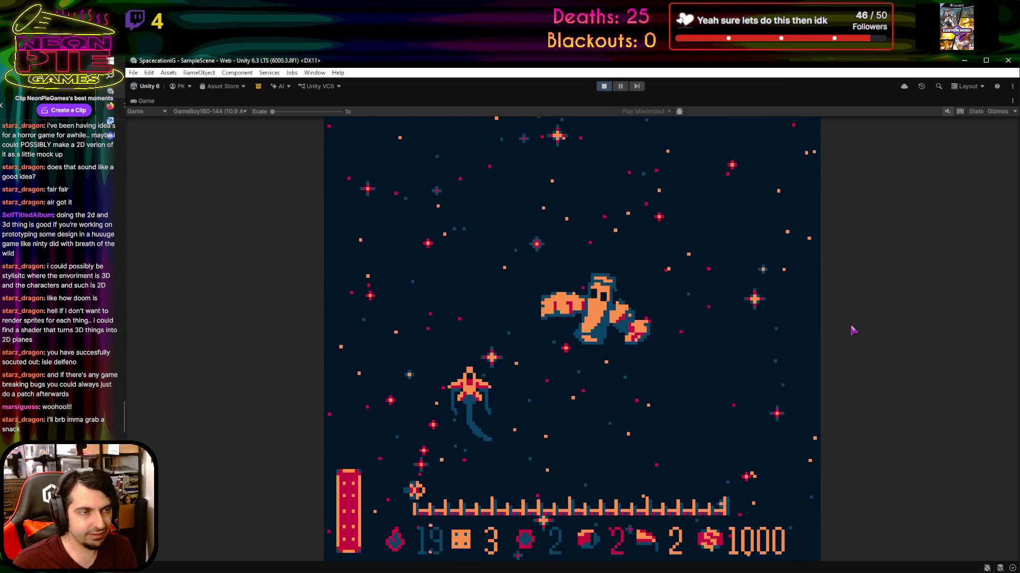
key("Right")
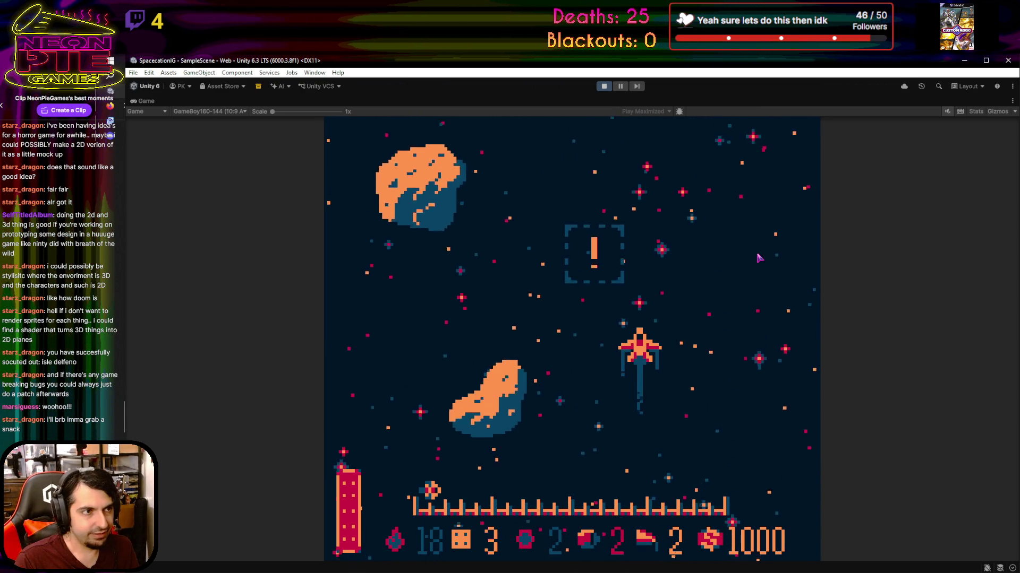
key("Right")
key("Up")
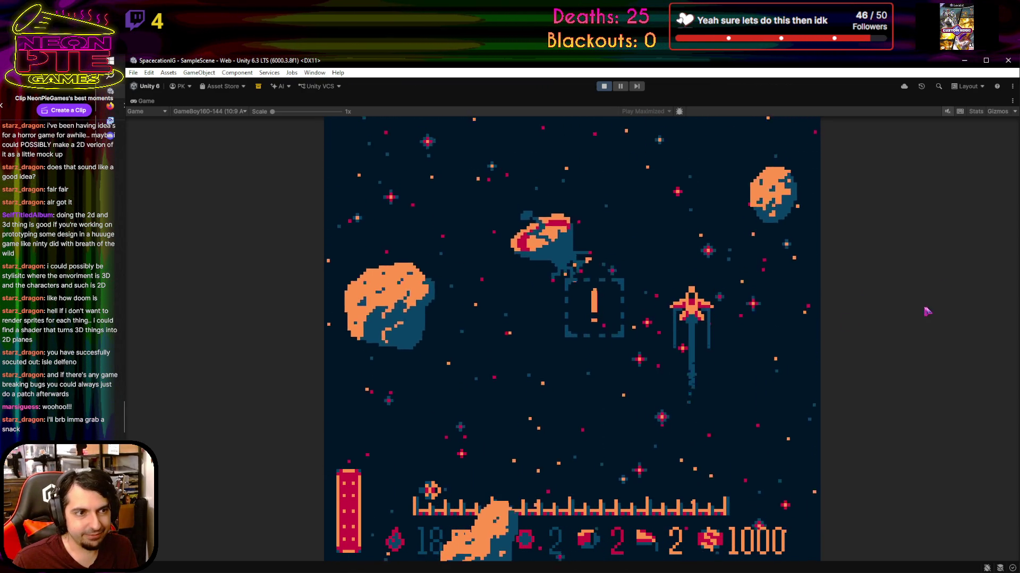
key("Up")
key("Left")
Stop Play mode and return to Photoshop
key("alt+Tab")
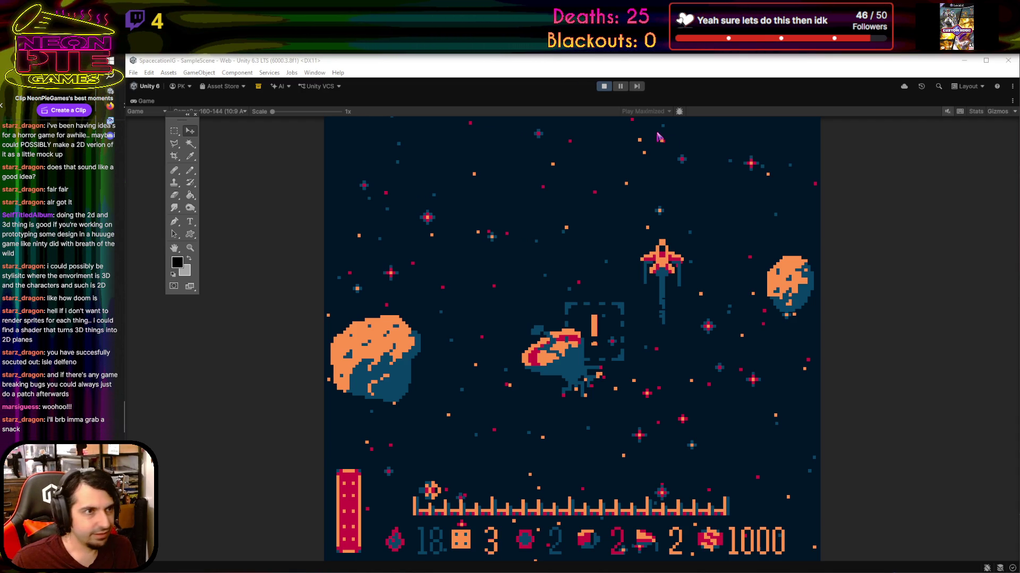
left_click(603, 86)
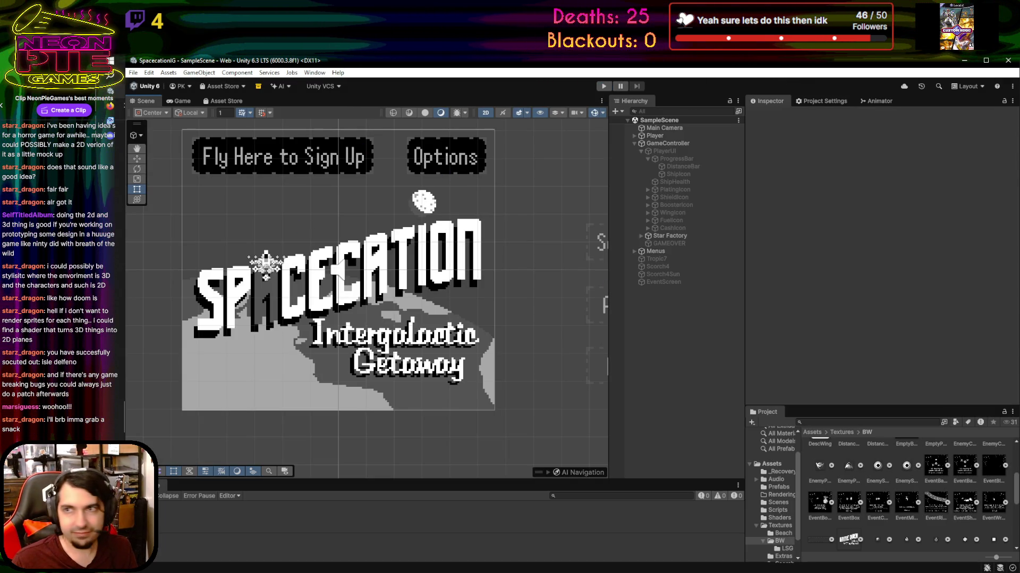
key("alt+Tab")
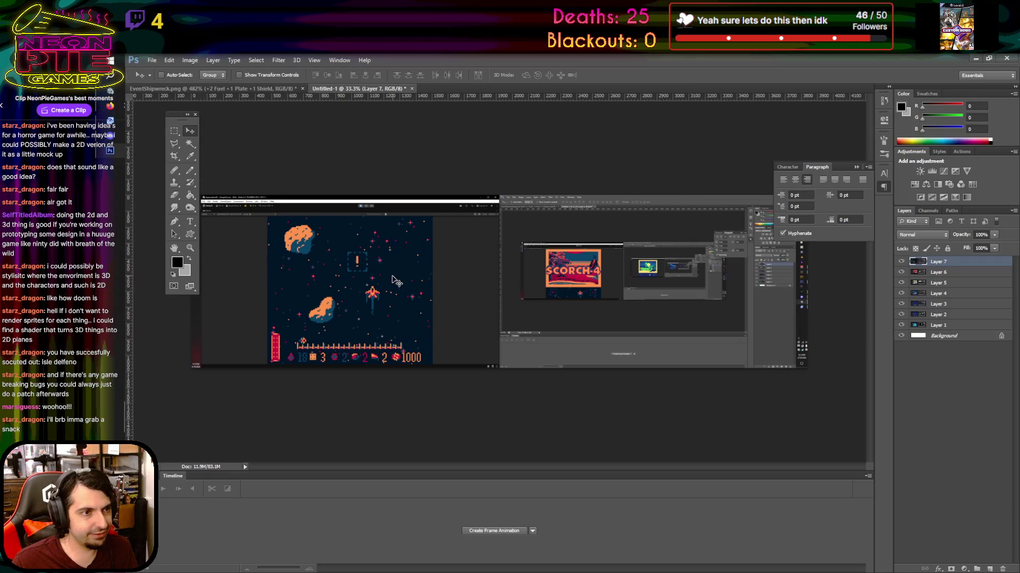
Zoom into the pasted screenshot and drag a crop box around the play area
scroll(223, 314, "up", 8)
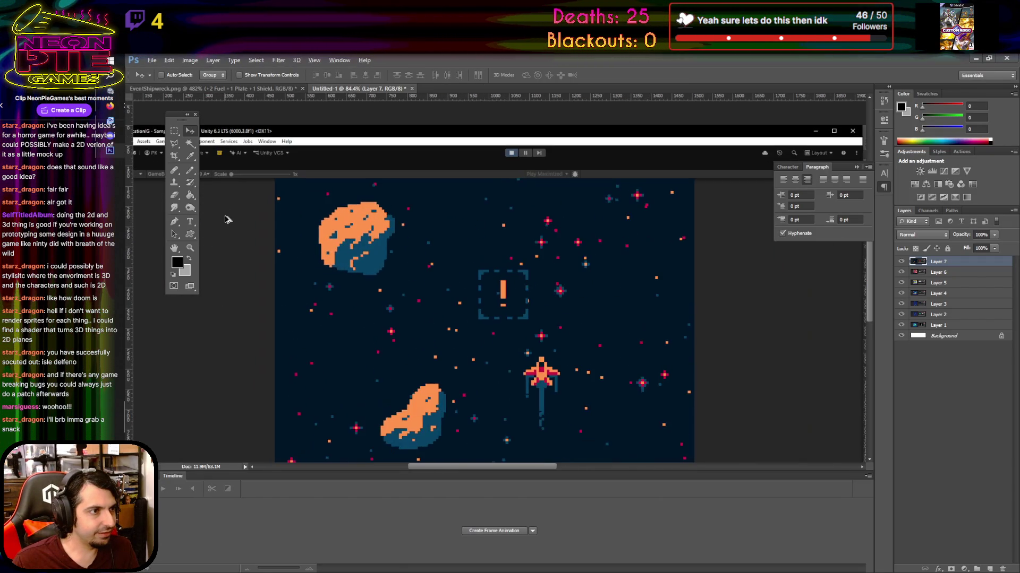
scroll(278, 223, "up", 6)
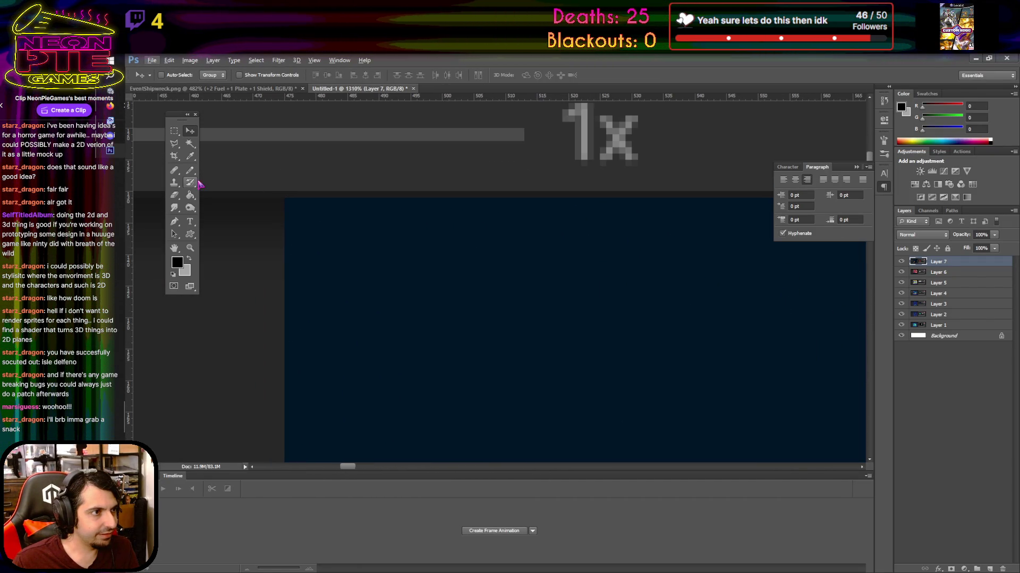
left_click(176, 155)
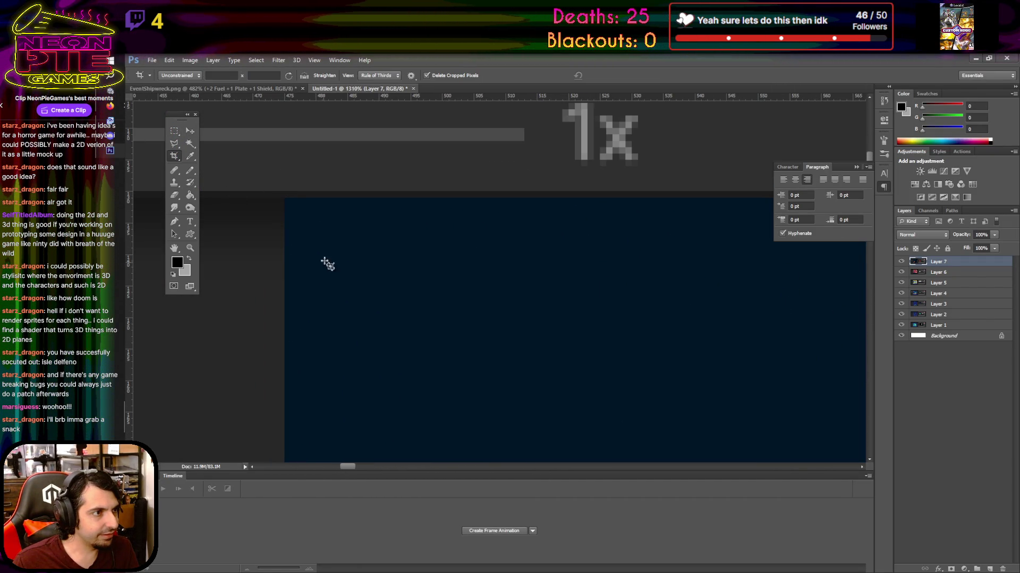
mouse_move(287, 200)
left_mouse_down()
mouse_move(559, 410)
mouse_move(605, 501)
mouse_move(608, 549)
mouse_move(622, 478)
mouse_move(604, 337)
mouse_move(600, 430)
mouse_move(849, 345)
mouse_move(951, 278)
mouse_move(923, 302)
mouse_move(781, 318)
mouse_move(903, 314)
mouse_move(346, 271)
mouse_move(374, 278)
left_mouse_up()
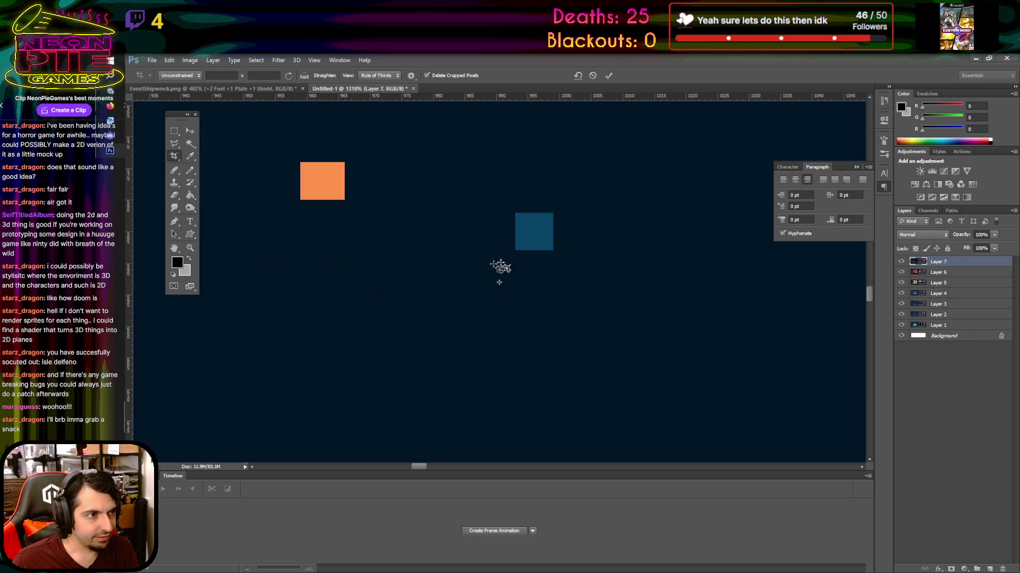
scroll(535, 244, "down", 10)
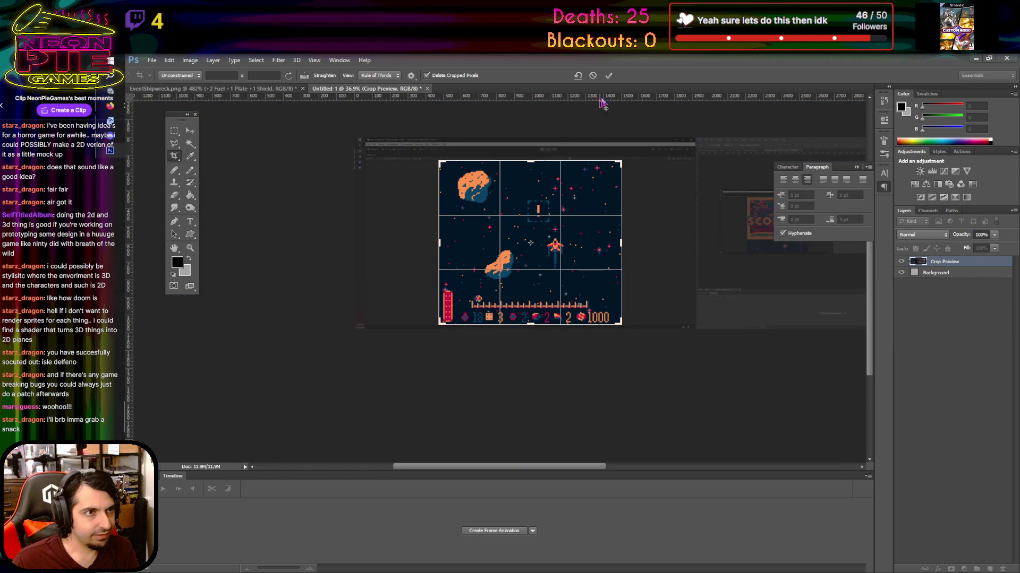
Commit the crop, then hide Layer 1 and the white Background layer
key("Return")
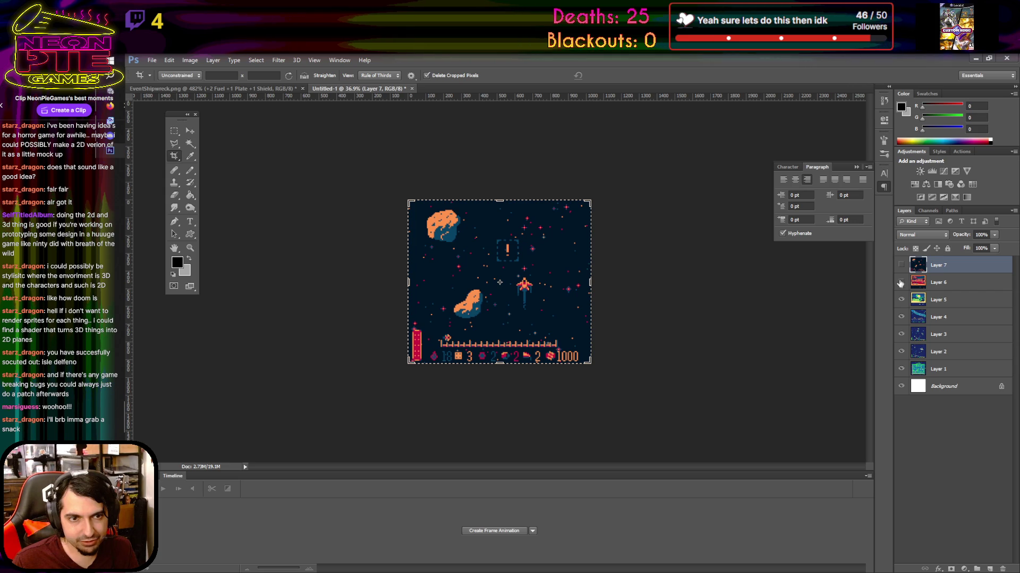
left_click(901, 368)
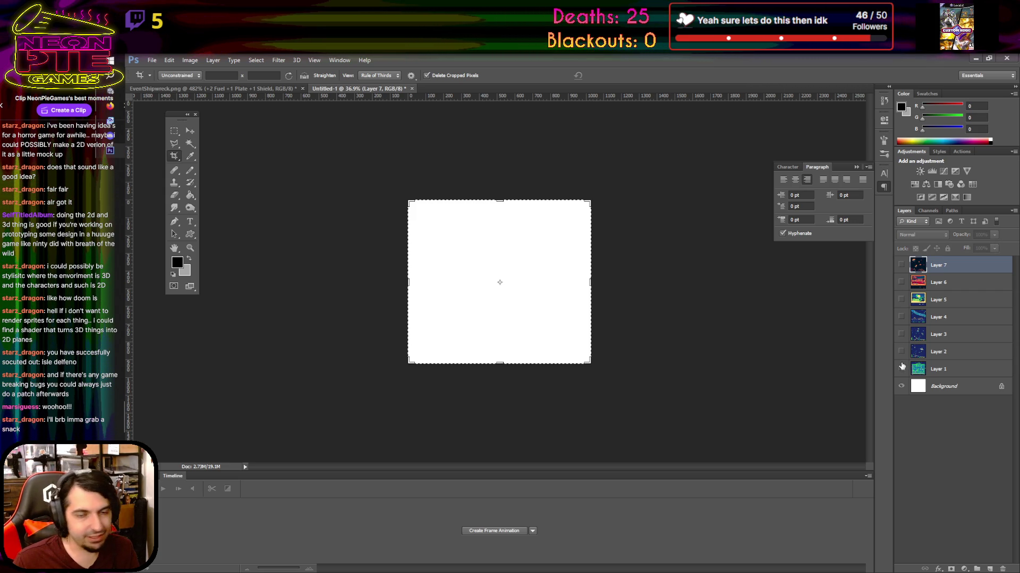
left_click(901, 387)
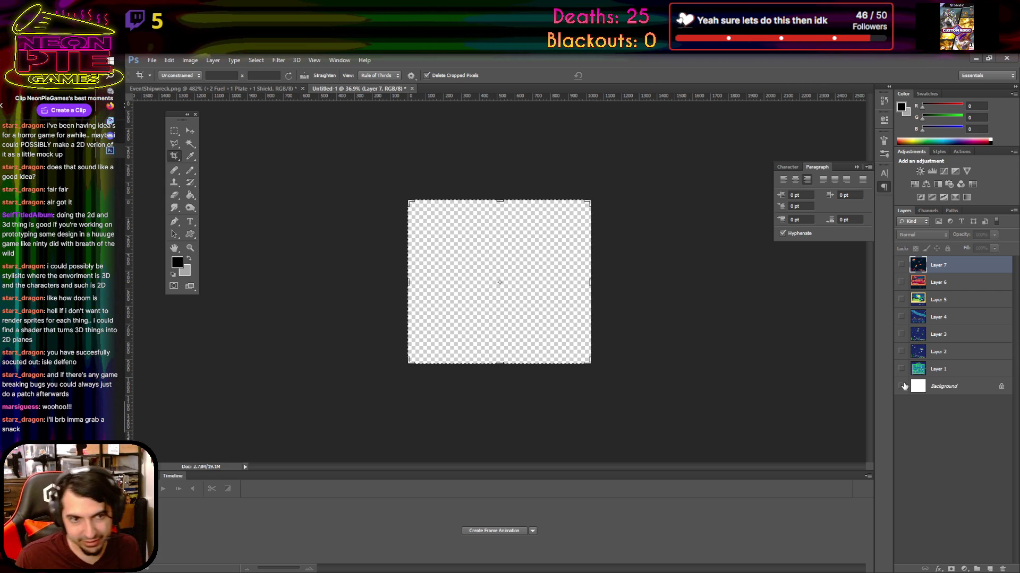
Show Layers 1–7 to review them, then select Layer 1 and hide the space scenes above it
left_click(901, 369)
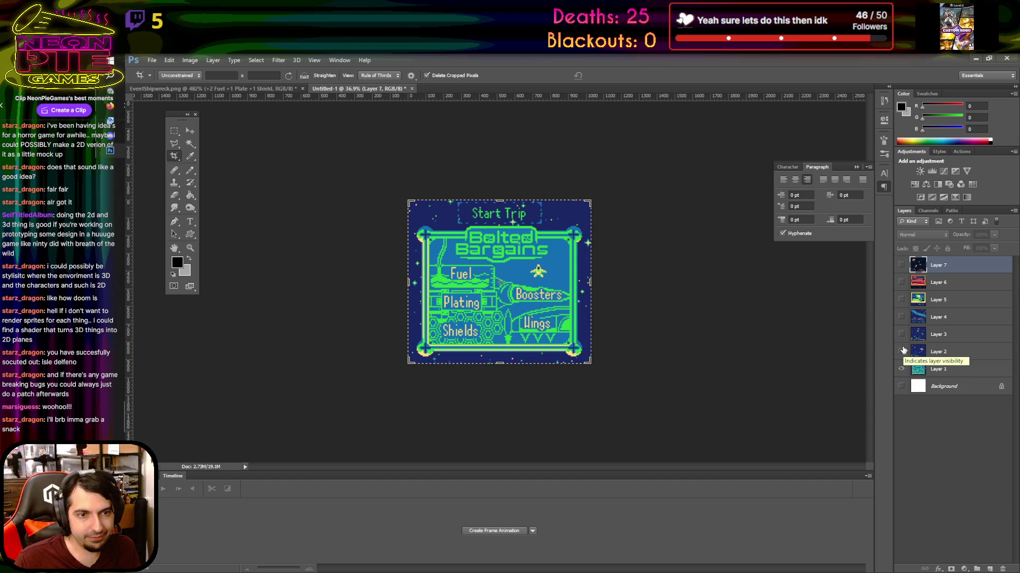
left_click(901, 352)
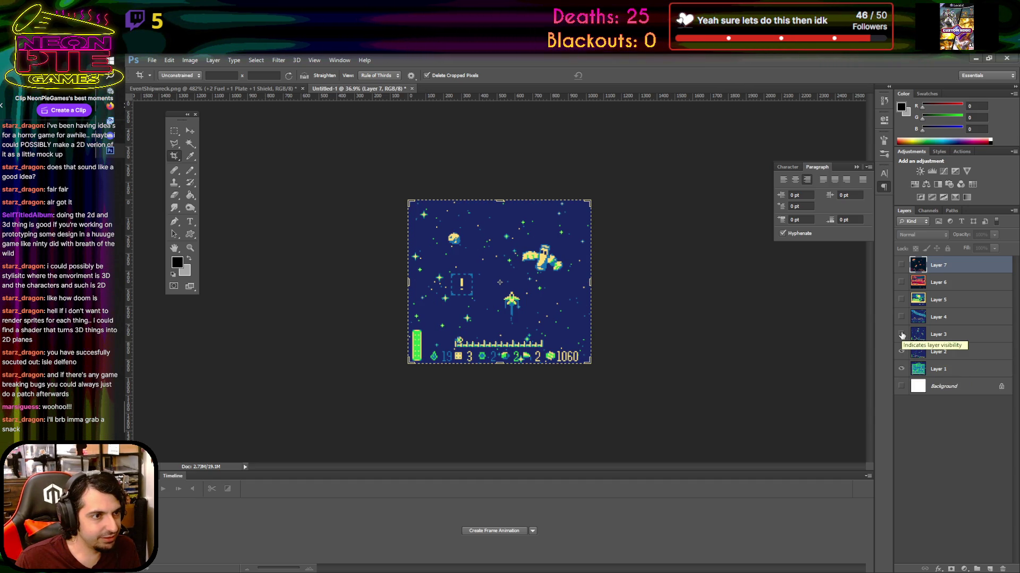
left_click(901, 334)
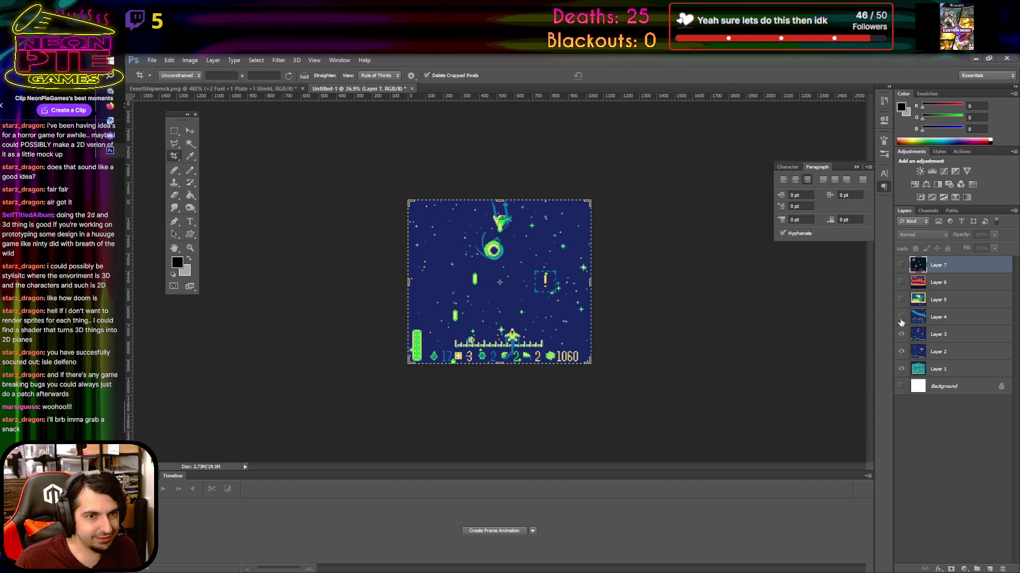
left_click(901, 318)
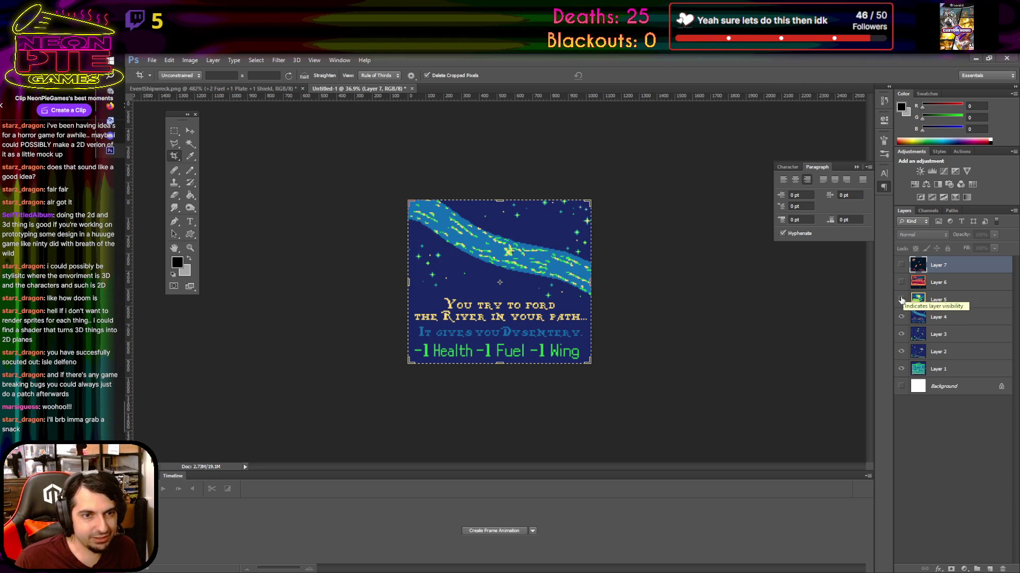
left_click(901, 299)
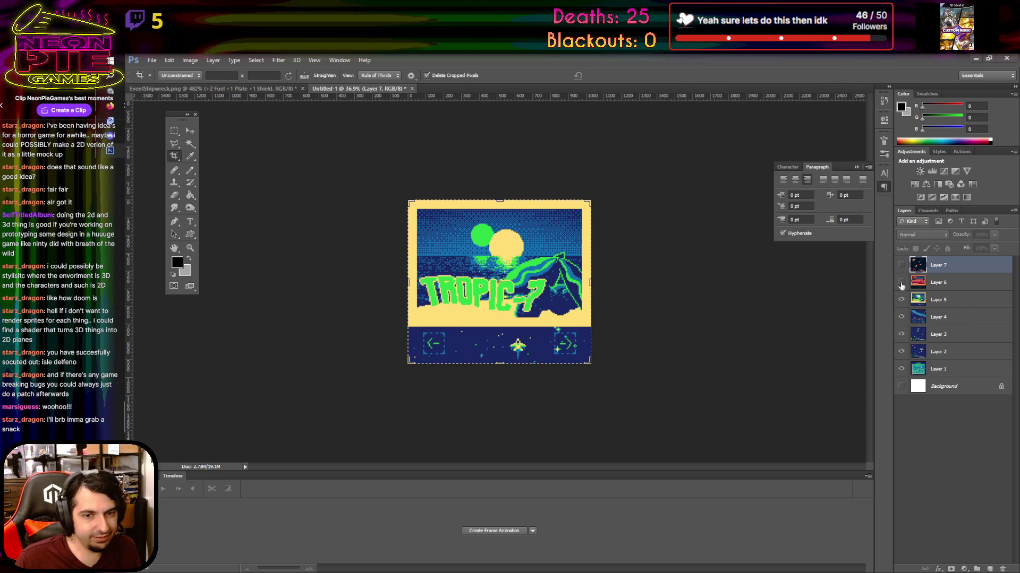
left_click(901, 285)
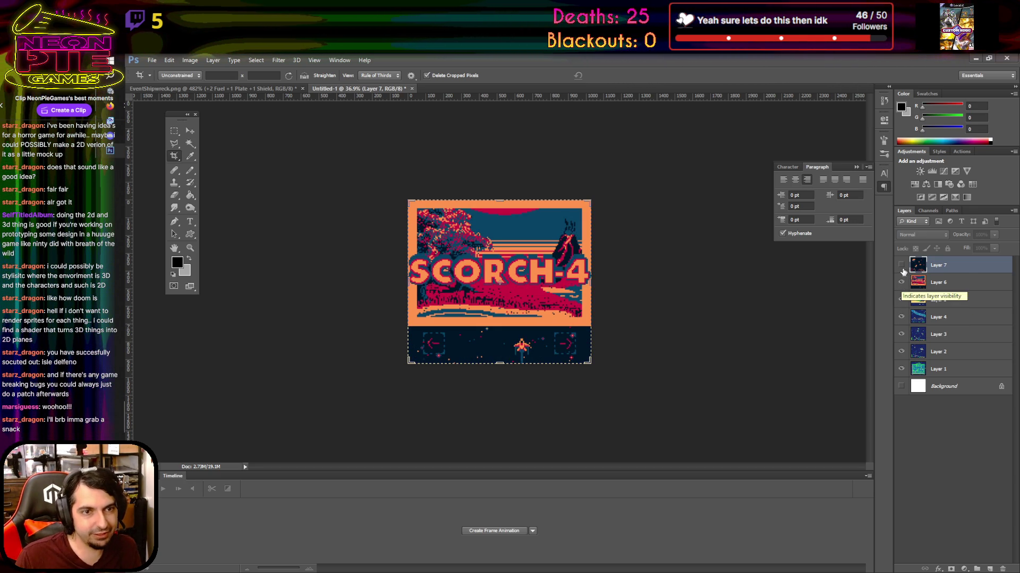
left_click(901, 267)
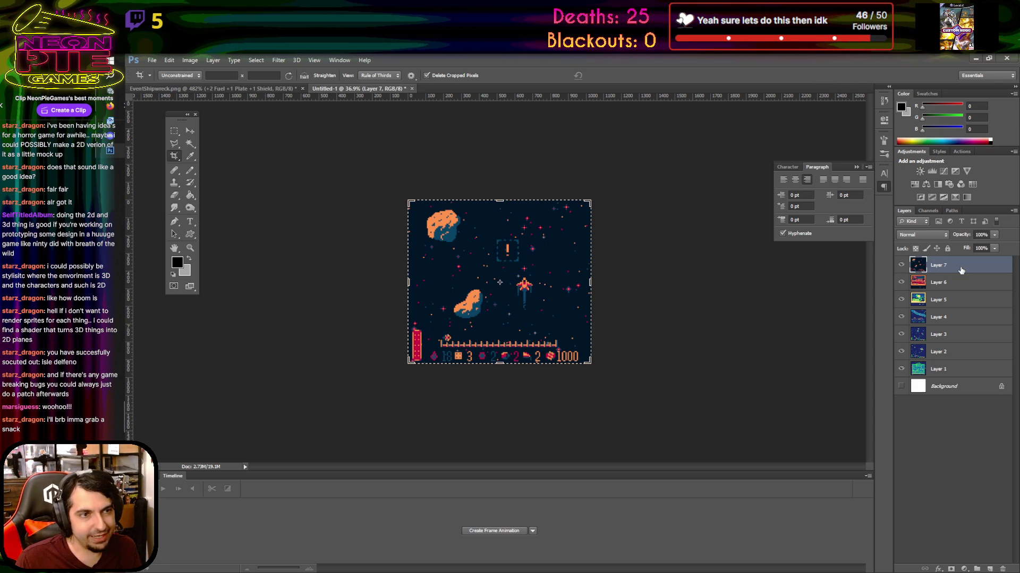
left_click(970, 372)
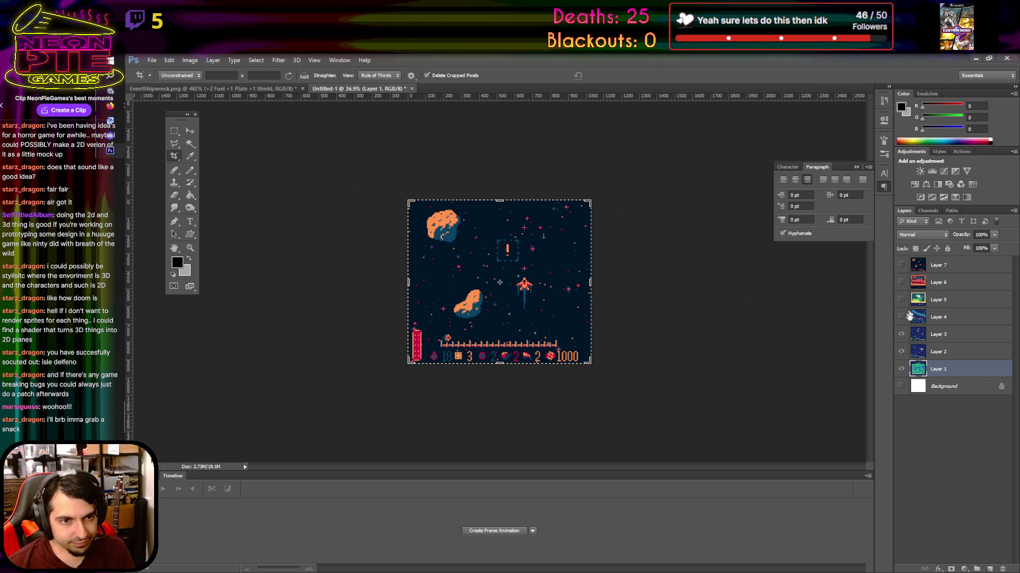
left_click(902, 334)
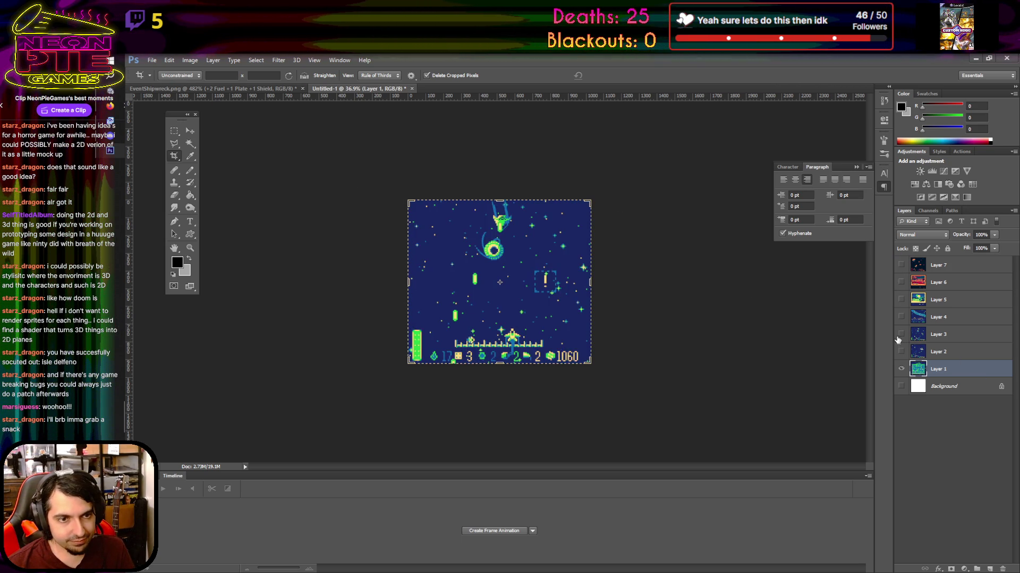
Save the shop screen to the Desktop as PNG SpaceScreen1
left_click(152, 60)
left_click(165, 176)
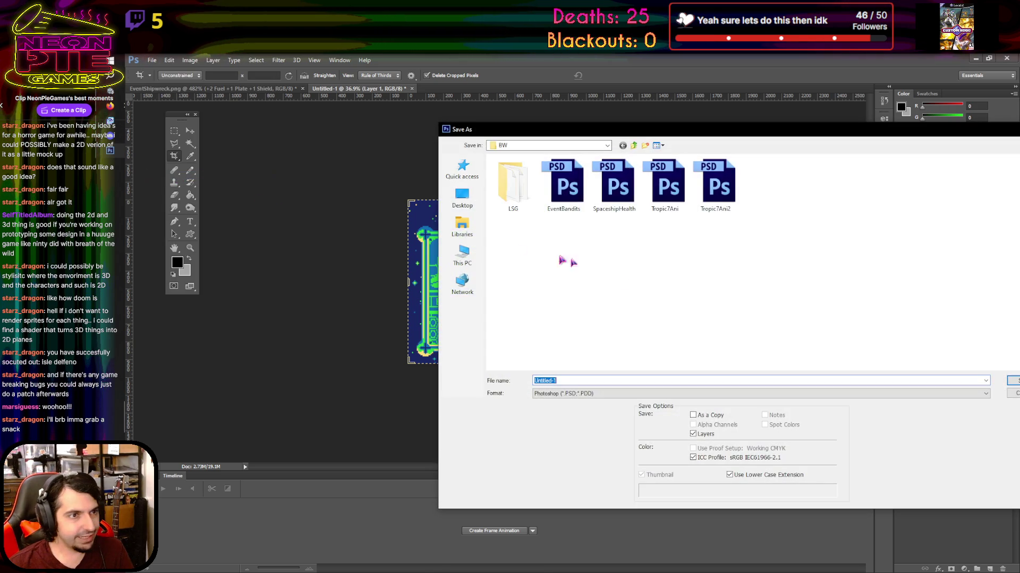
left_click(478, 198)
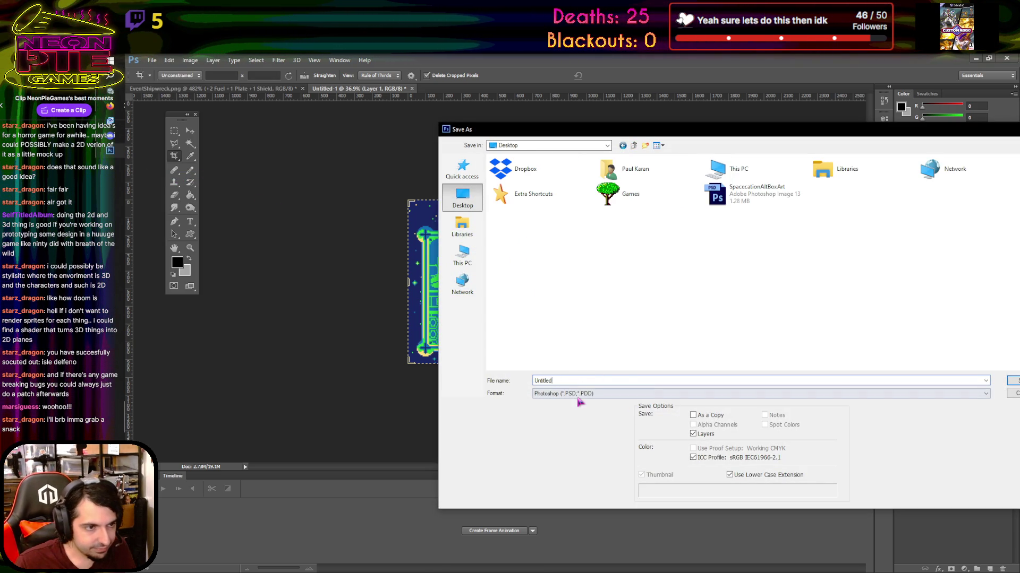
left_click(579, 396)
left_click(552, 512)
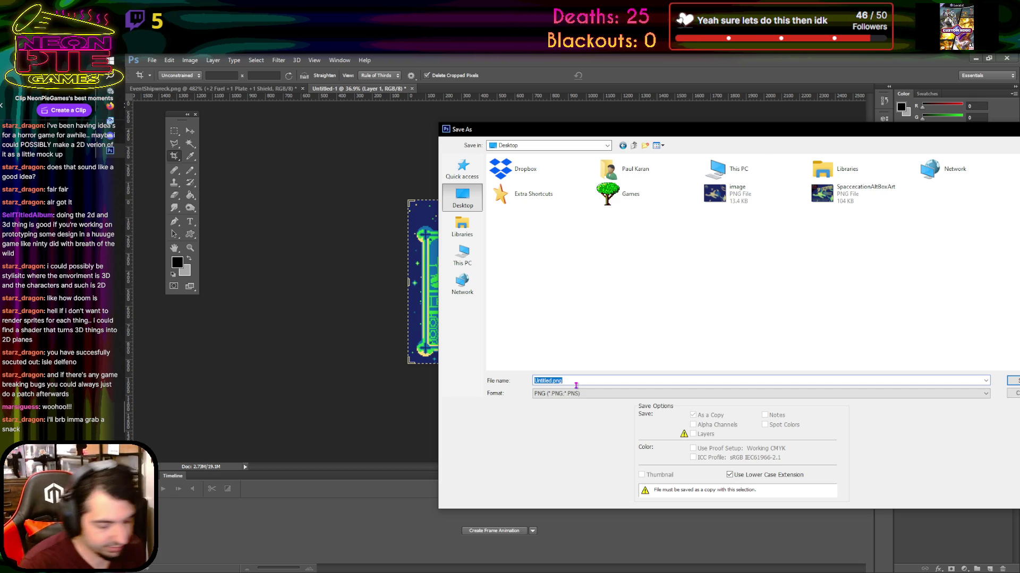
type("SpaceScreen1")
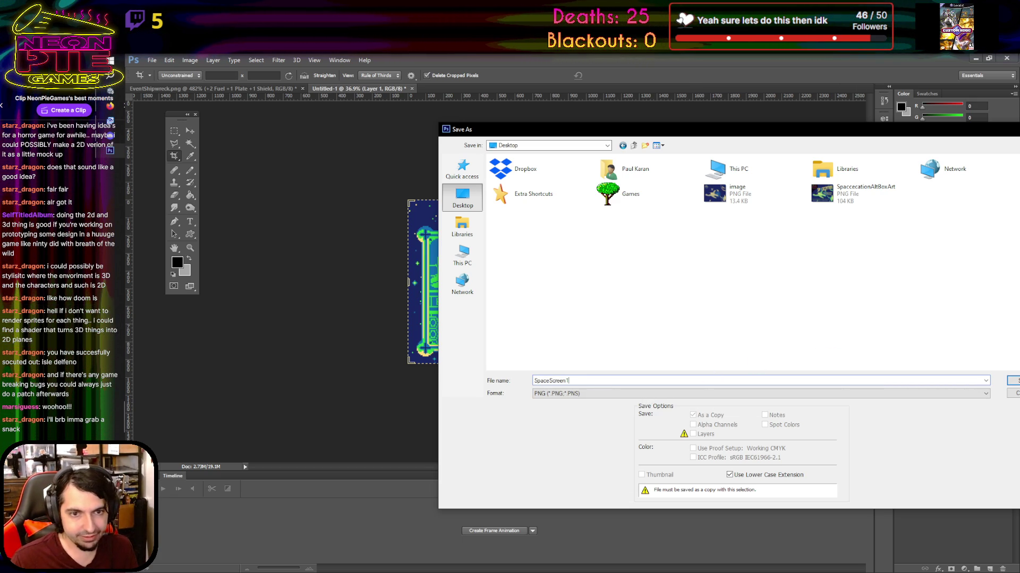
key("Return")
left_click(790, 289)
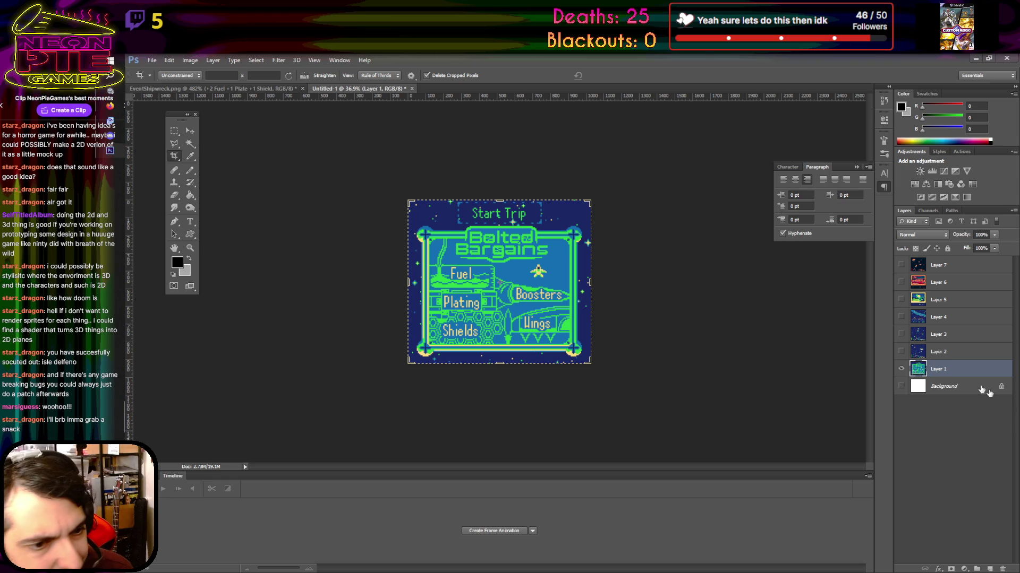
Show only Layer 2's space scene and save it as Desktop PNG SpaceScreen2
left_click(901, 368)
left_click(901, 351)
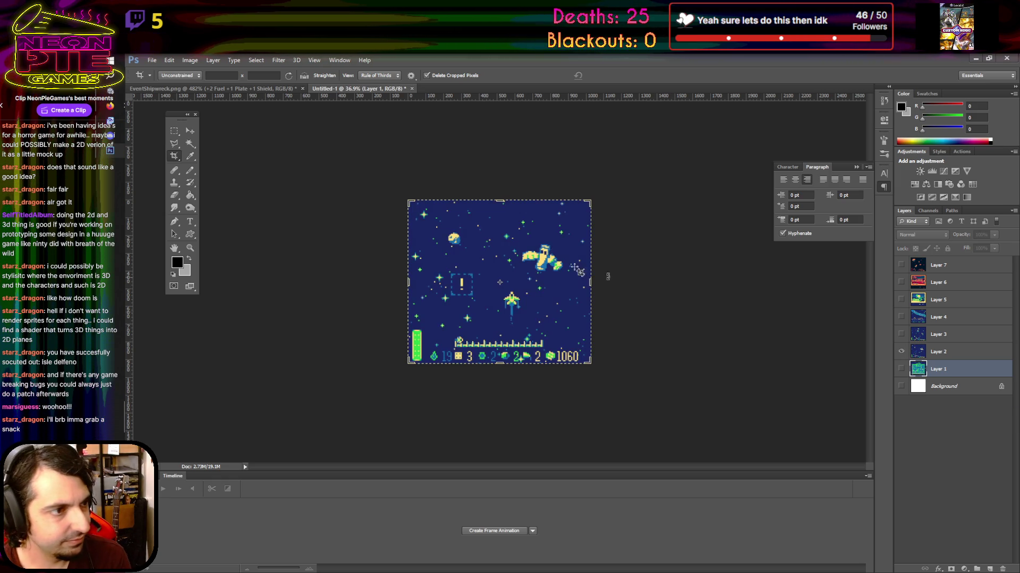
left_click(153, 60)
left_click(160, 178)
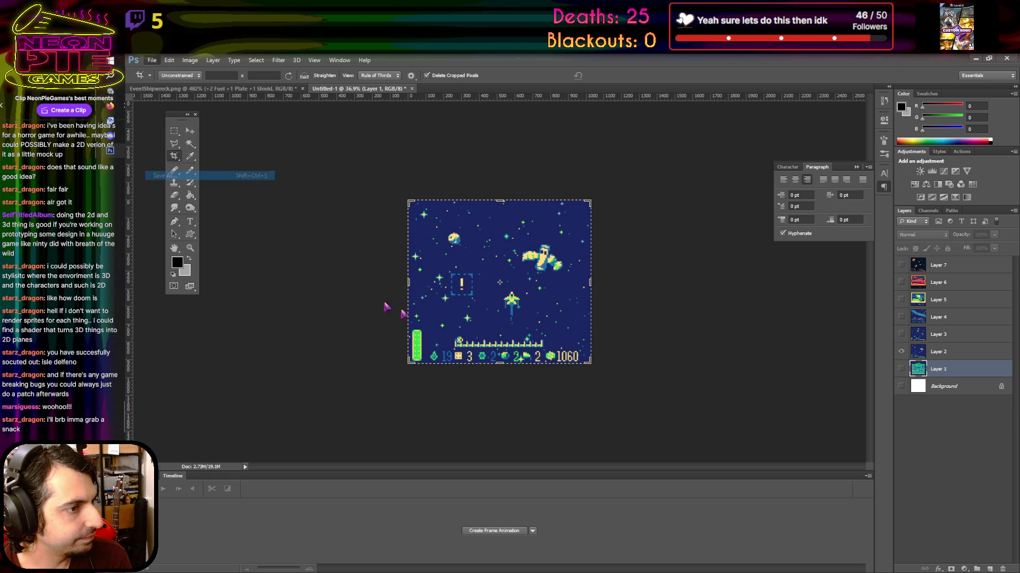
left_click(574, 393)
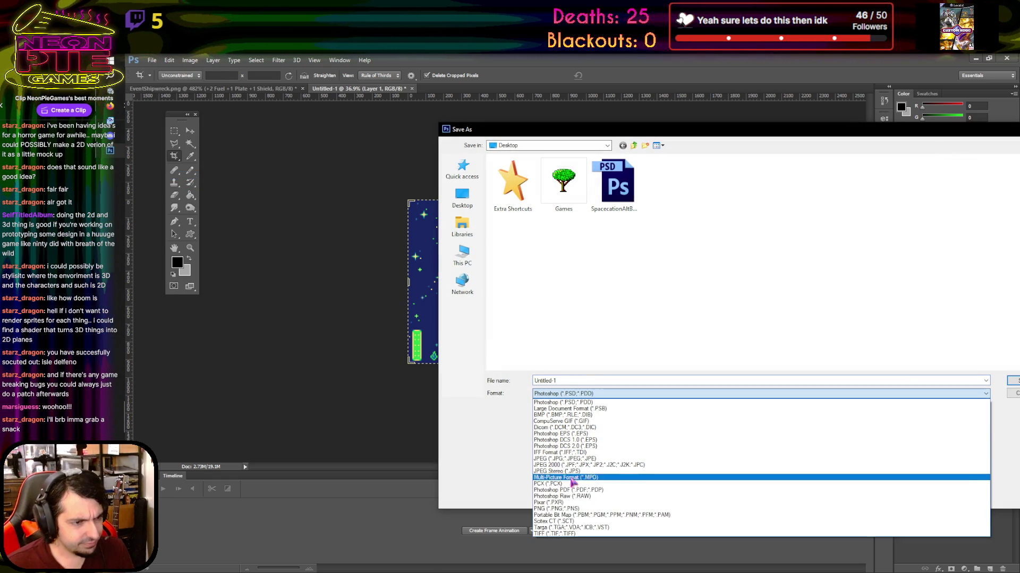
left_click(576, 499)
left_click(715, 184)
left_click(590, 382)
key("End")
key("BackSpace")
type("2")
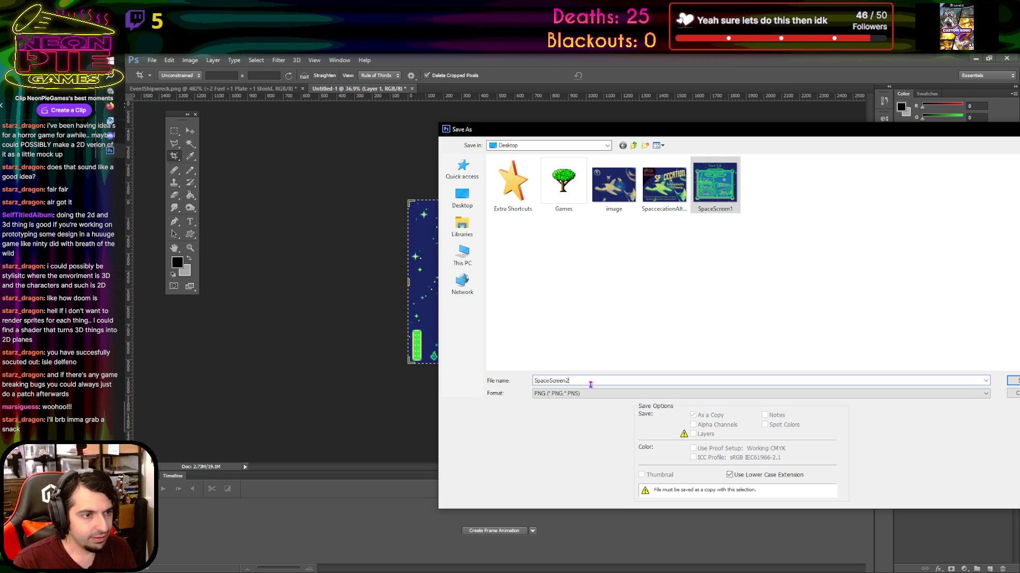
key("Return")
left_click(794, 290)
Switch the visible layer from Layer 2 to Layer 3's space scene
left_click(901, 352)
left_click(901, 334)
left_click(151, 60)
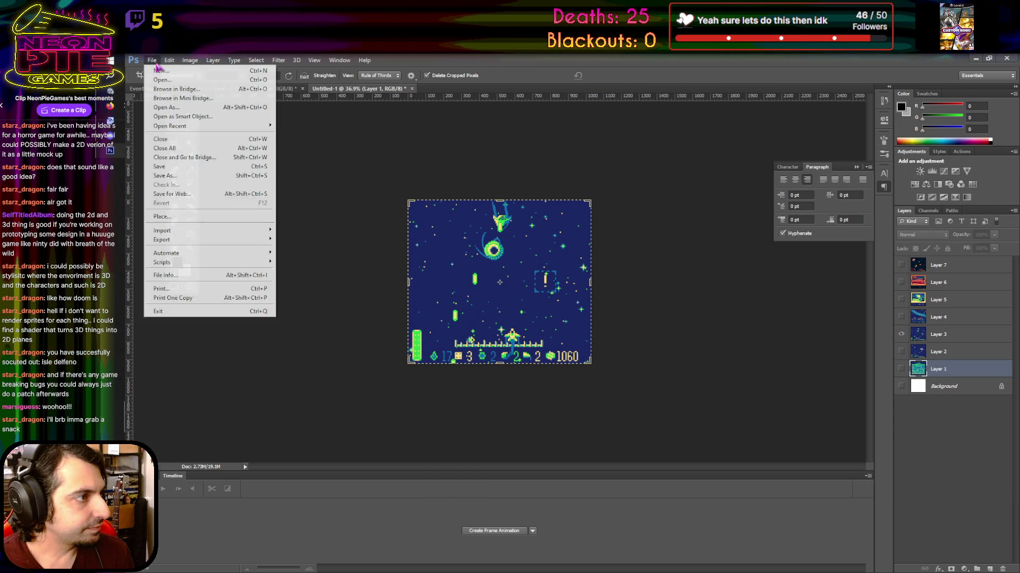
Save Layer 3's space scene as Desktop PNG SpaceScreen3
left_click(181, 185)
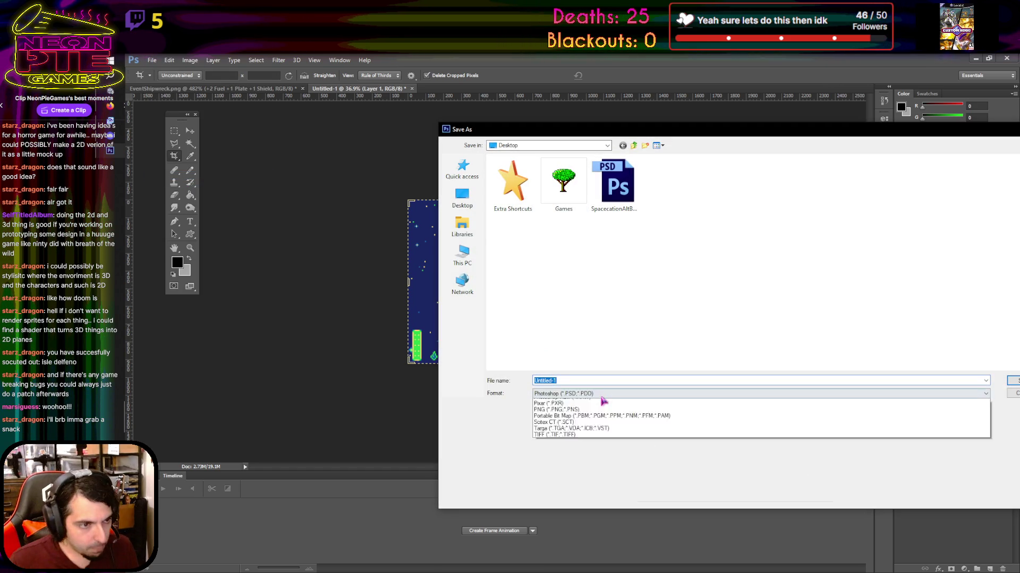
left_click(595, 393)
left_click(568, 494)
left_click(765, 183)
double_click(588, 381)
left_click(587, 382)
type("SpaceScreen3")
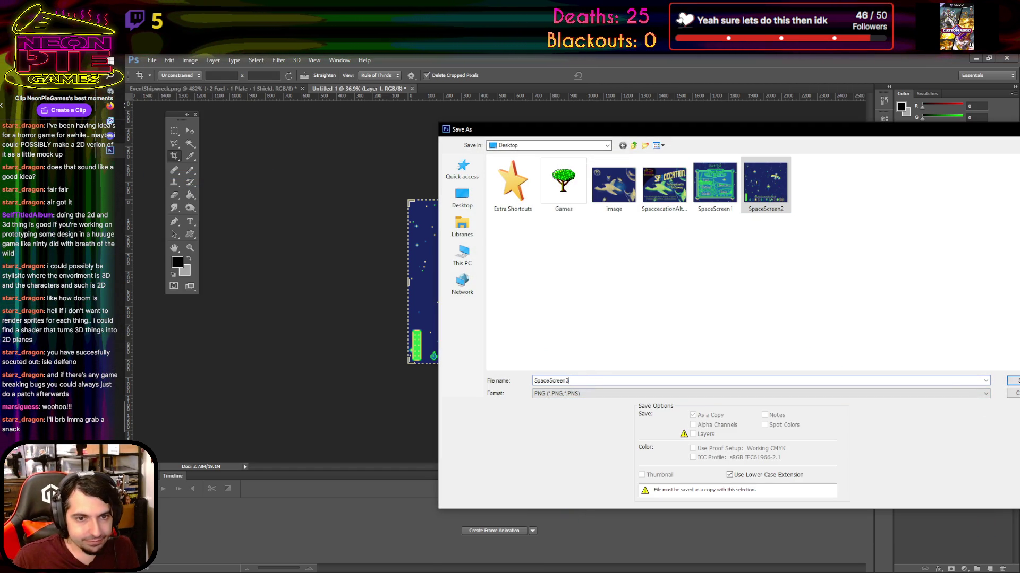
key("Return")
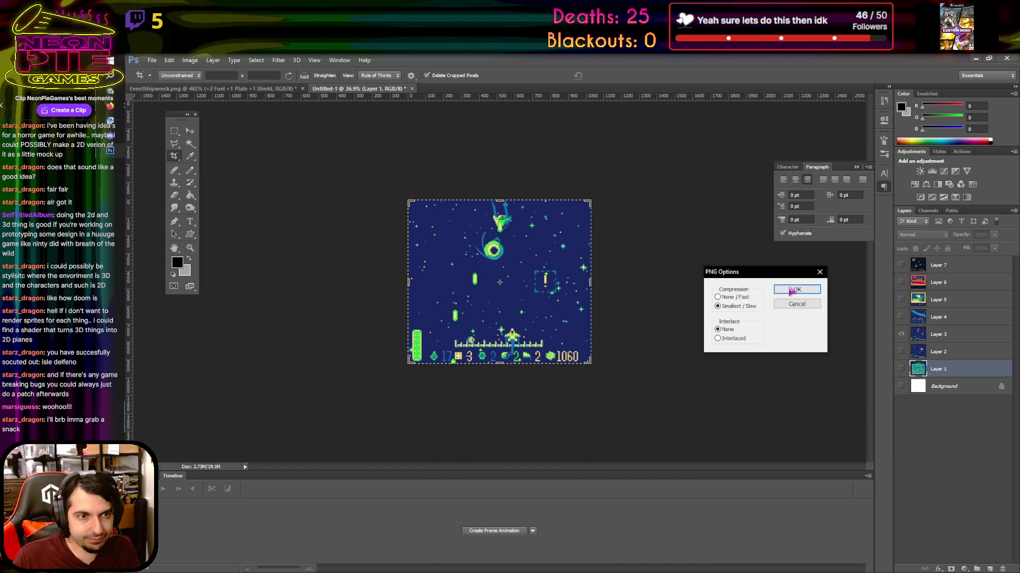
left_click(788, 292)
Move Layer 7 between Layers 4 and 3 and show its asteroid scene instead of Layer 3
mouse_move(950, 265)
left_mouse_down()
mouse_move(950, 321)
mouse_move(920, 317)
left_mouse_up()
left_click(901, 334)
left_click(901, 317)
Save the ship-and-asteroids screen as Desktop PNG SpaceScreen4
left_click(151, 60)
left_click(165, 175)
left_click(683, 393)
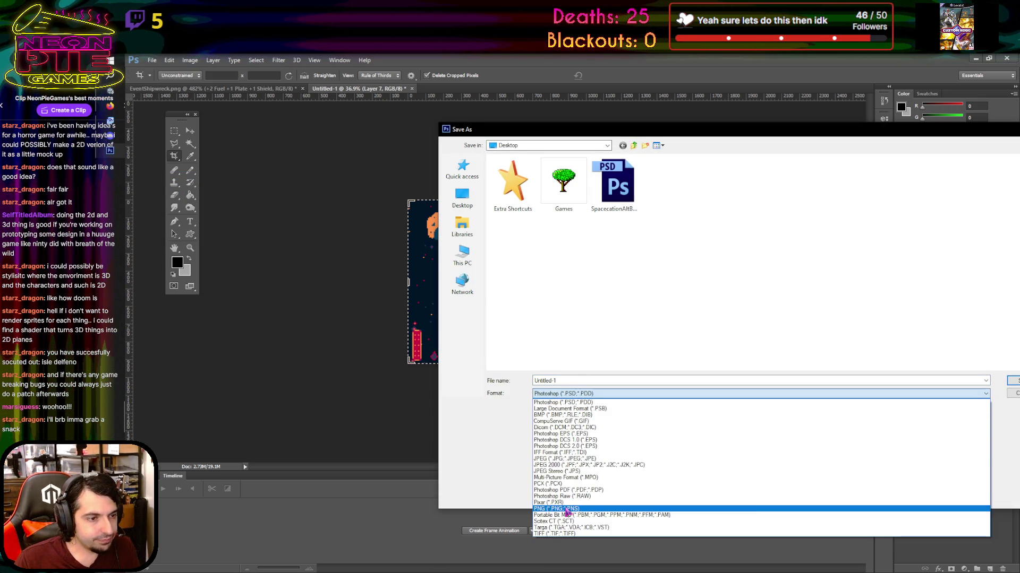
left_click(567, 508)
left_click(817, 183)
double_click(587, 383)
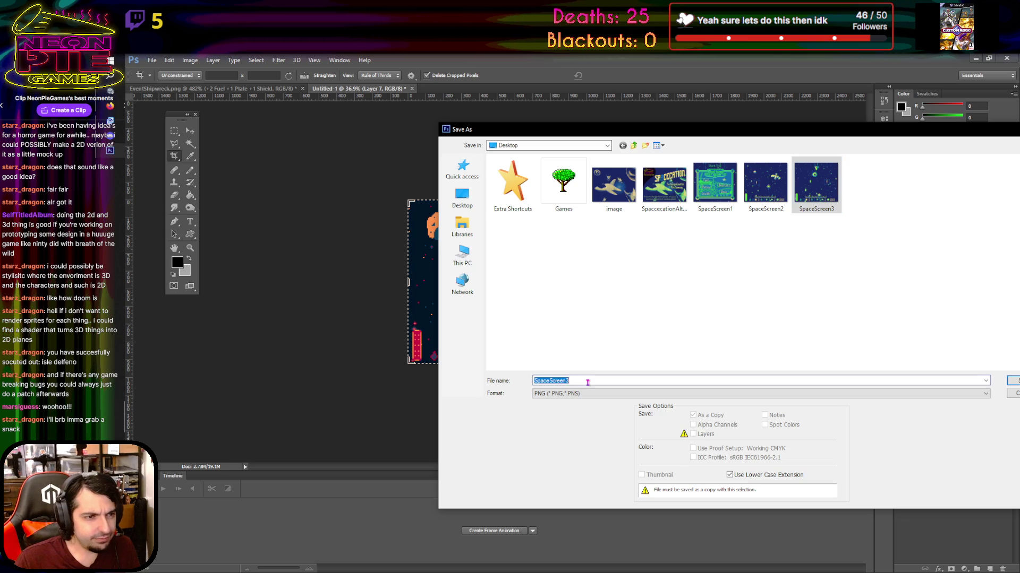
type("SpaceScreen4")
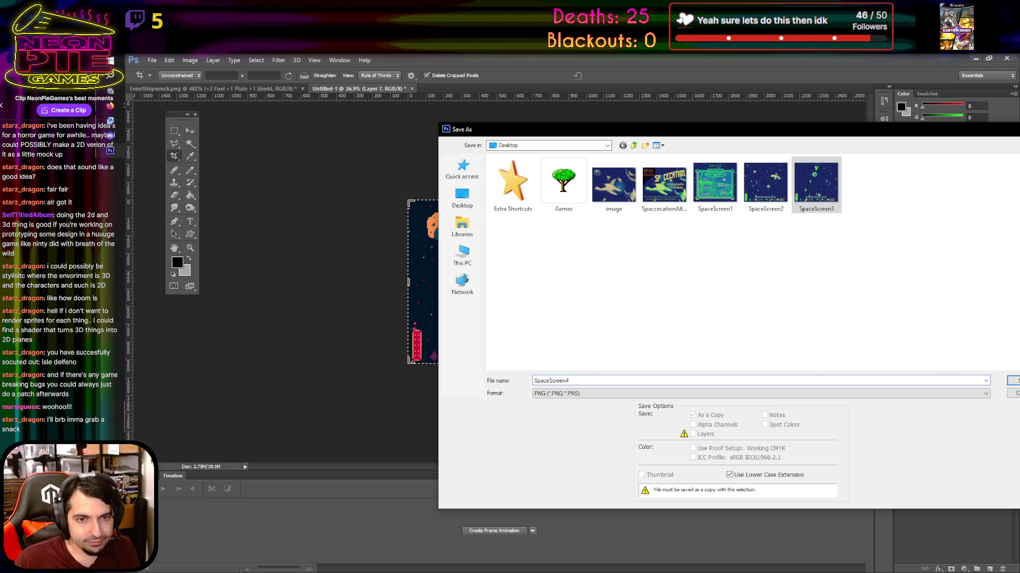
key("Return")
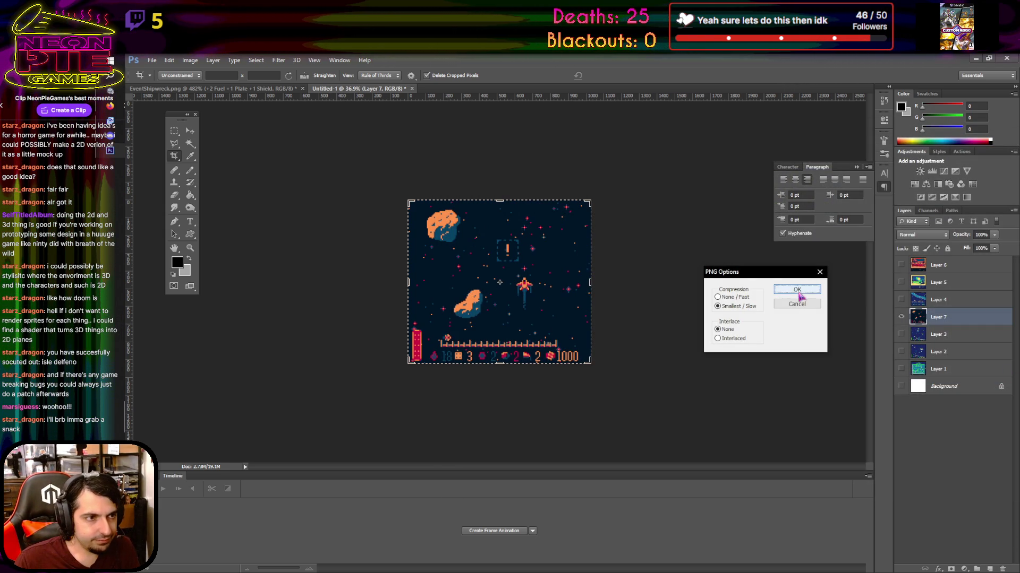
left_click(796, 290)
Show only the river screen layer and save it as Desktop PNG SpaceScreen5
left_click(901, 317)
left_click(901, 299)
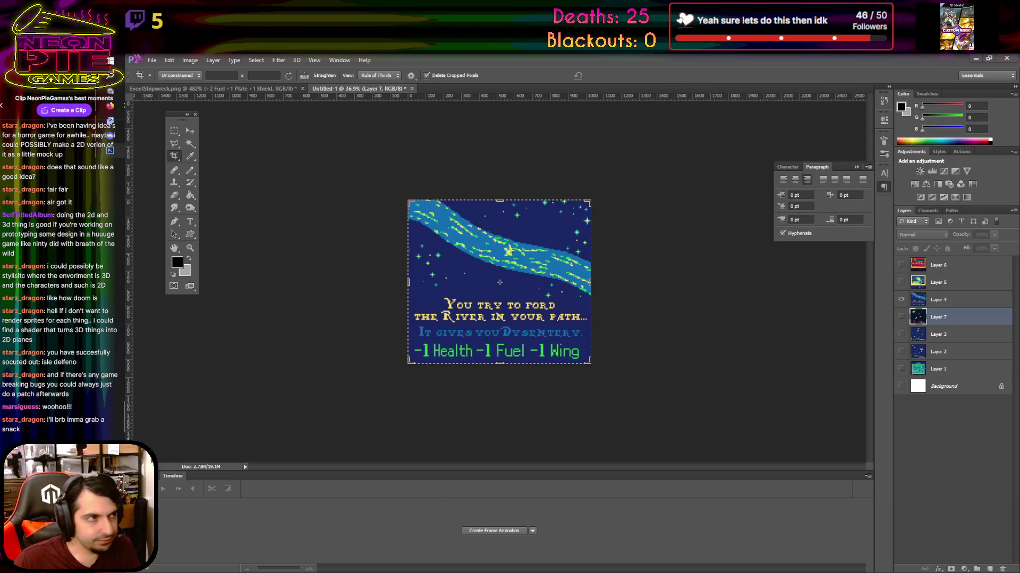
left_click(152, 60)
left_click(178, 171)
left_click(562, 394)
left_click(558, 510)
left_click(867, 183)
double_click(615, 381)
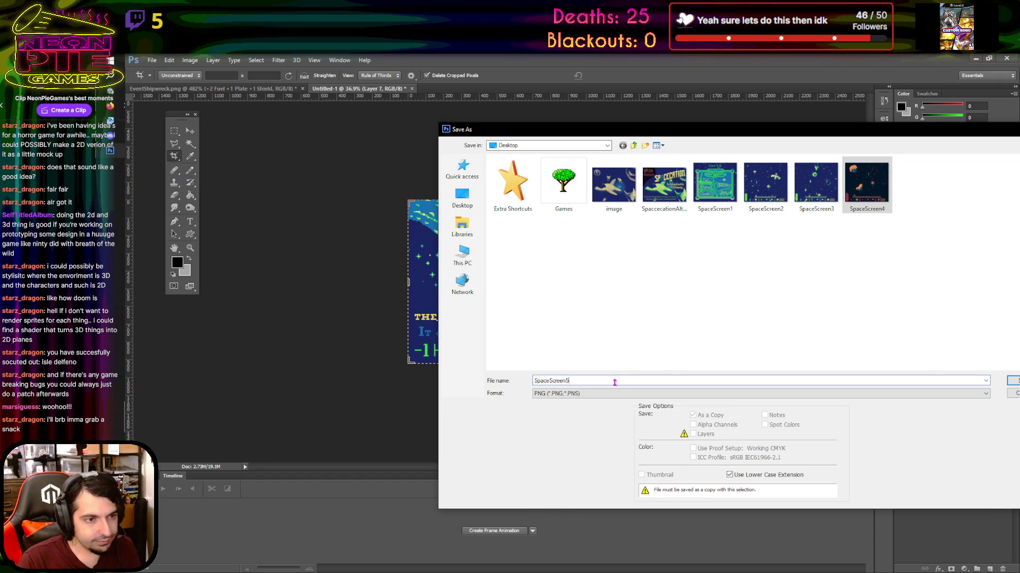
key("Return")
left_click(805, 291)
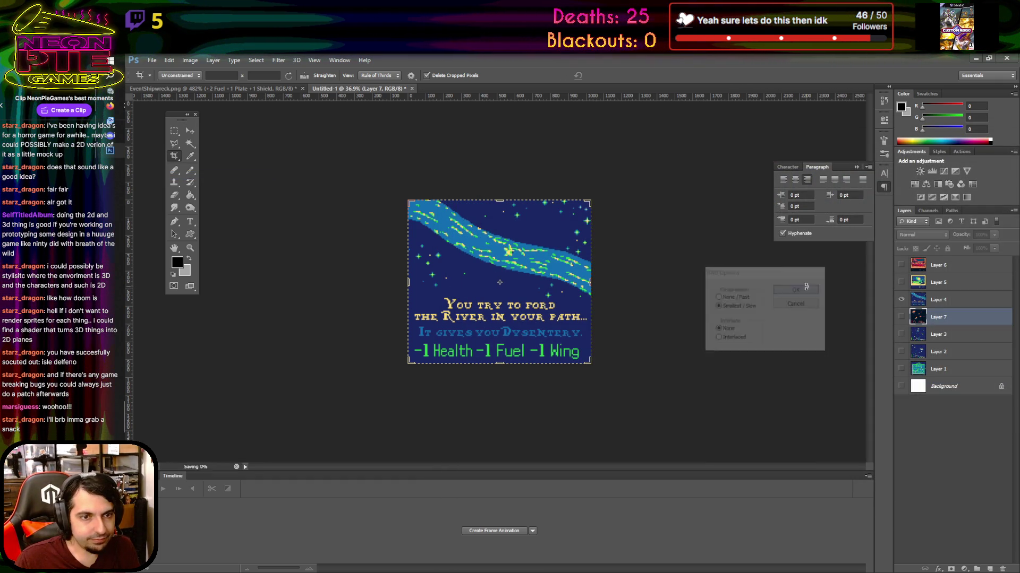
Switch the canvas to the TROPIC-7 screen layer and start saving a copy
left_click(901, 300)
left_click(901, 282)
left_click(152, 60)
left_click(164, 176)
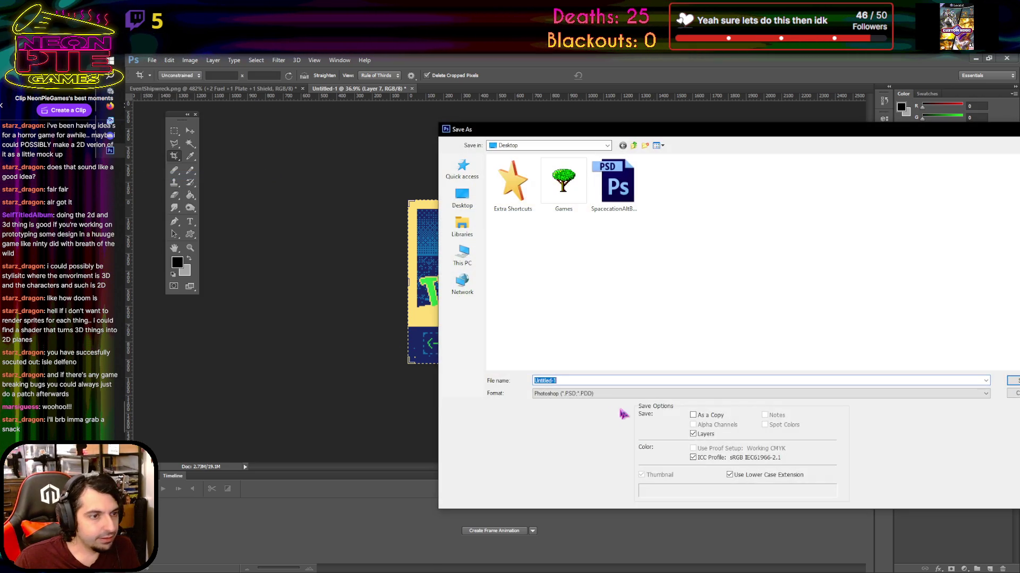
Save the TROPIC-7 screen as Desktop PNG SpaceScreen6
left_click(584, 394)
left_click(576, 510)
left_click(917, 186)
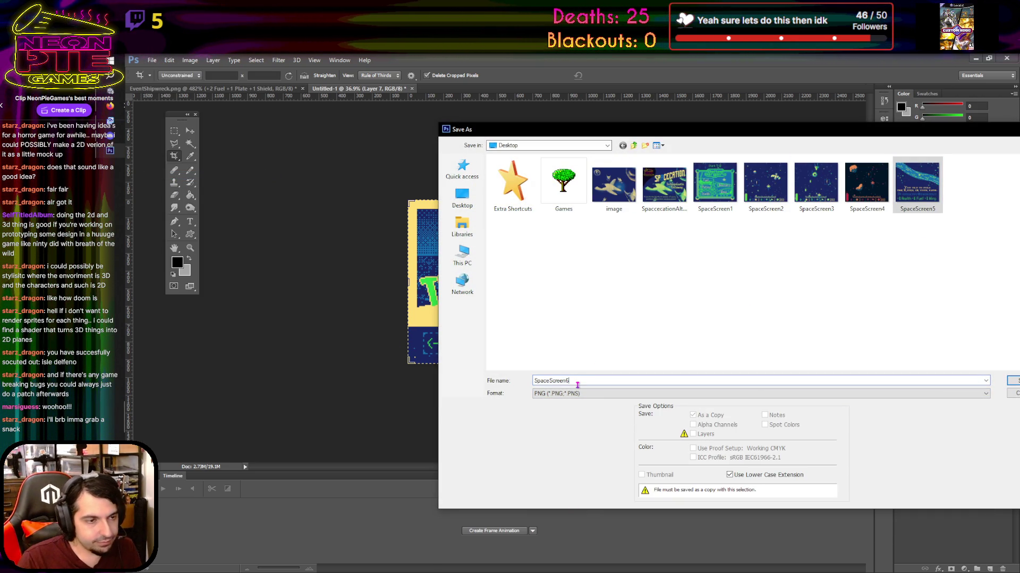
left_click(1014, 383)
left_click(795, 289)
Show only the SCORCH-4 layer, save it as PNG SpaceScreen7, and close Untitled-1
left_click(901, 282)
left_click(901, 265)
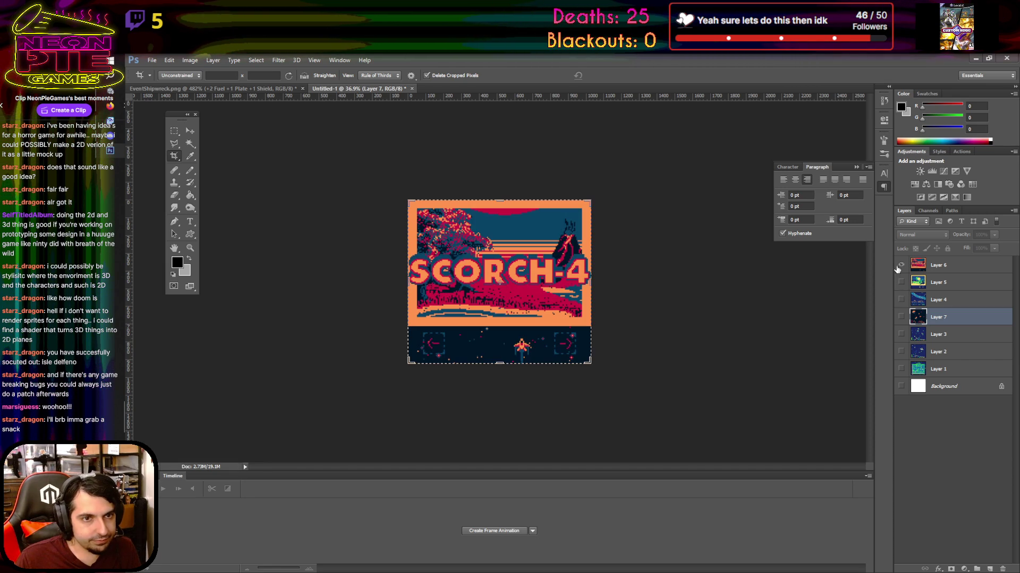
left_click(152, 60)
left_click(207, 177)
left_click(602, 394)
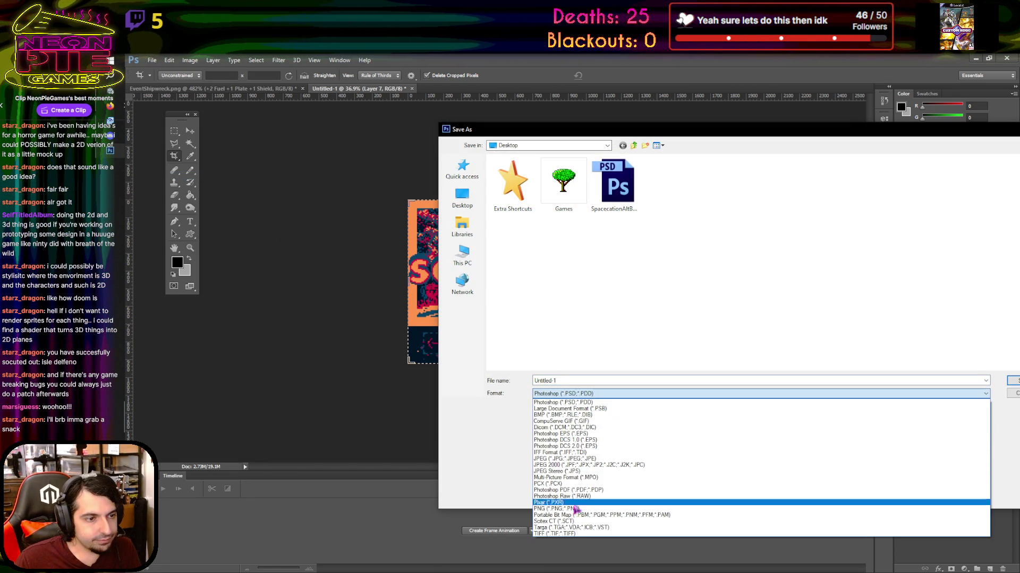
left_click(601, 519)
left_click(964, 199)
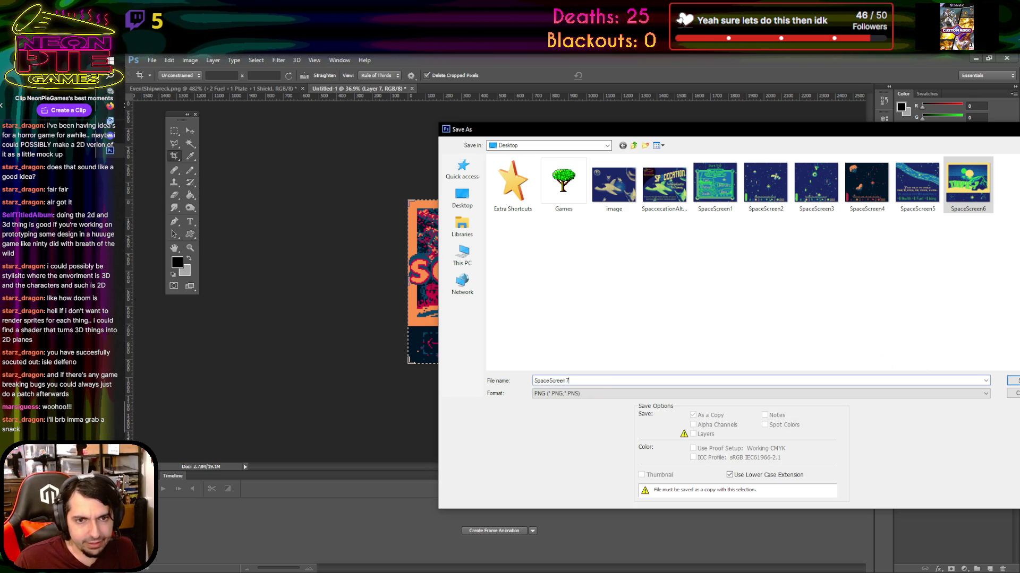
key("Return")
left_click(807, 289)
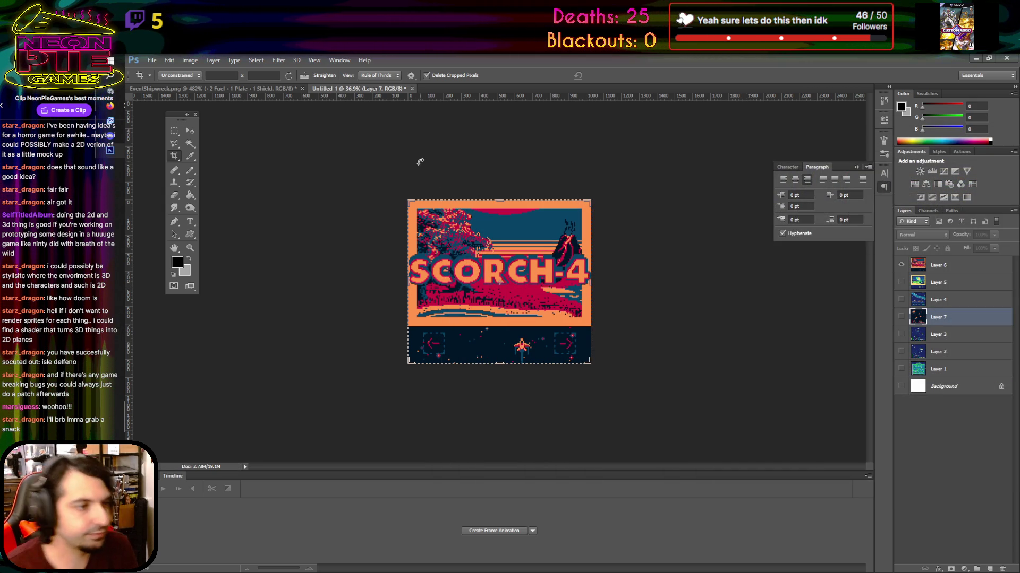
left_click(412, 89)
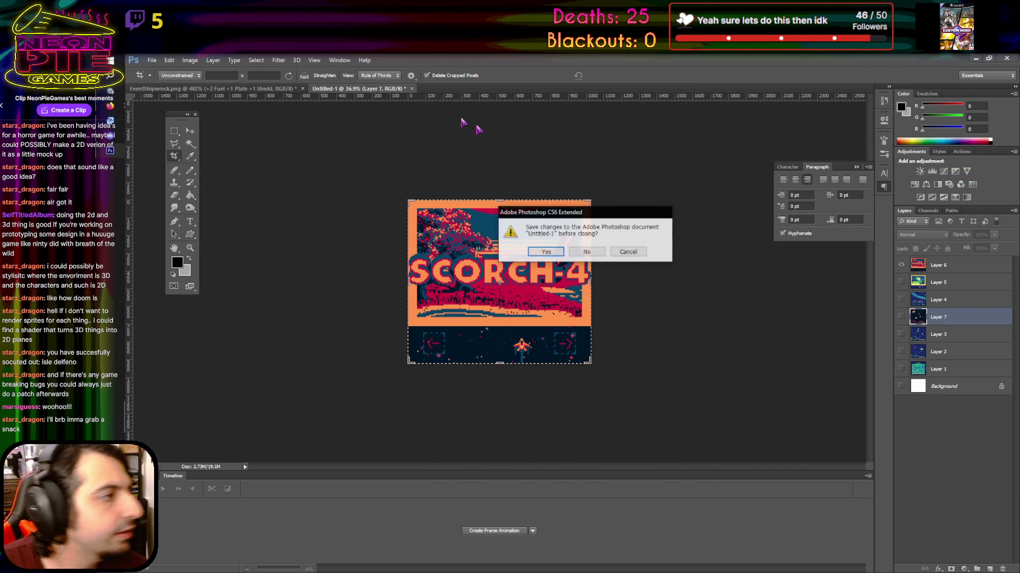
Discard changes to Untitled-1 and EventShipwreck.png, then quit Photoshop
left_click(586, 251)
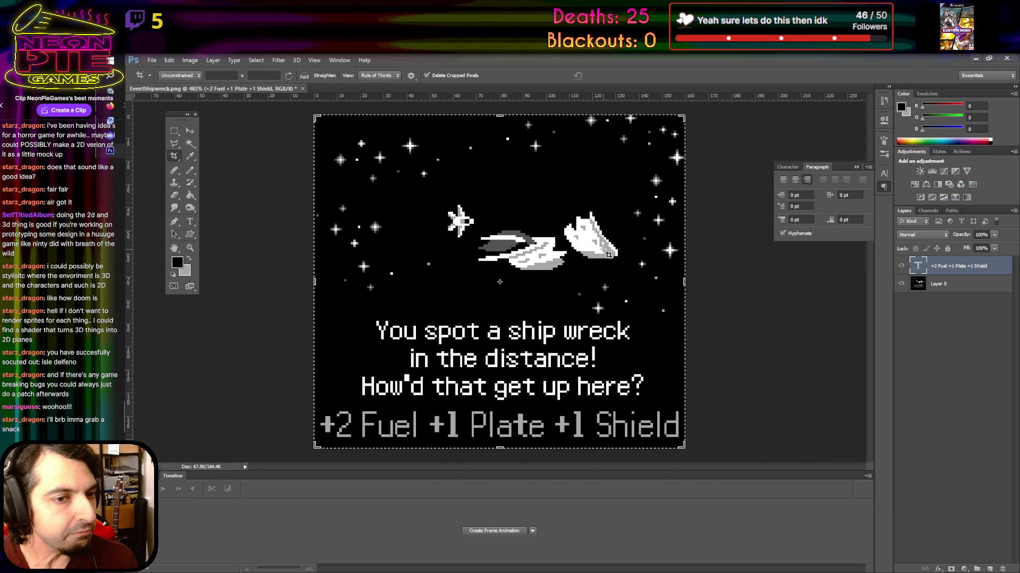
left_click(302, 88)
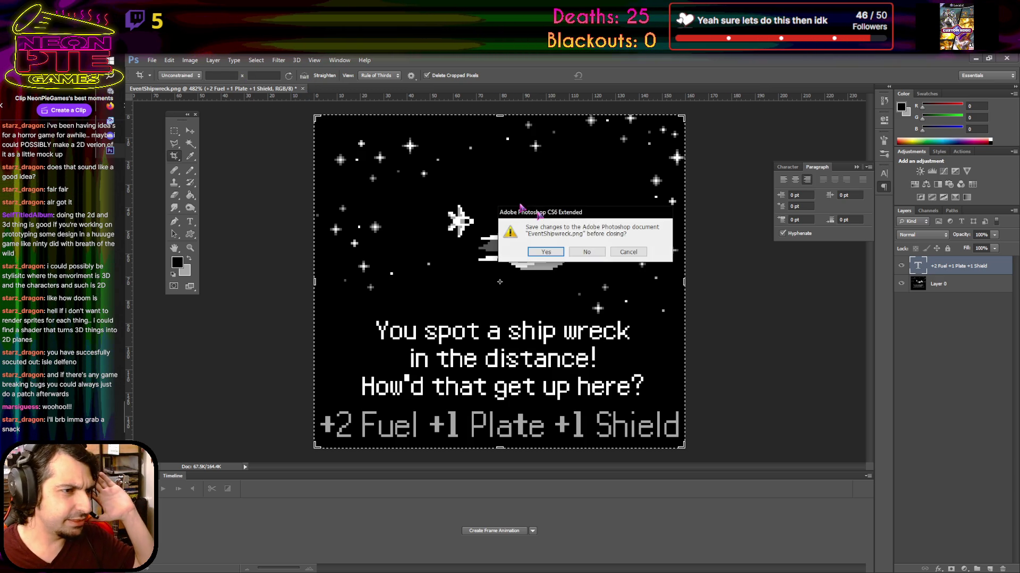
left_click(589, 252)
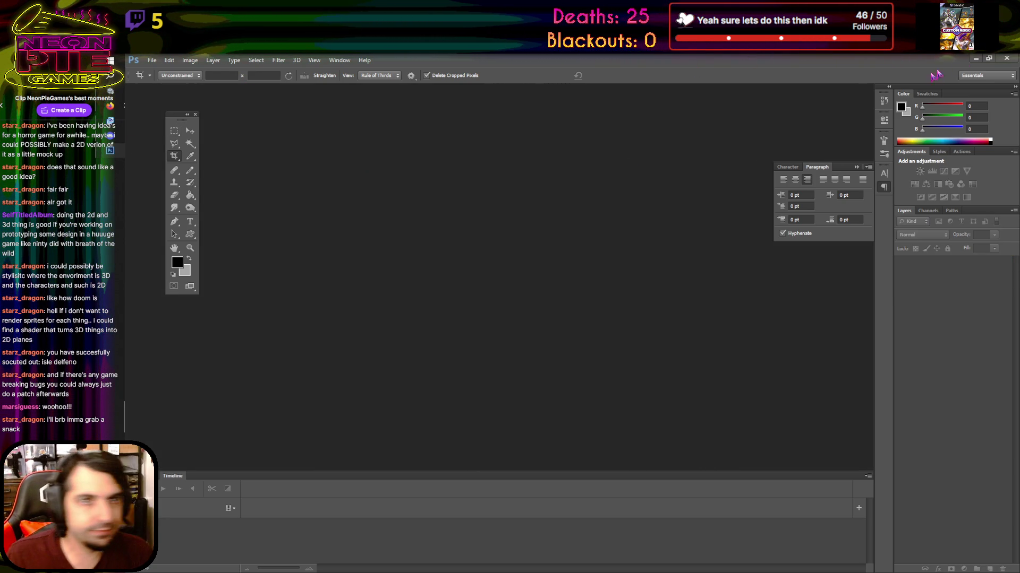
left_click(1005, 60)
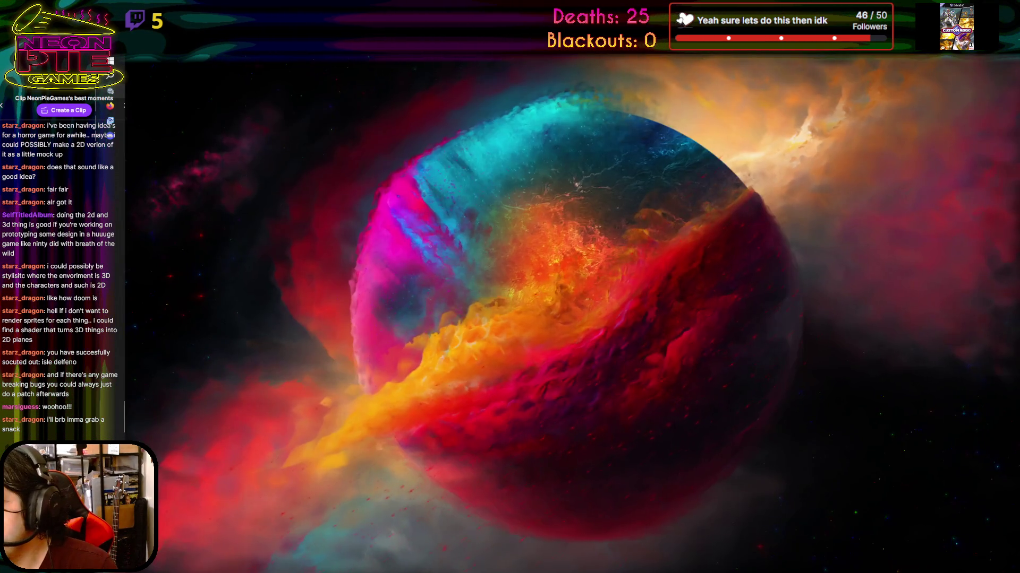
Alt+Tab past the browser to the Unity editor showing the Spacecation SampleScene
key("alt+Tab")
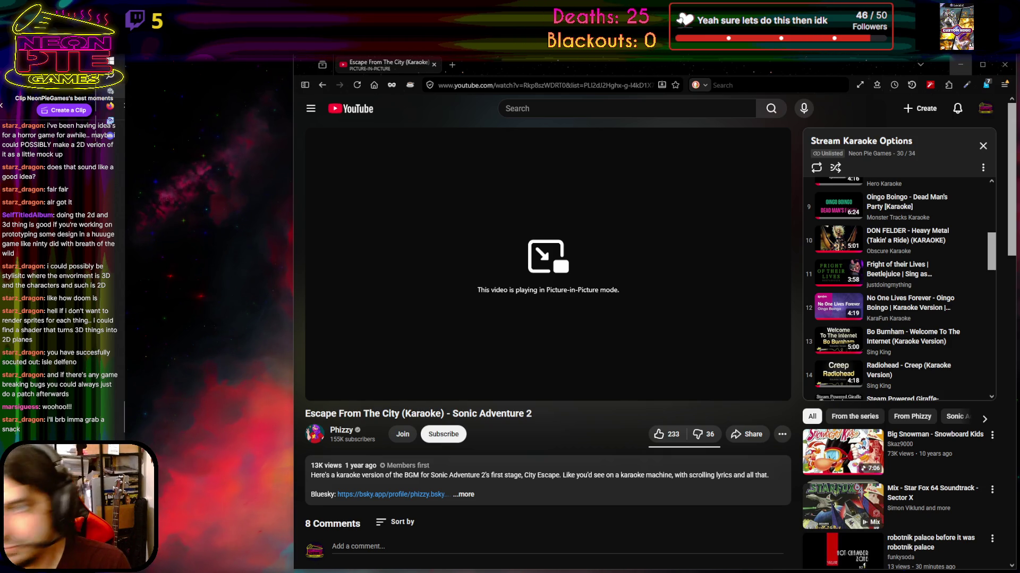
key("alt+Tab")
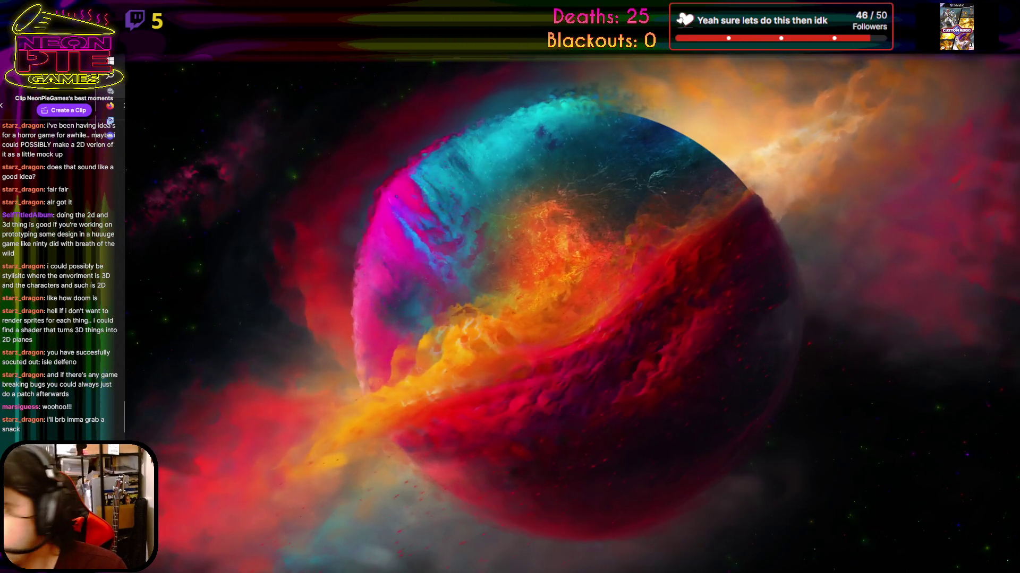
key("alt+Tab")
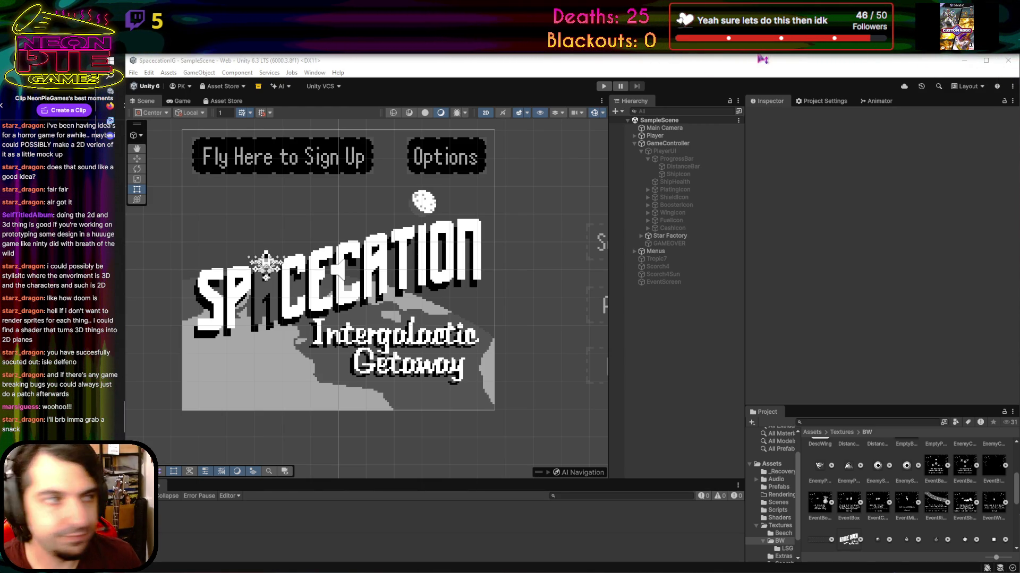
Close the Unity editor window and the YouTube browser window
left_click(485, 61)
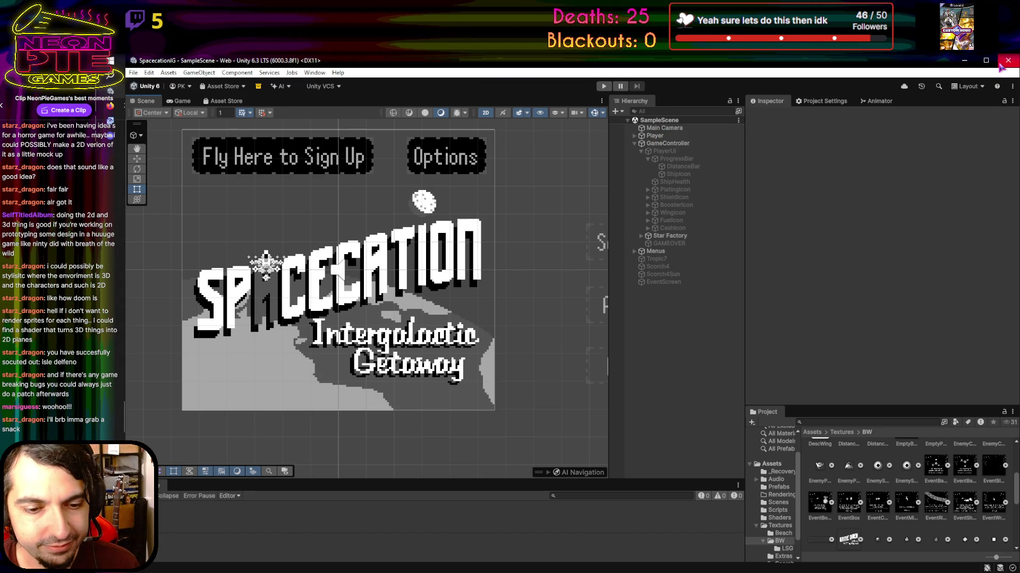
left_click(999, 64)
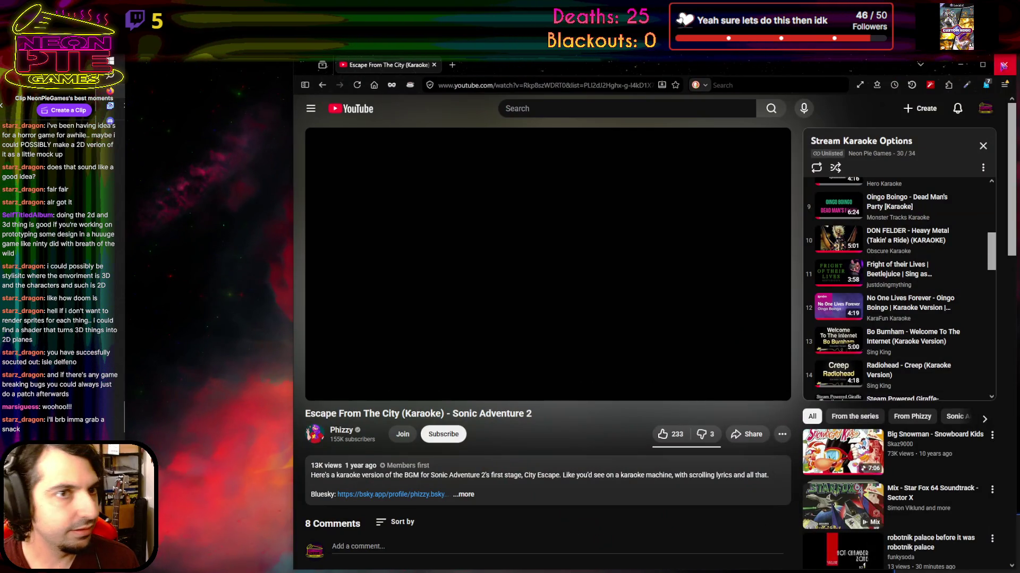
left_click(1003, 65)
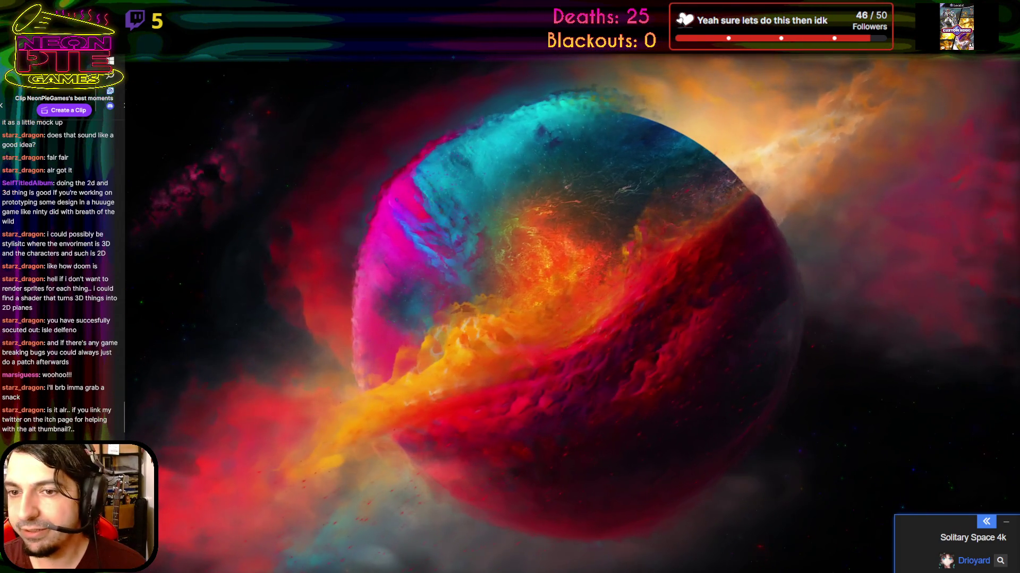
Bring up the Spacecation IG itch.io edit page and scroll through its description
key("ctrl+super+Right")
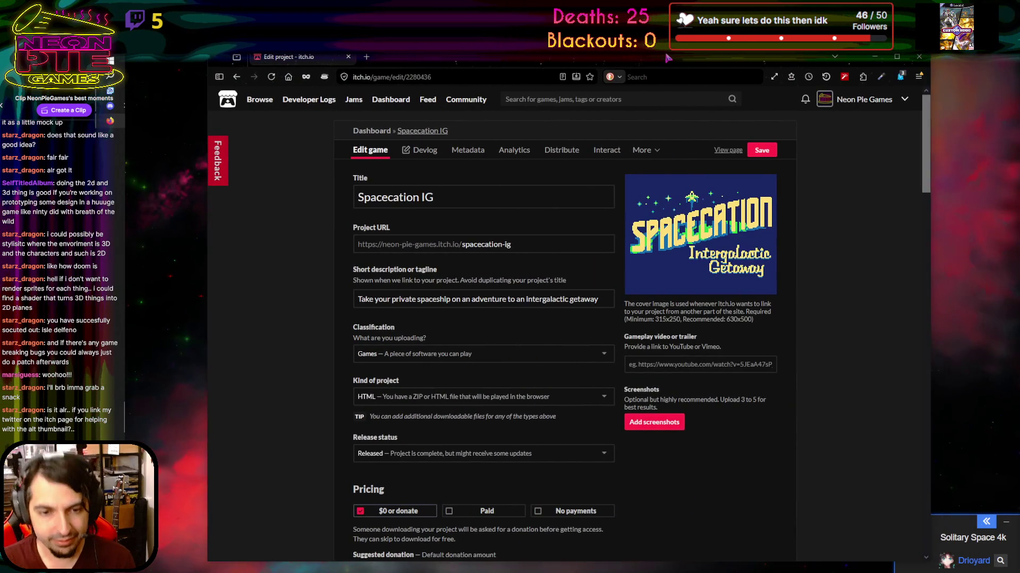
left_click_drag(667, 57, 647, 66)
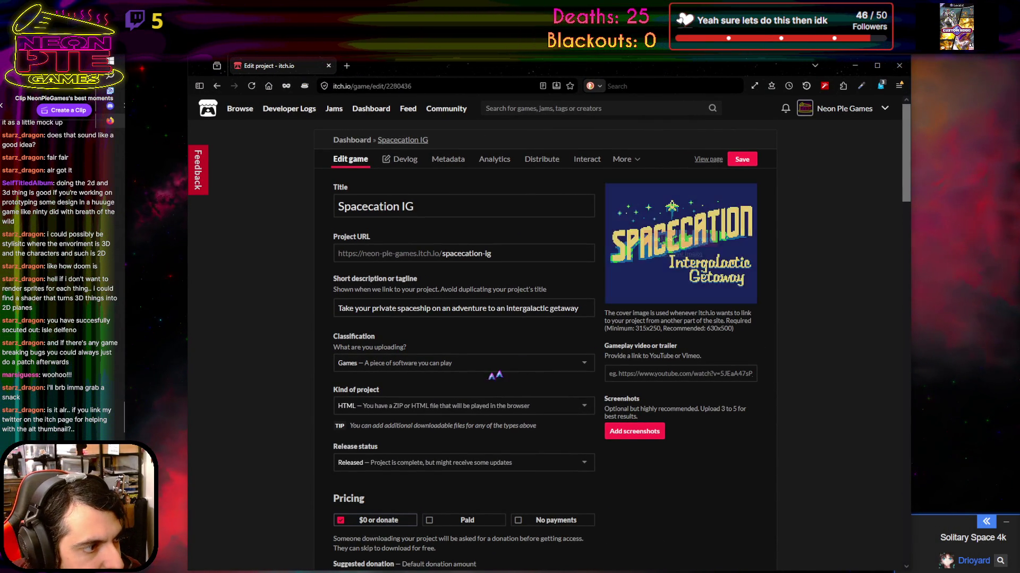
scroll(484, 378, "down", 5)
scroll(484, 378, "down", 10)
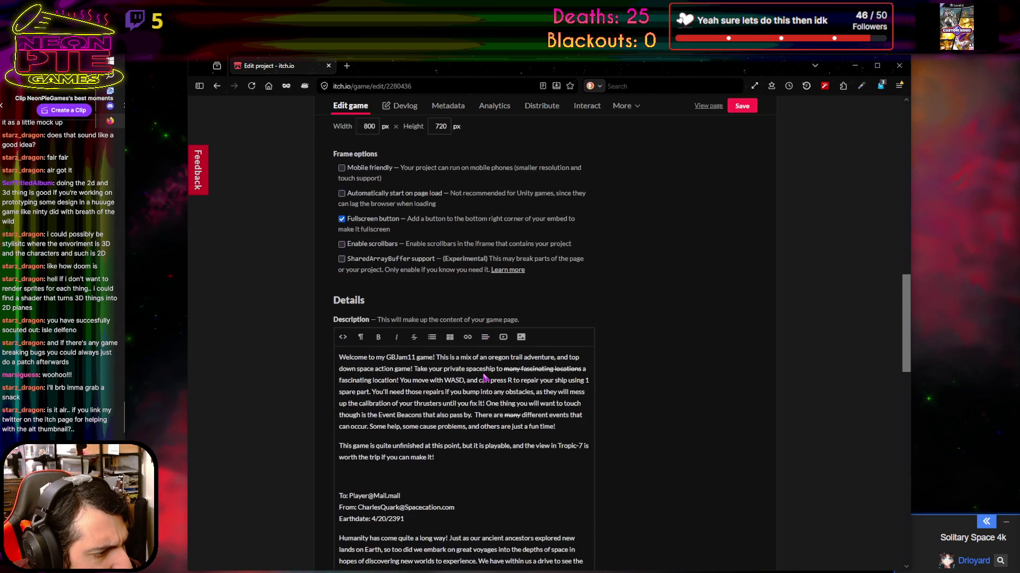
scroll(484, 378, "down", 5)
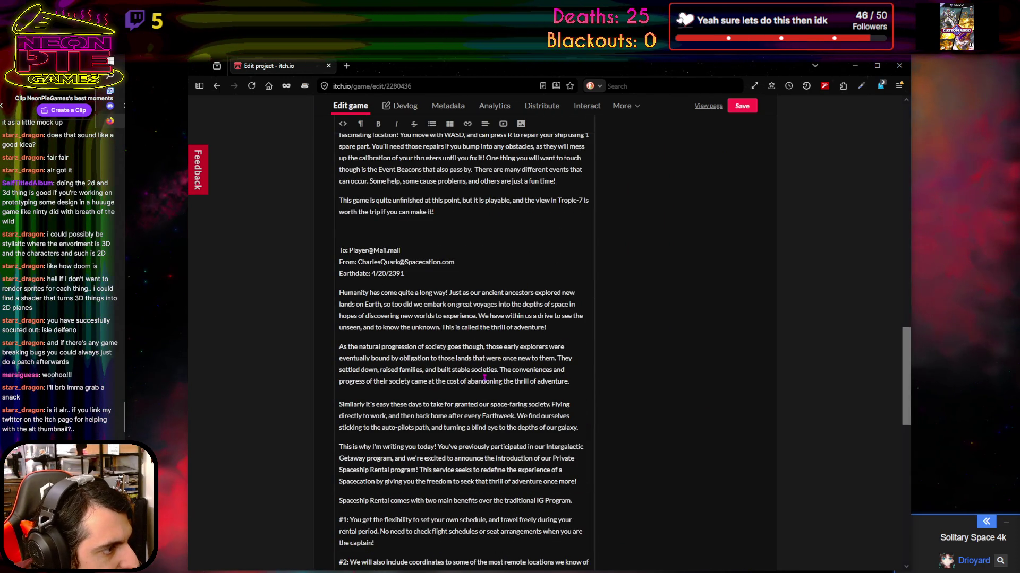
scroll(484, 378, "up", 3)
scroll(472, 351, "down", 7)
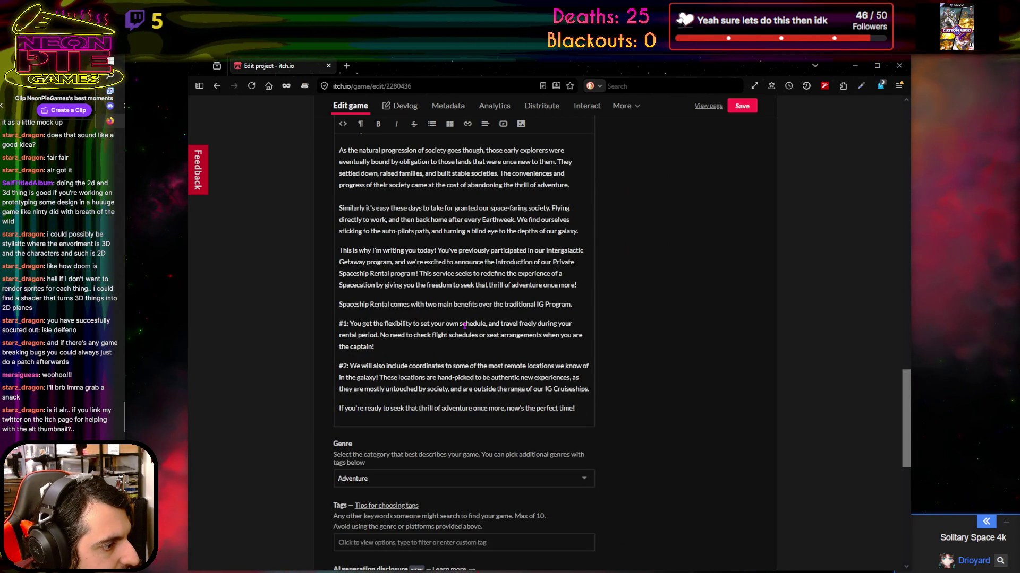
scroll(464, 325, "up", 5)
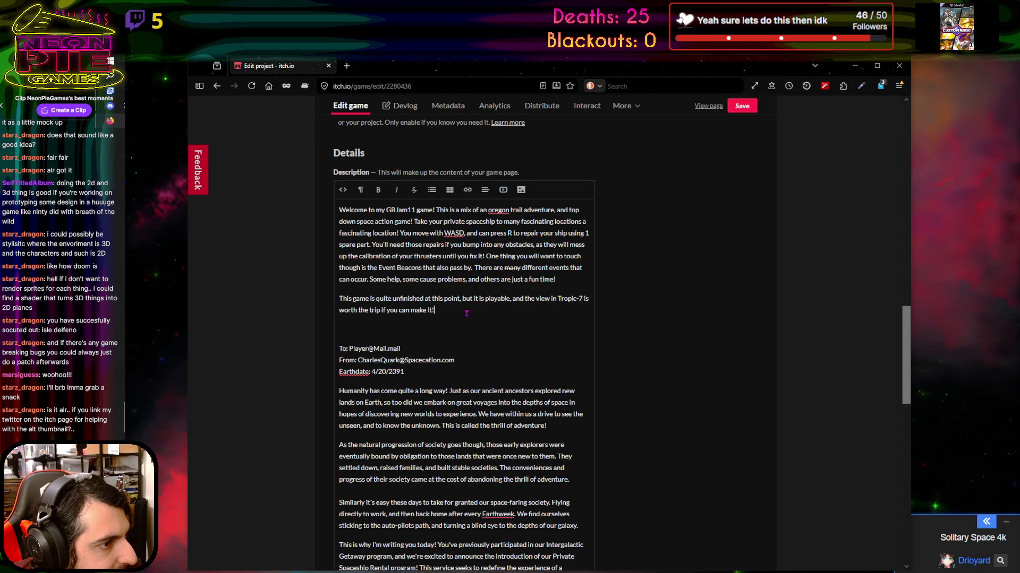
scroll(557, 378, "up", 15)
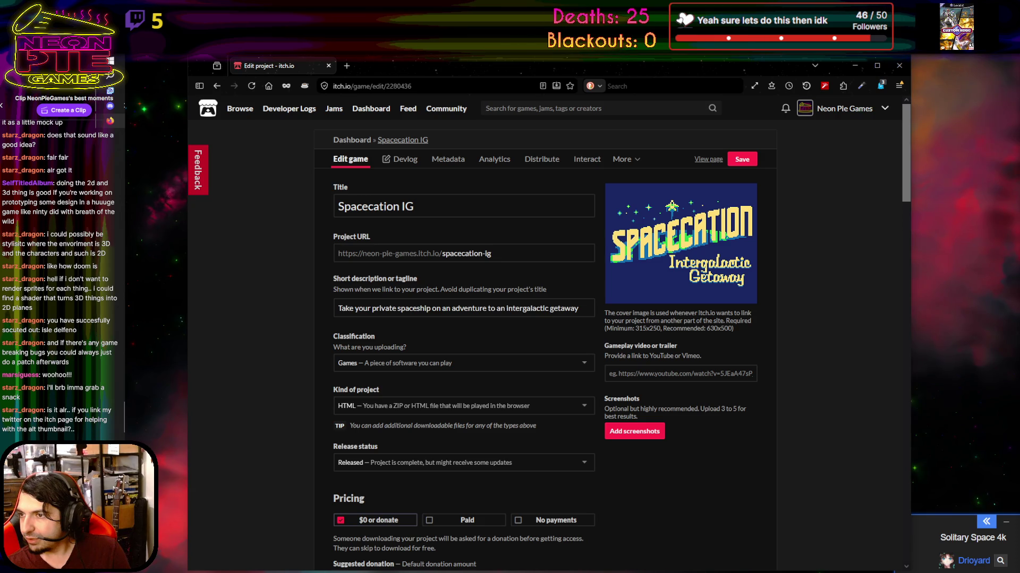
Upload ItchIoCover2 from D: > Pictures > Spacecation Stuff as the new cover image
mouse_move(713, 260)
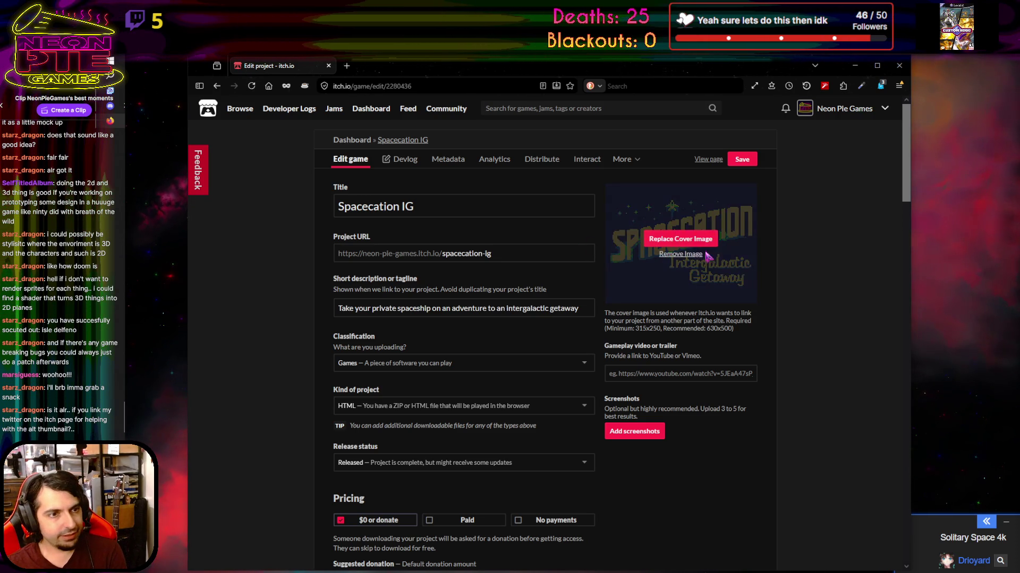
left_click(673, 239)
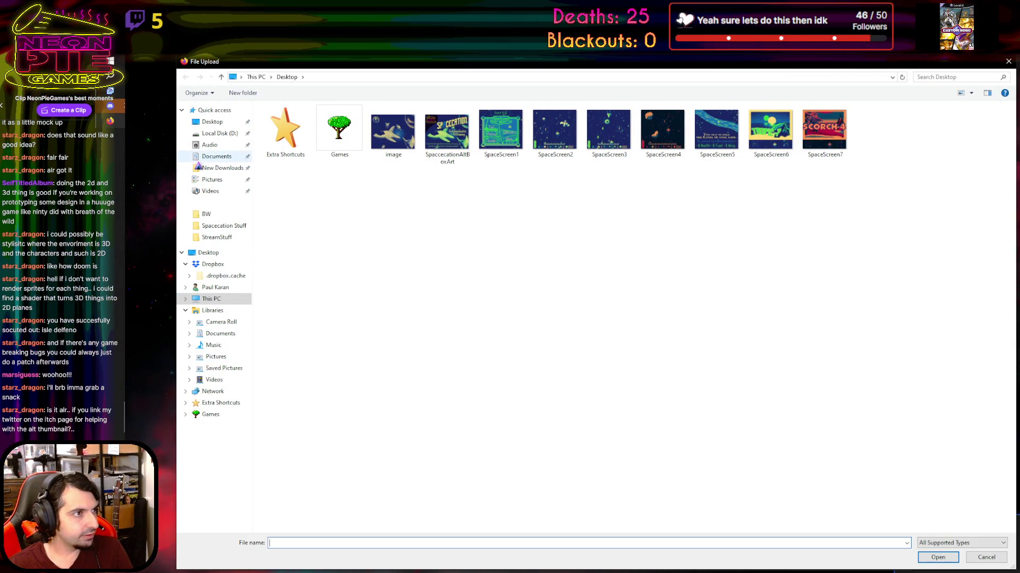
left_click(222, 134)
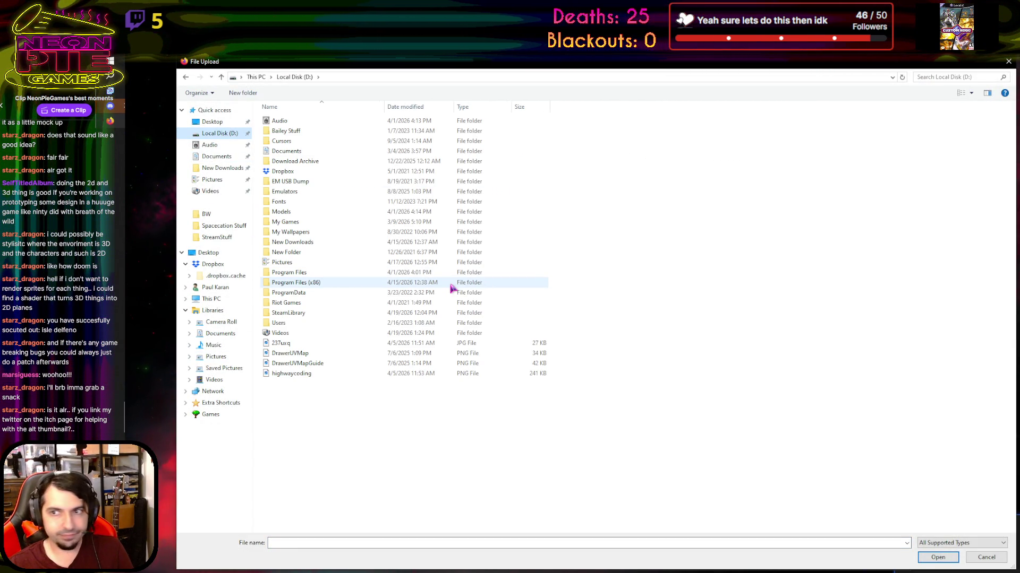
left_click(307, 263)
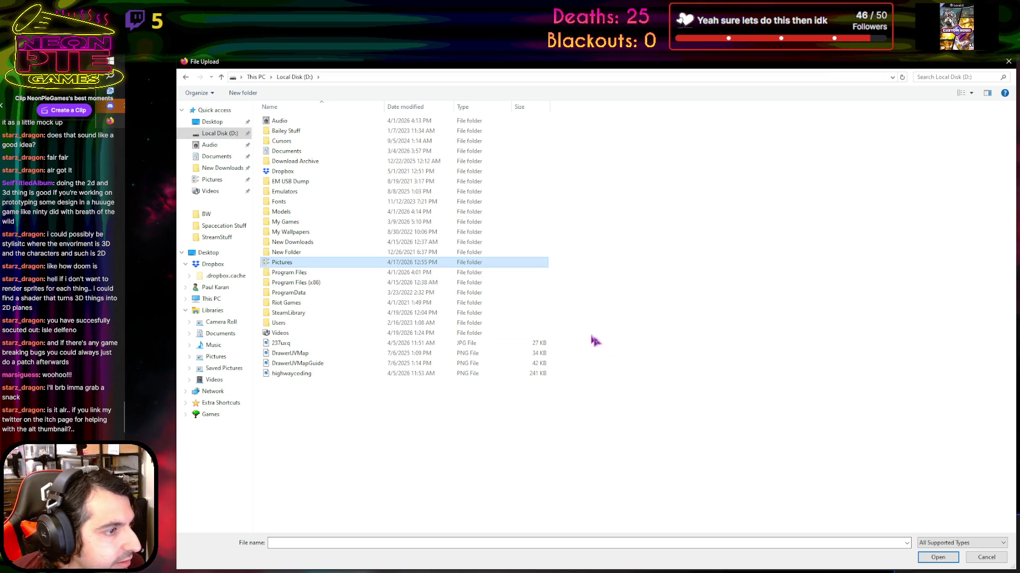
double_click(353, 264)
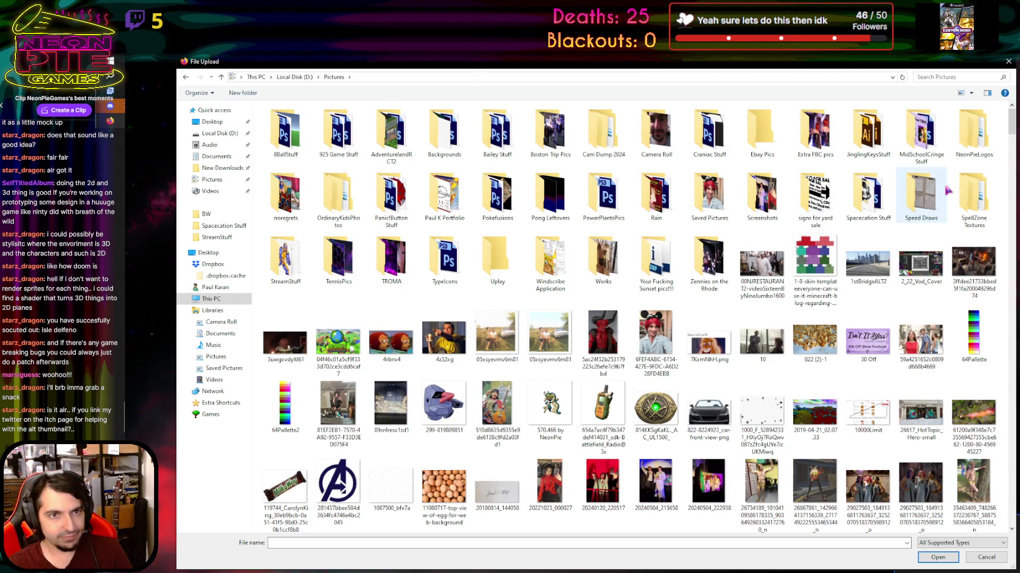
double_click(887, 187)
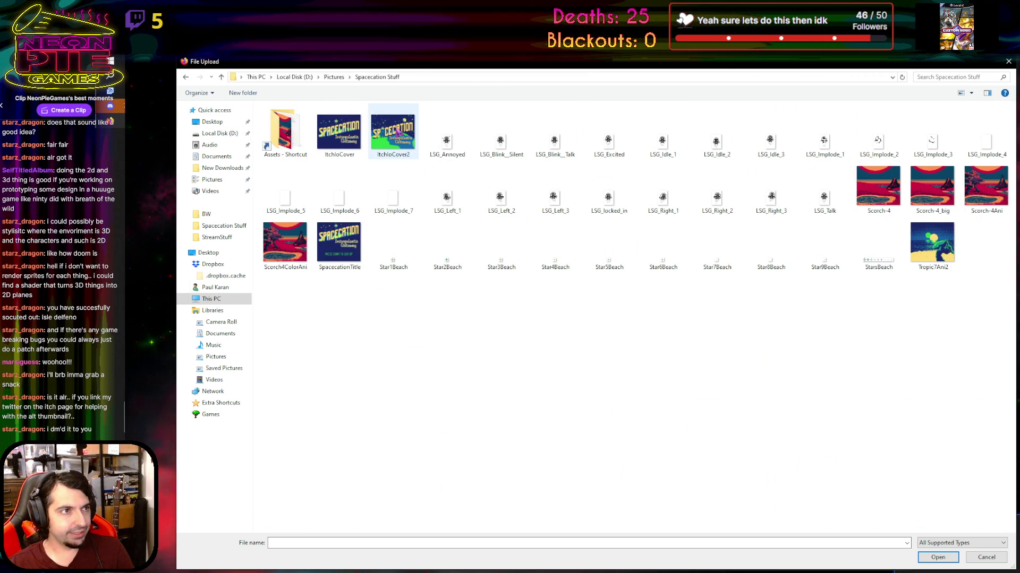
double_click(398, 133)
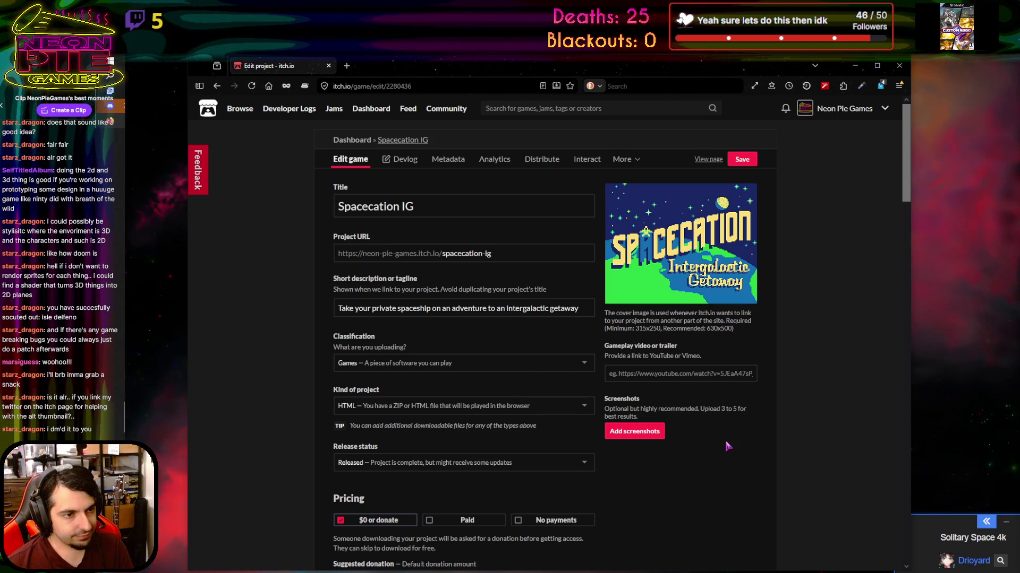
scroll(584, 377, "down", 1)
Upload the alternate box art, SpaceScreen6 and SpaceScreen7 from the Desktop as screenshots
left_click(633, 384)
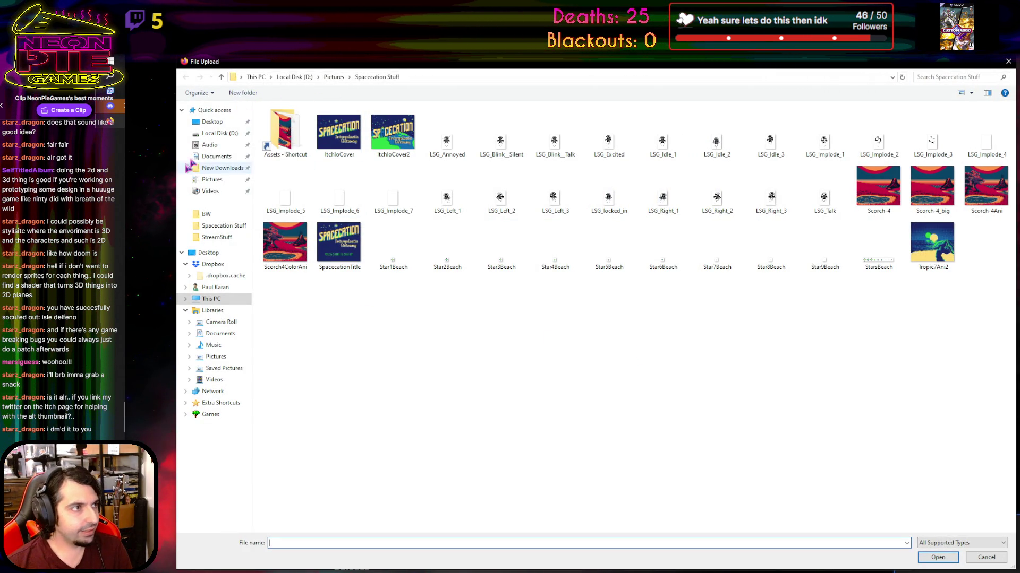
left_click(210, 121)
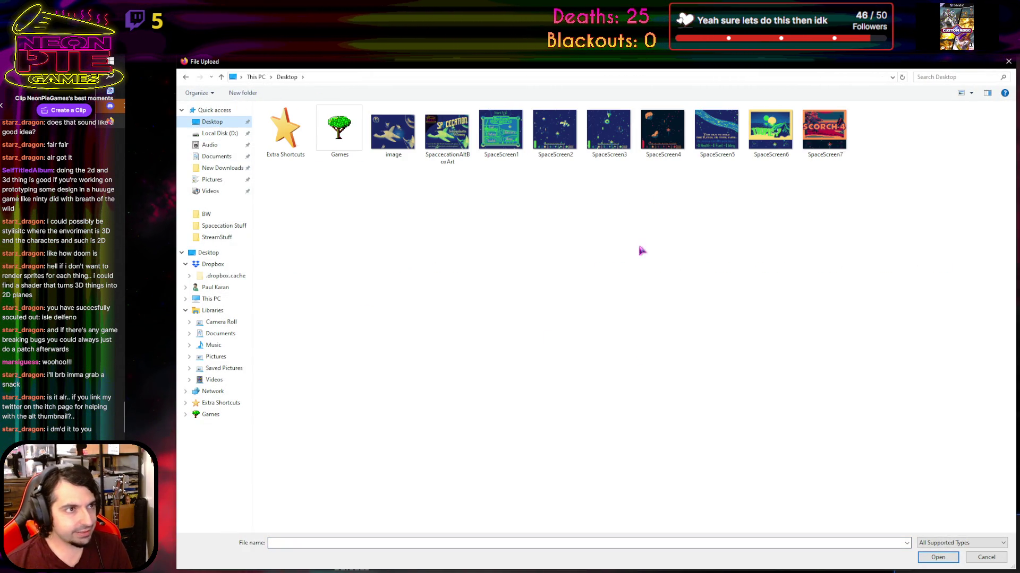
double_click(457, 146)
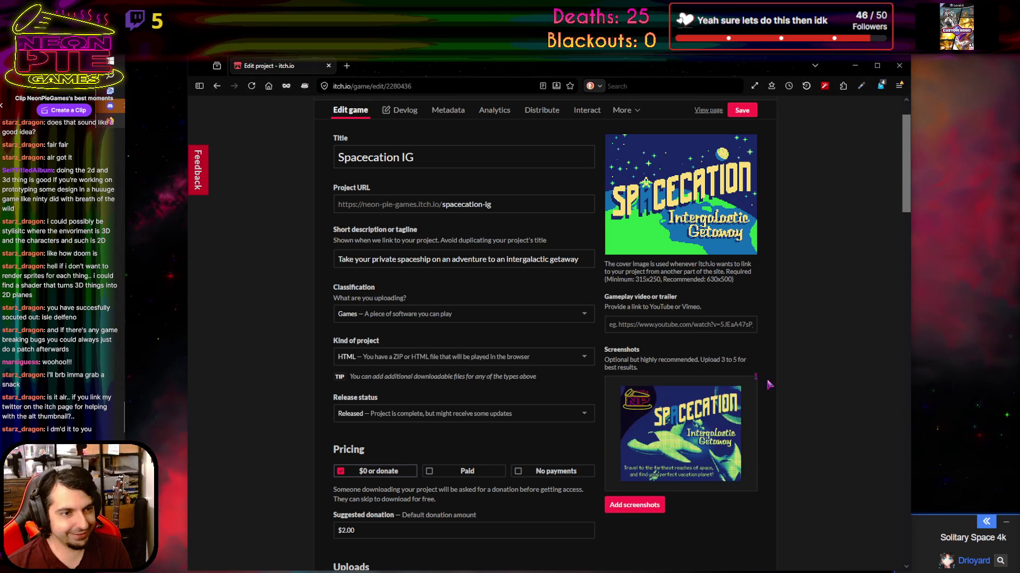
scroll(779, 381, "down", 3)
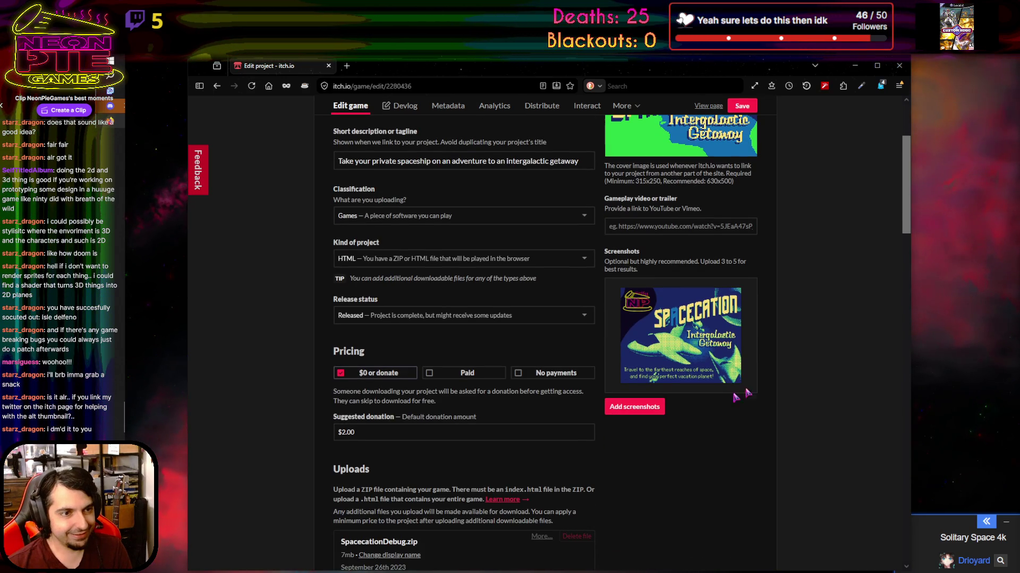
left_click(634, 407)
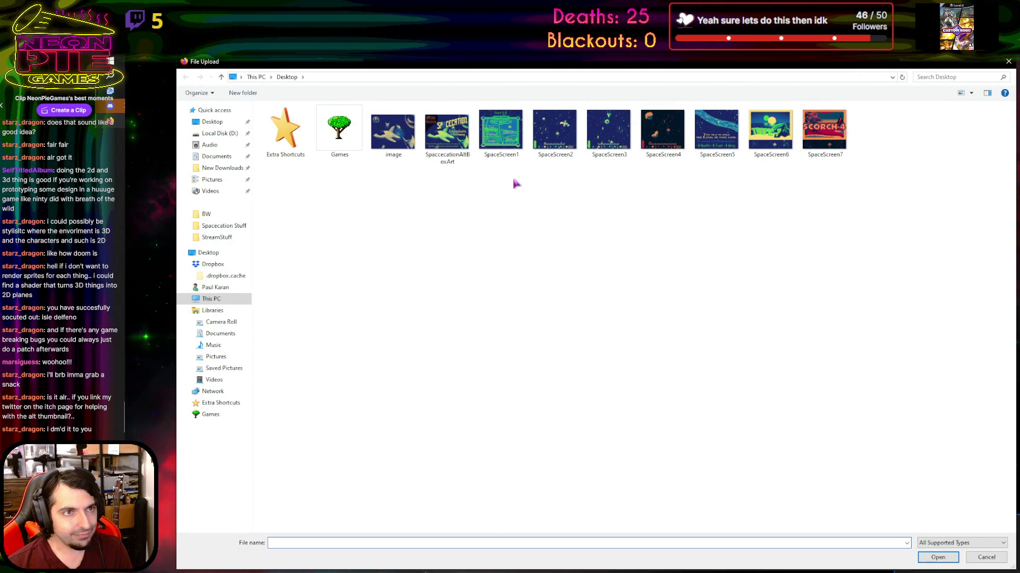
double_click(770, 130)
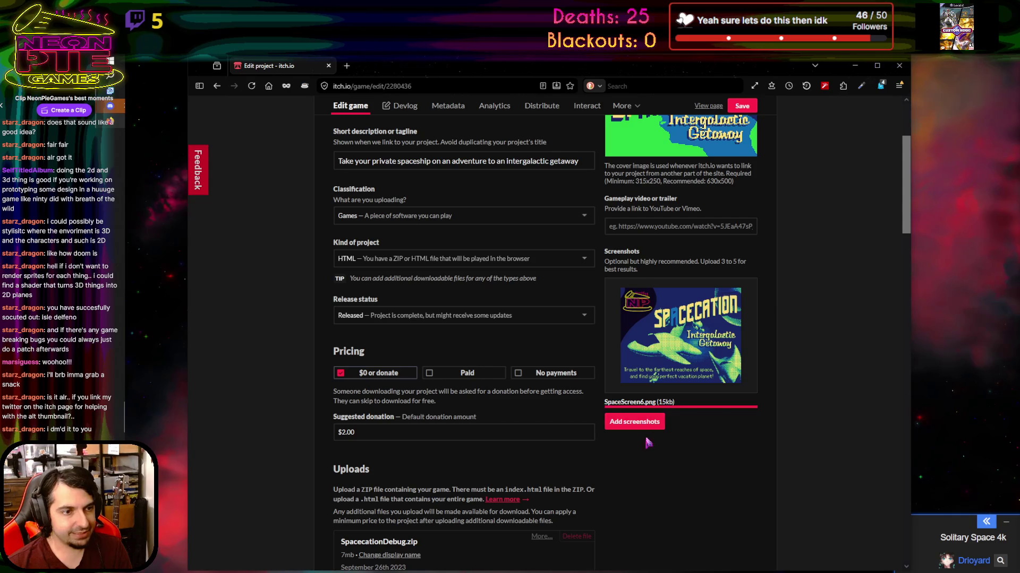
left_click(634, 475)
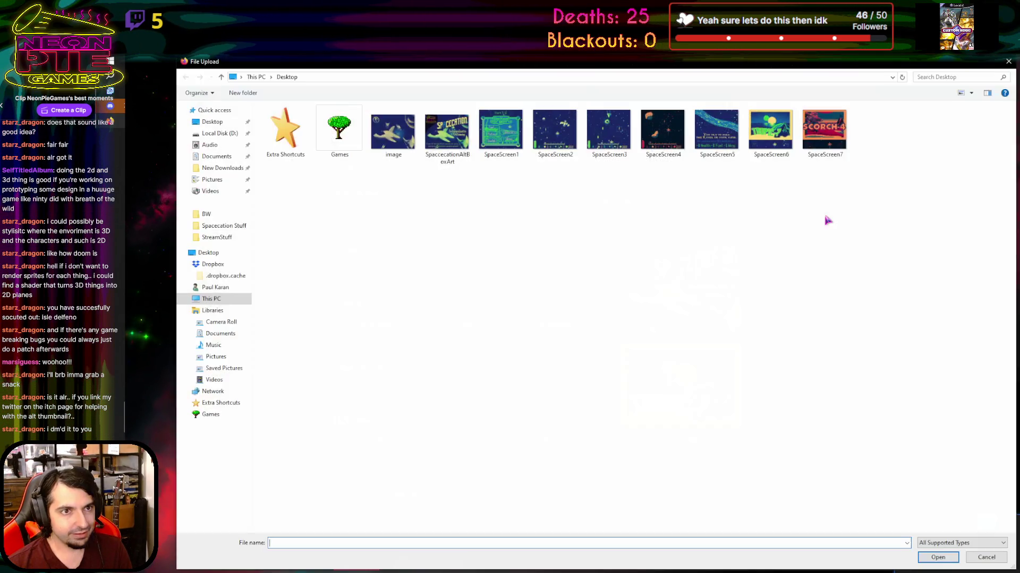
double_click(824, 145)
Add SpaceScreen2, SpaceScreen4 and SpaceScreen5 as screenshots and review the Screenshots section
scroll(643, 302, "down", 5)
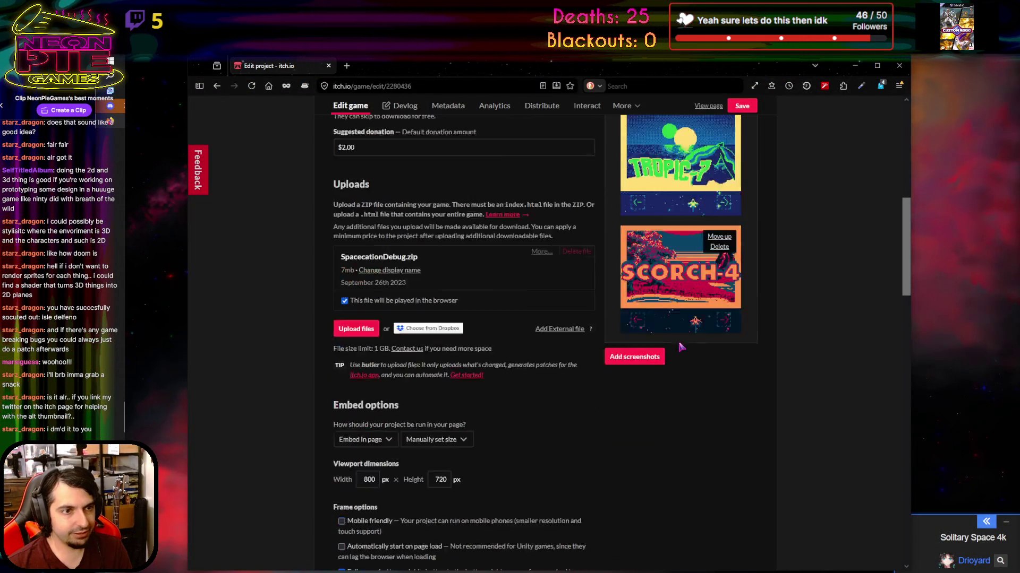
left_click(642, 301)
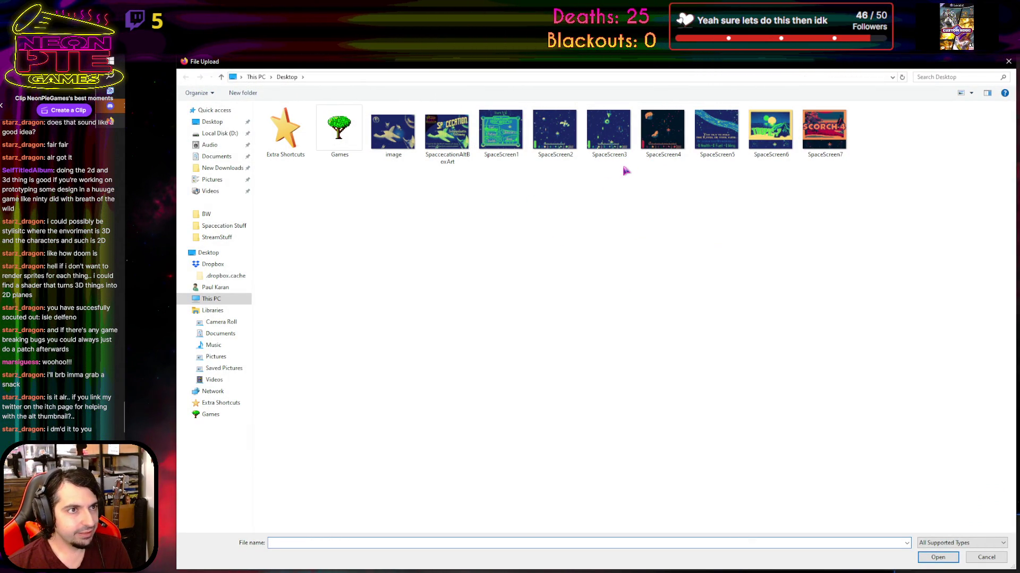
double_click(555, 132)
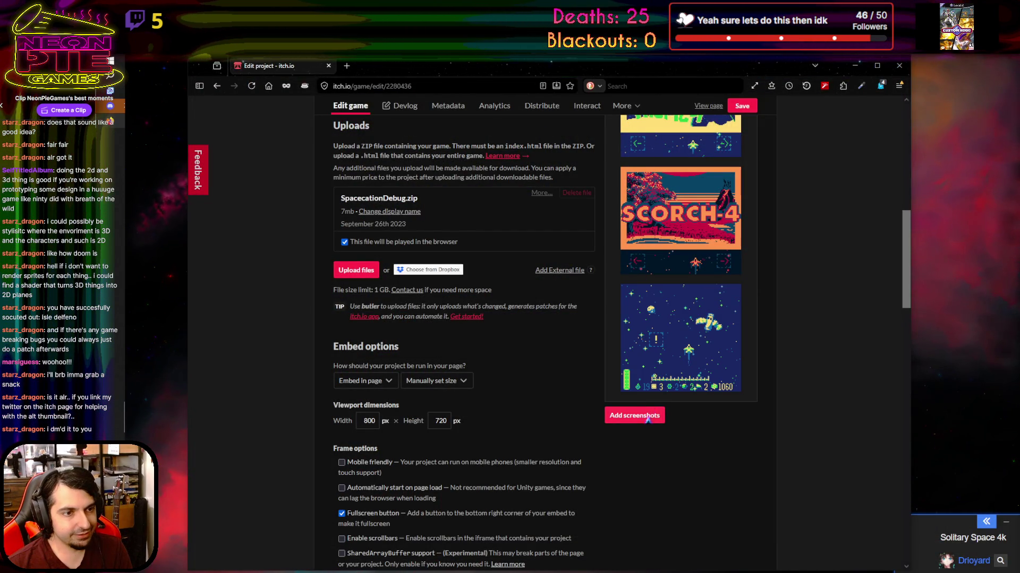
left_click(648, 418)
double_click(661, 132)
scroll(700, 305, "down", 1)
scroll(670, 426, "down", 1)
left_click(633, 436)
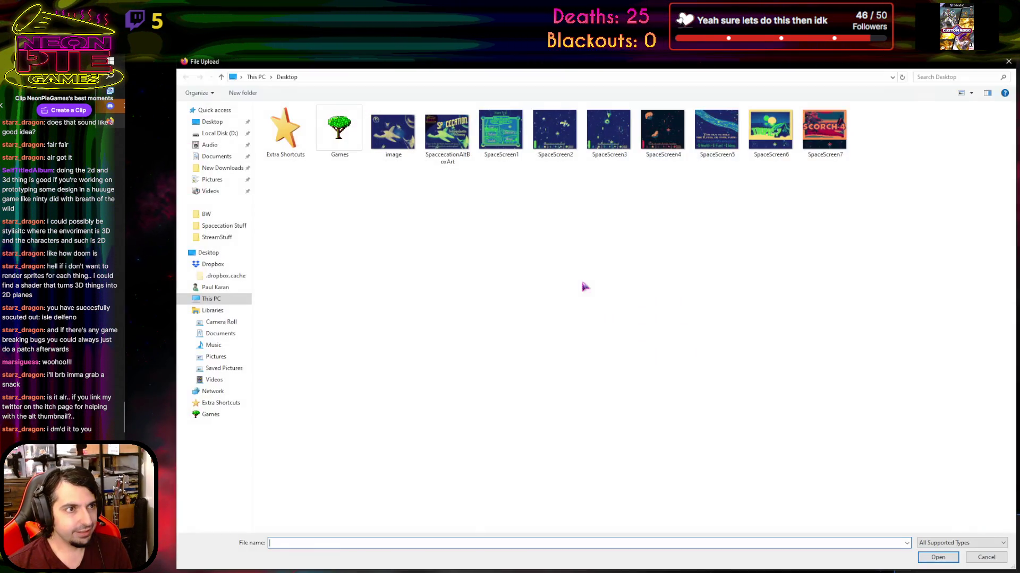
double_click(717, 130)
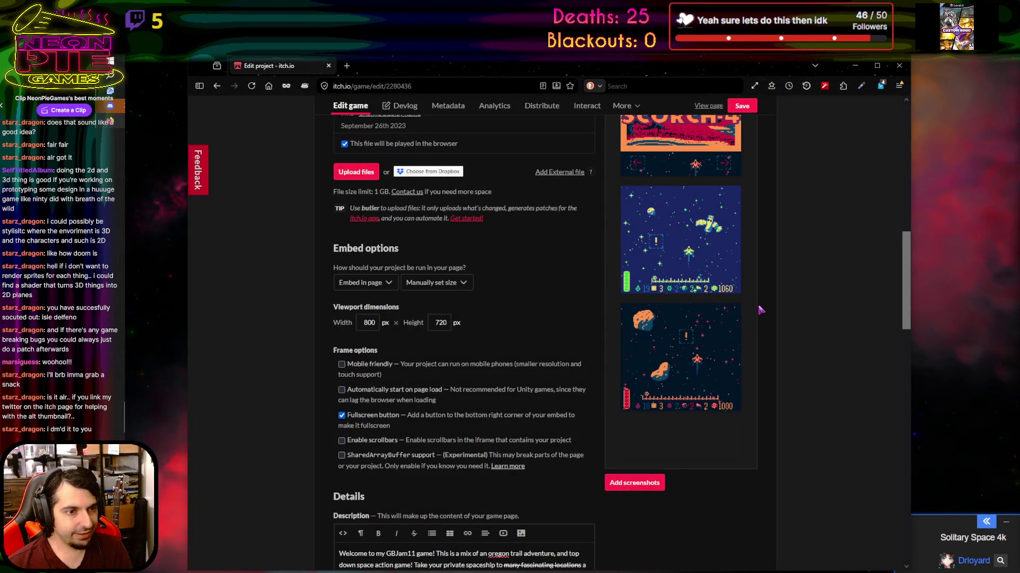
scroll(761, 310, "up", 5)
scroll(760, 310, "down", 5)
scroll(761, 309, "up", 5)
scroll(760, 310, "up", 5)
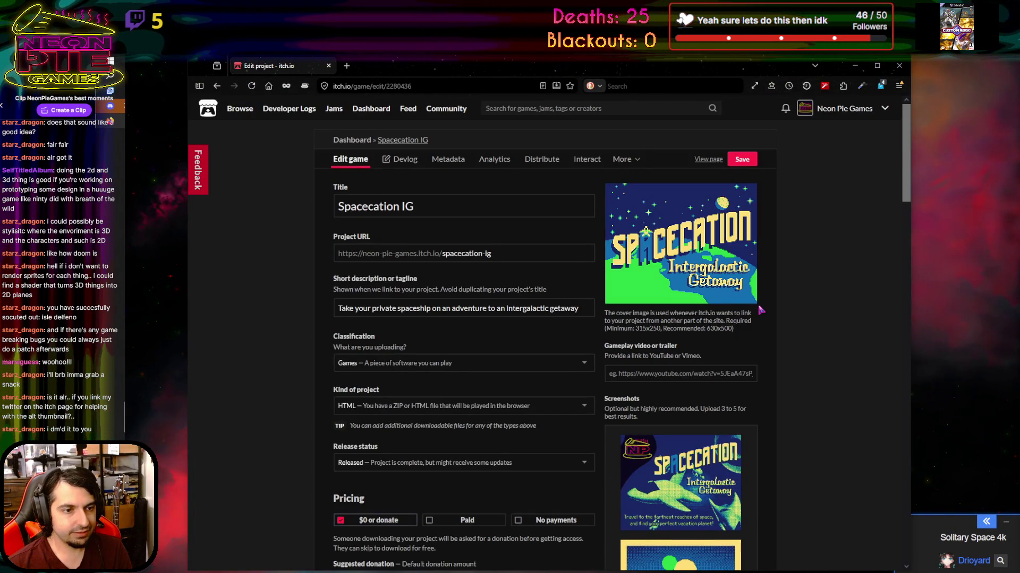
scroll(761, 309, "down", 5)
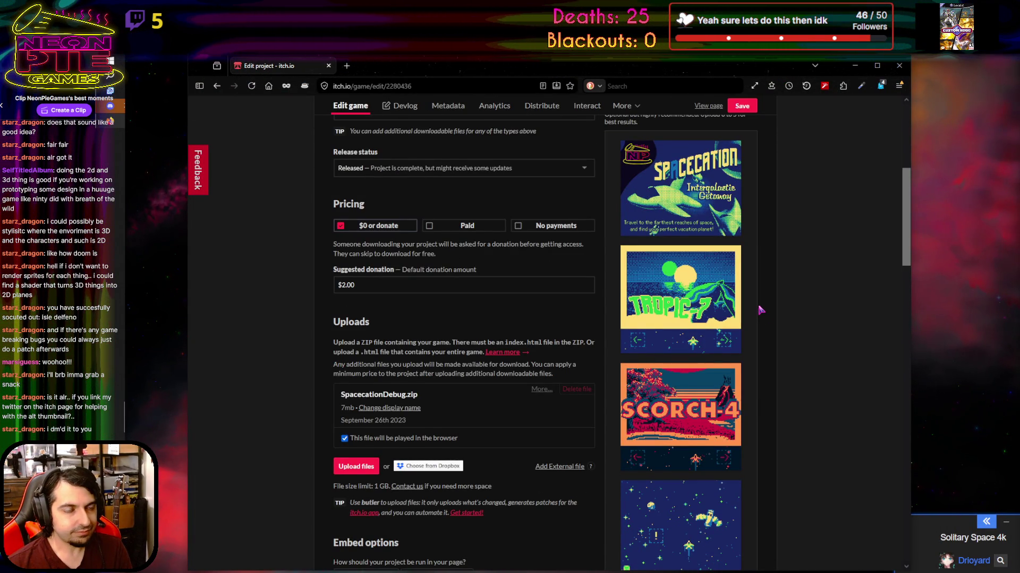
scroll(760, 309, "down", 10)
scroll(760, 309, "up", 10)
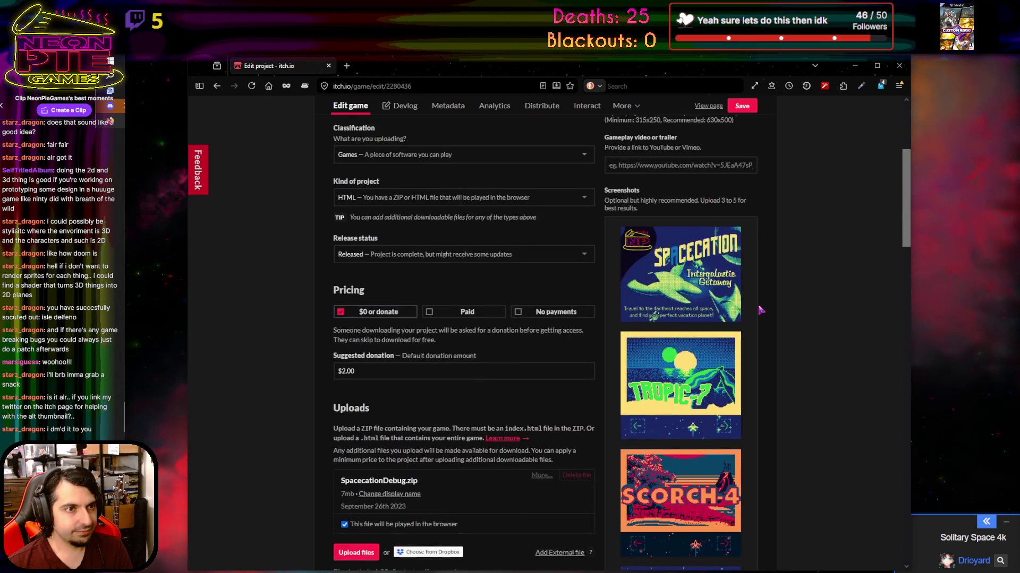
scroll(760, 310, "down", 10)
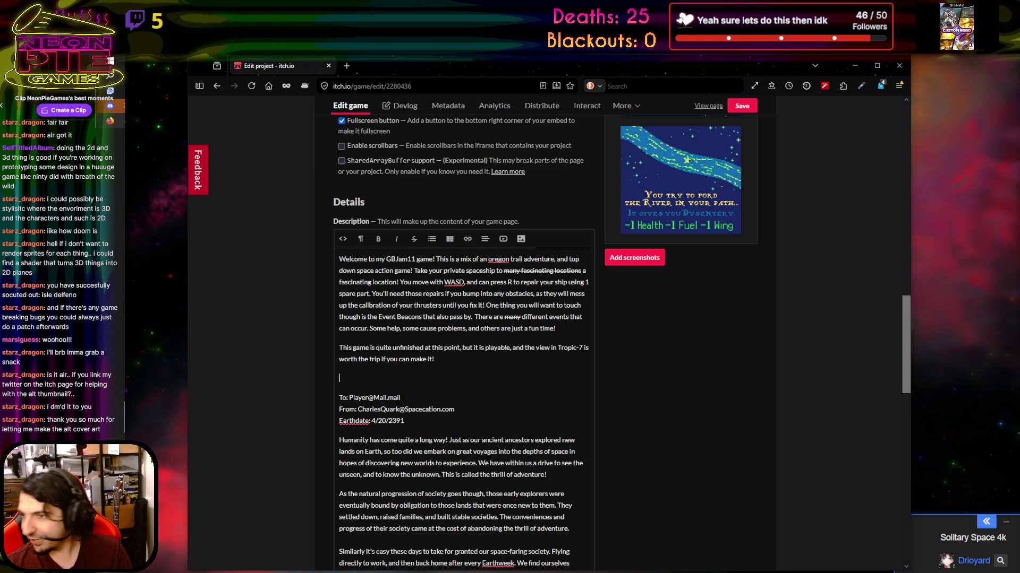
Type 'Alternate Box Art by the incred' in the description and paste the artist's link
key("alt+Tab")
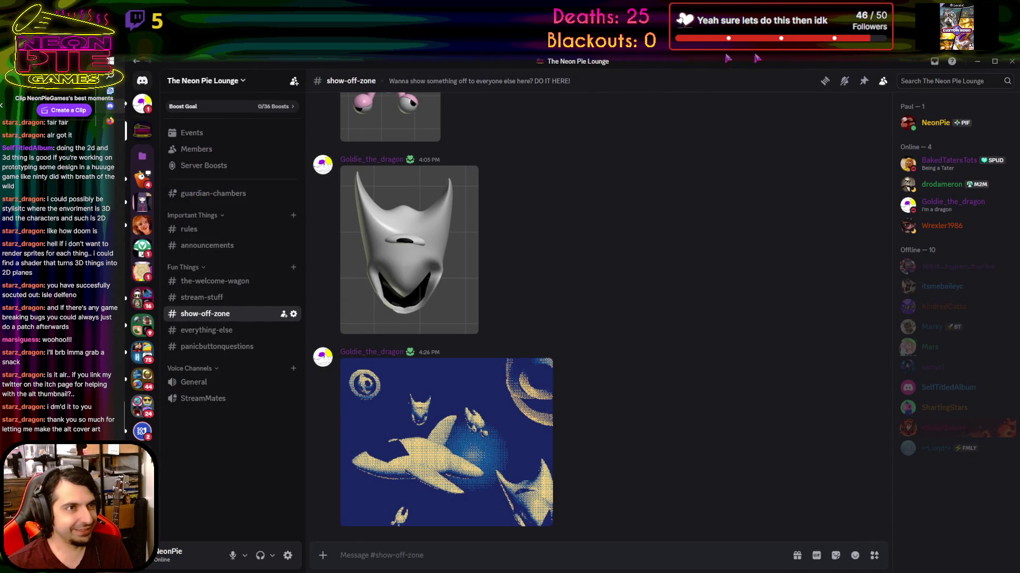
key("alt+Tab")
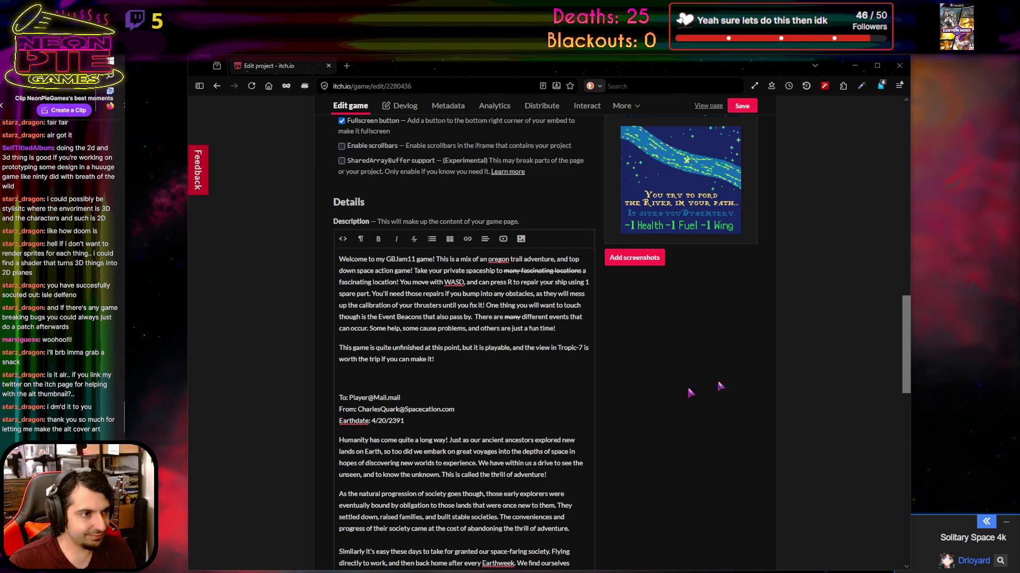
left_click(371, 375)
type("Alternate Box Art")
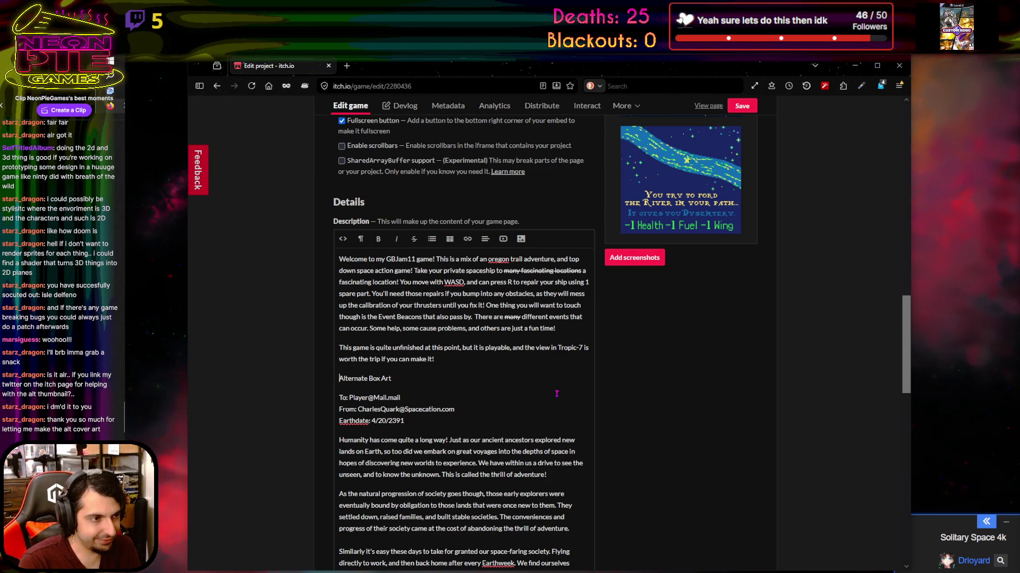
type(" by the")
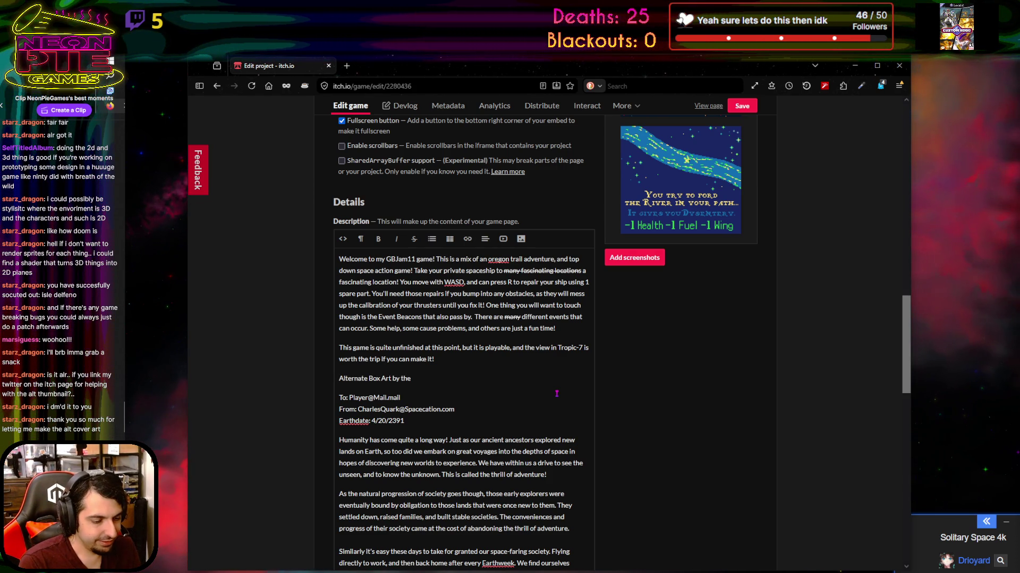
type(" incredi")
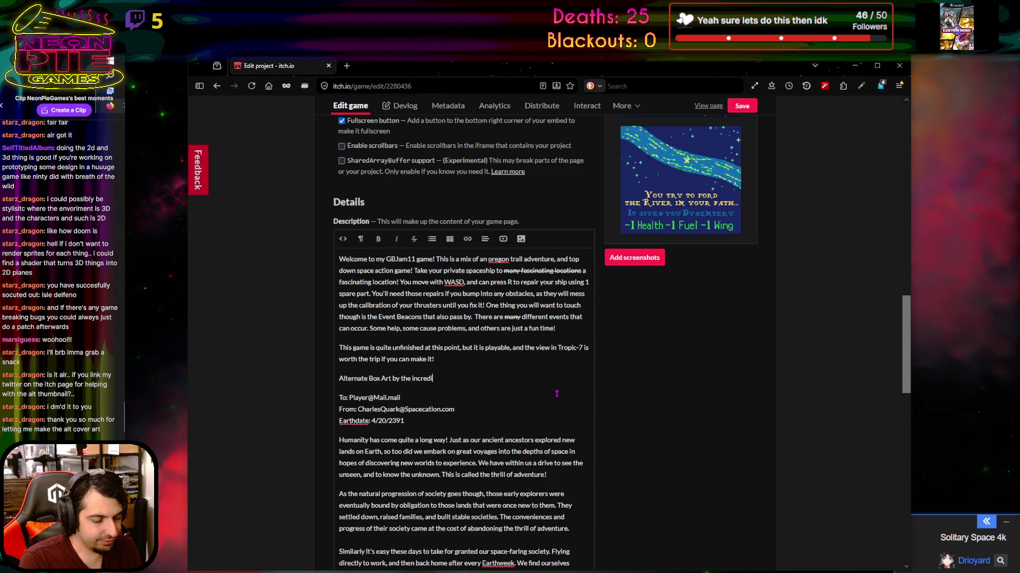
key("Home")
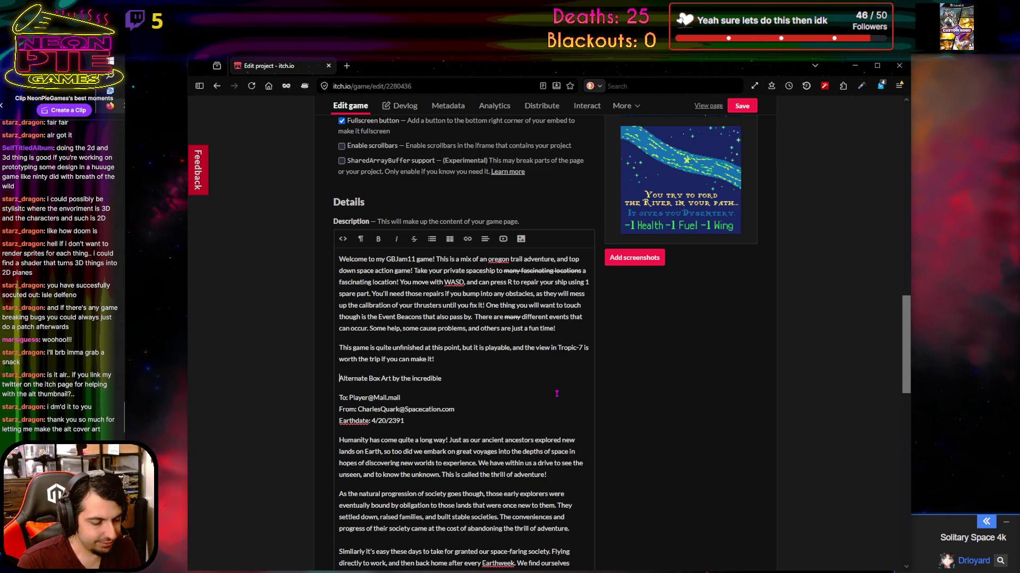
type("https://x.com/drlethal1")
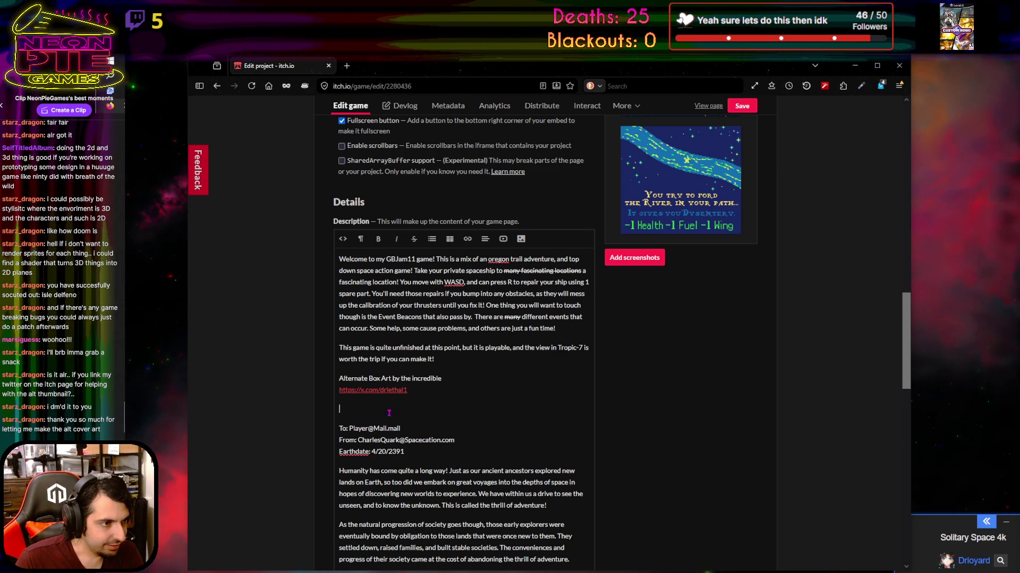
Join the link onto the credit line and delete 'the incredible' so it reads 'Alternate Box Art by'
key("BackSpace")
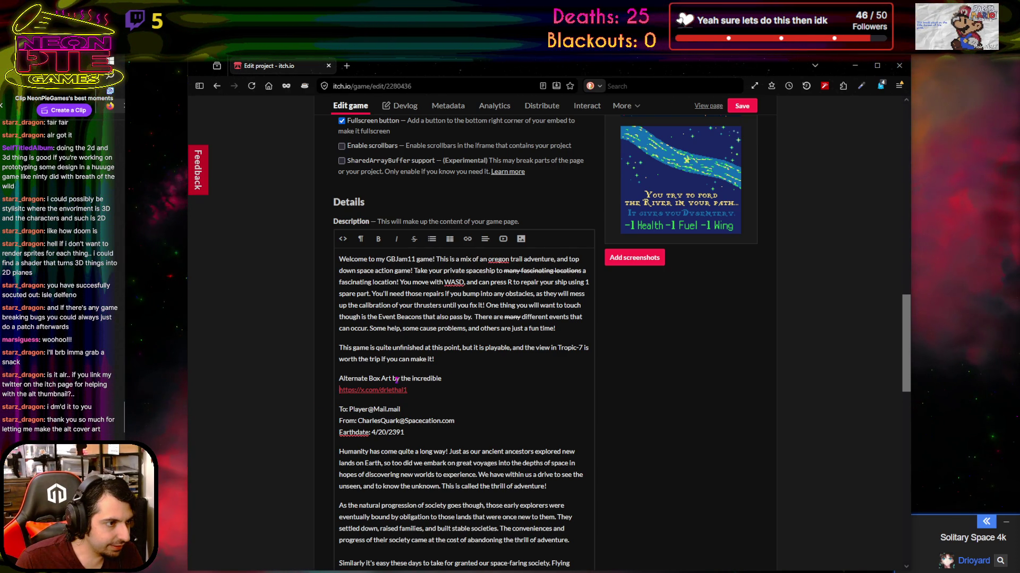
key("Delete")
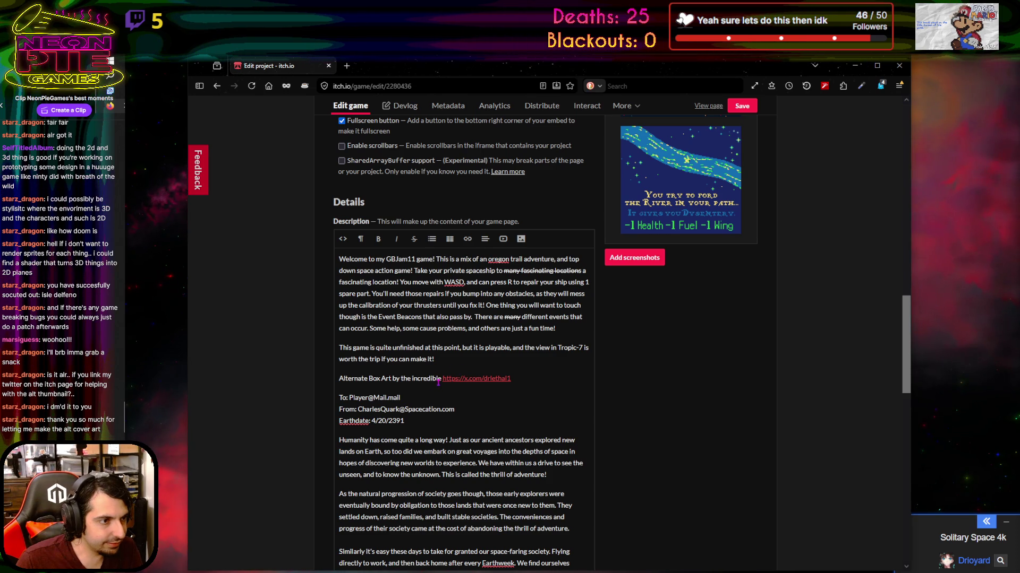
key("BackSpace")
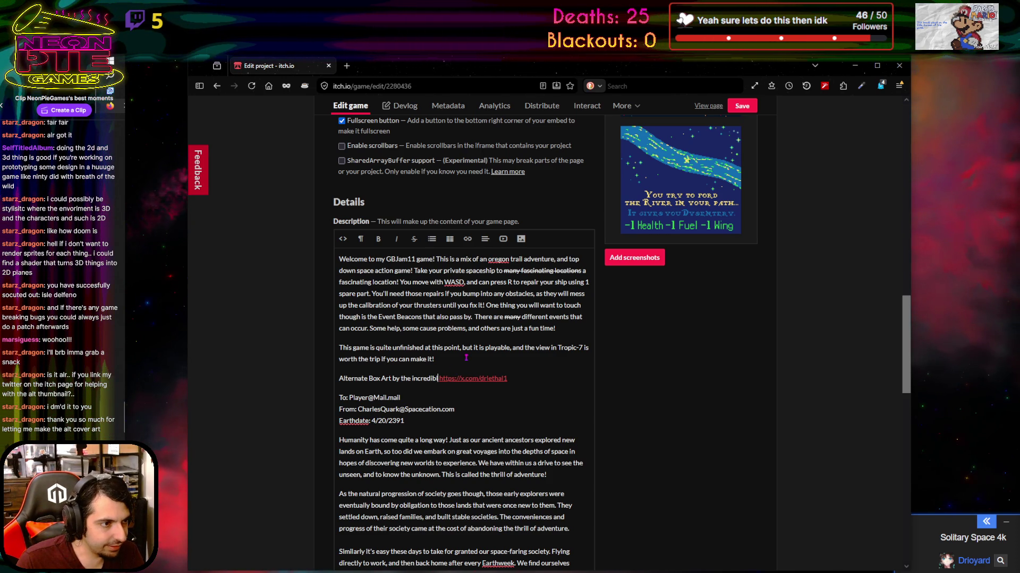
key("BackSpace")
key("BackSpace")
key("BackSpace")
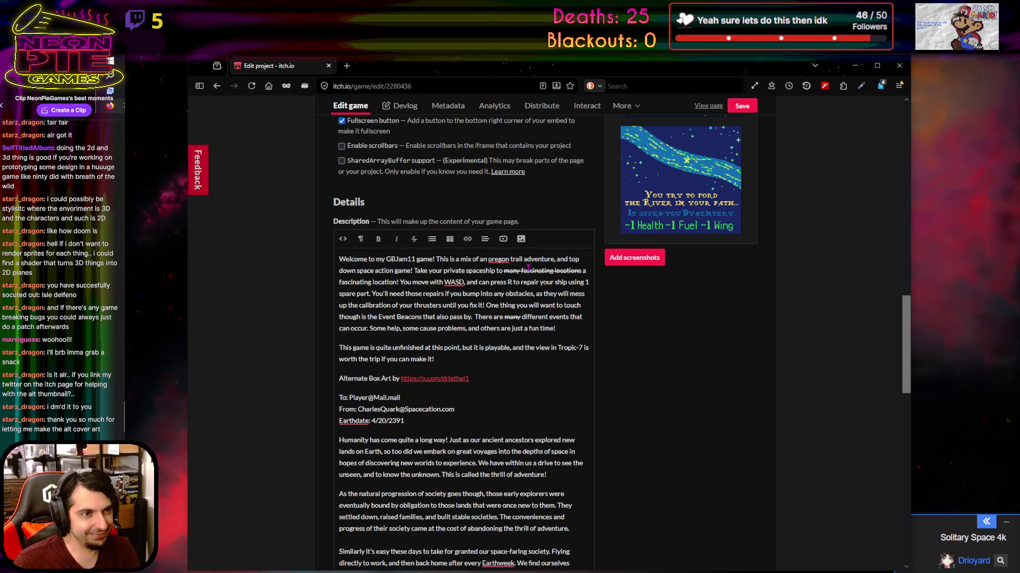
scroll(500, 315, "down", 15)
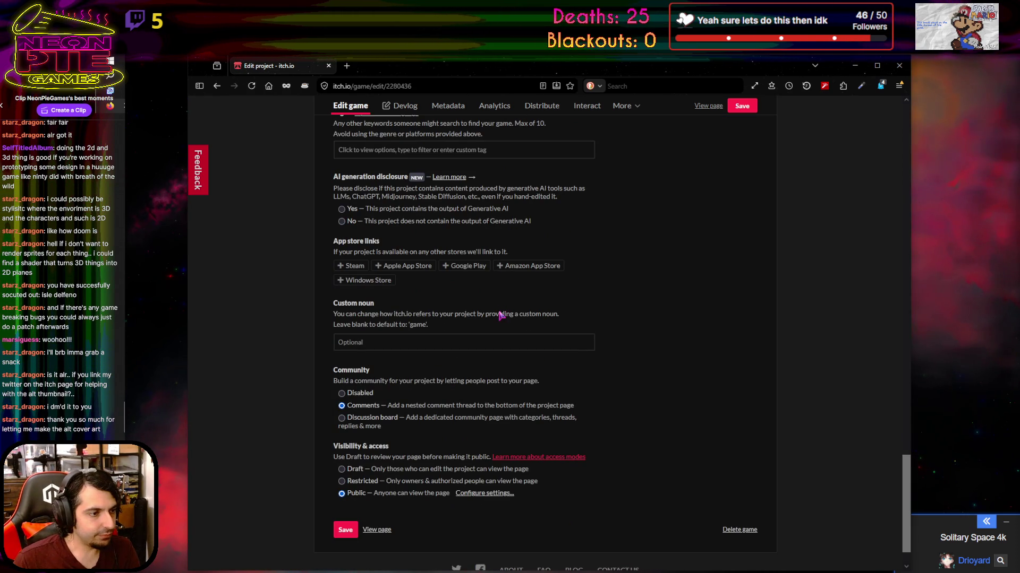
Save the Spacecation IG edit page, check the saved page, and minimize the browser
left_click(345, 530)
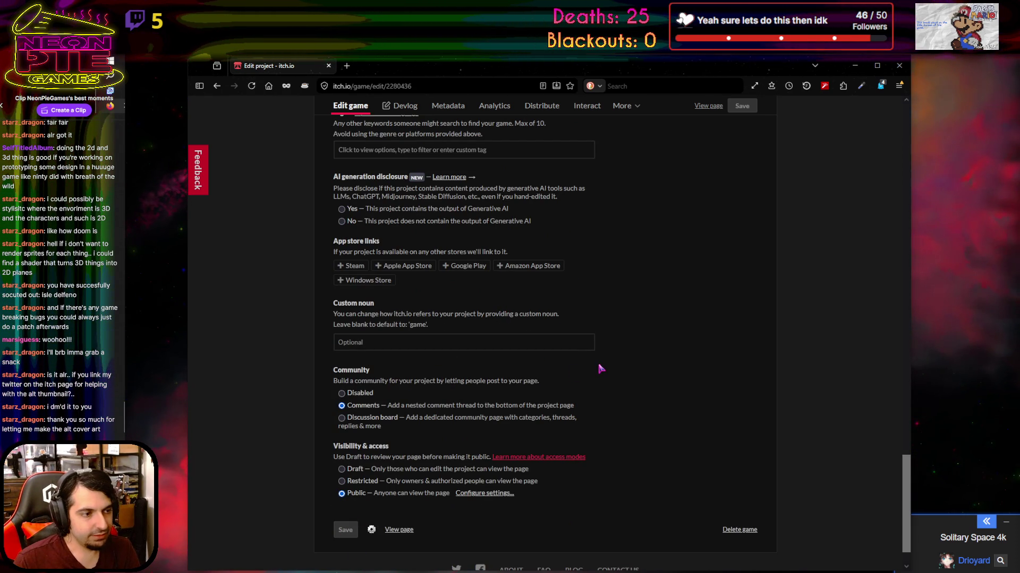
scroll(598, 371, "up", 15)
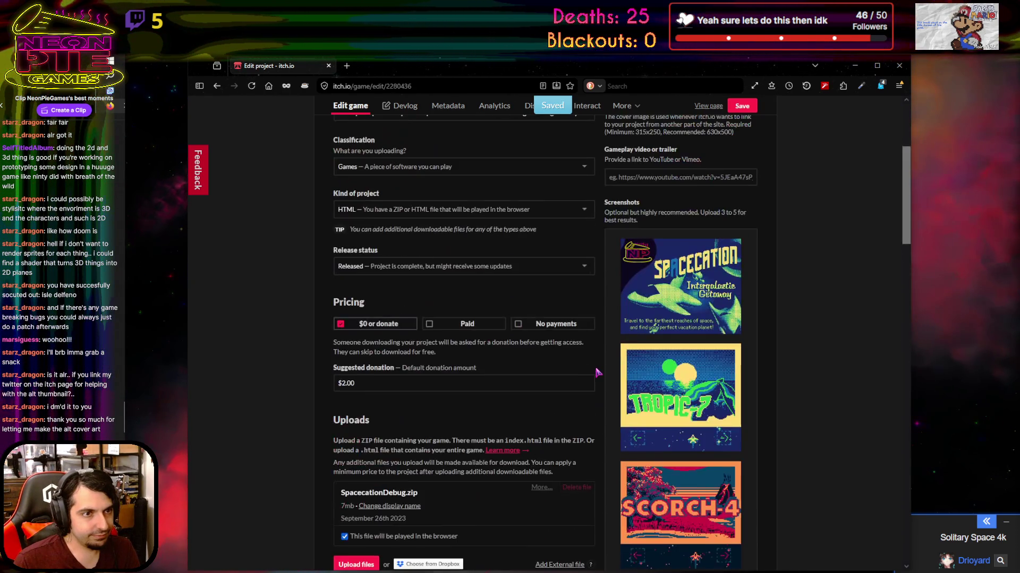
scroll(583, 373, "up", 4)
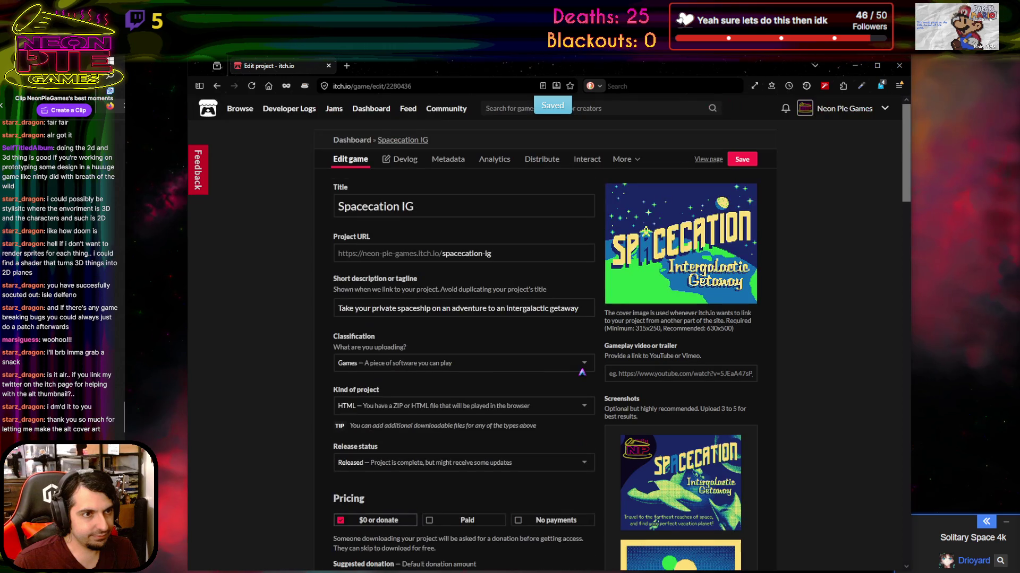
scroll(584, 372, "down", 2)
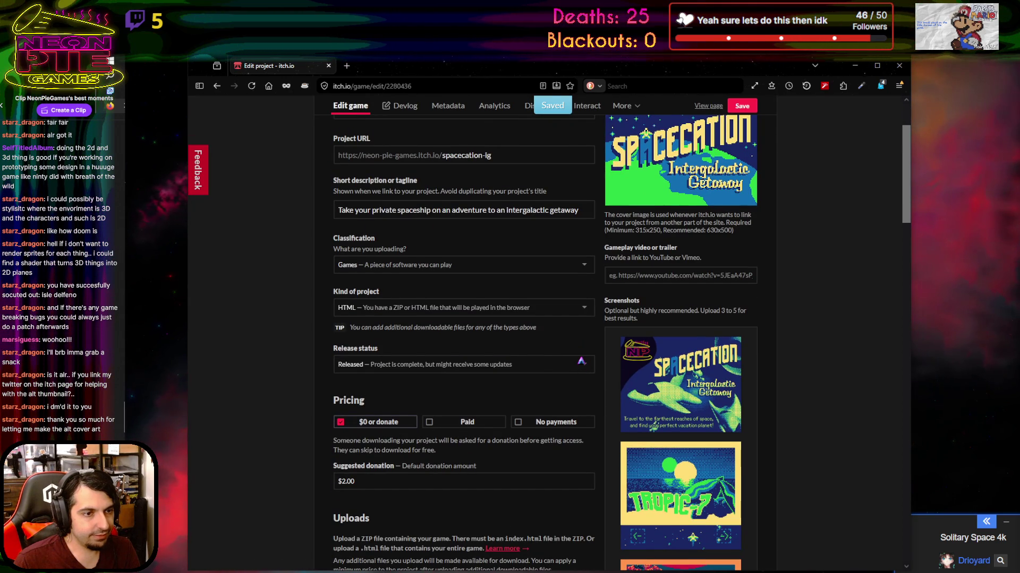
scroll(581, 362, "down", 20)
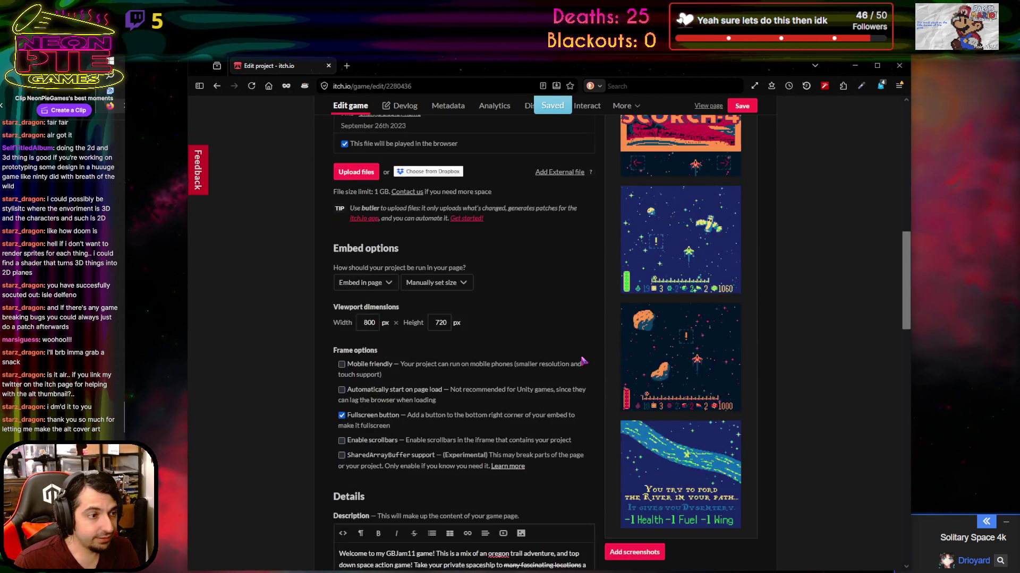
scroll(582, 360, "up", 20)
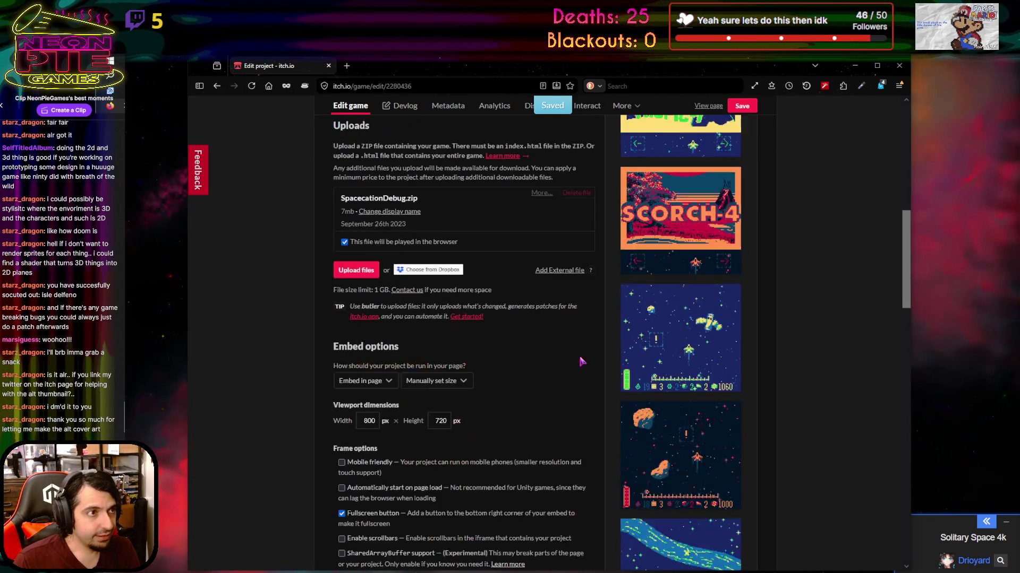
left_click(857, 67)
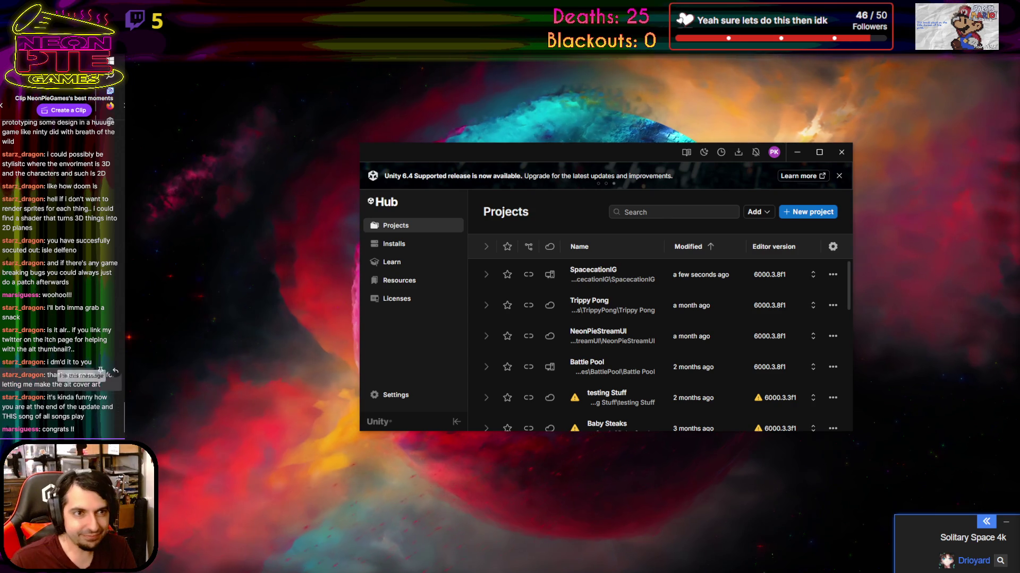
Minimize Unity Hub and switch to the itch.io Spacecation IG page
left_click(796, 153)
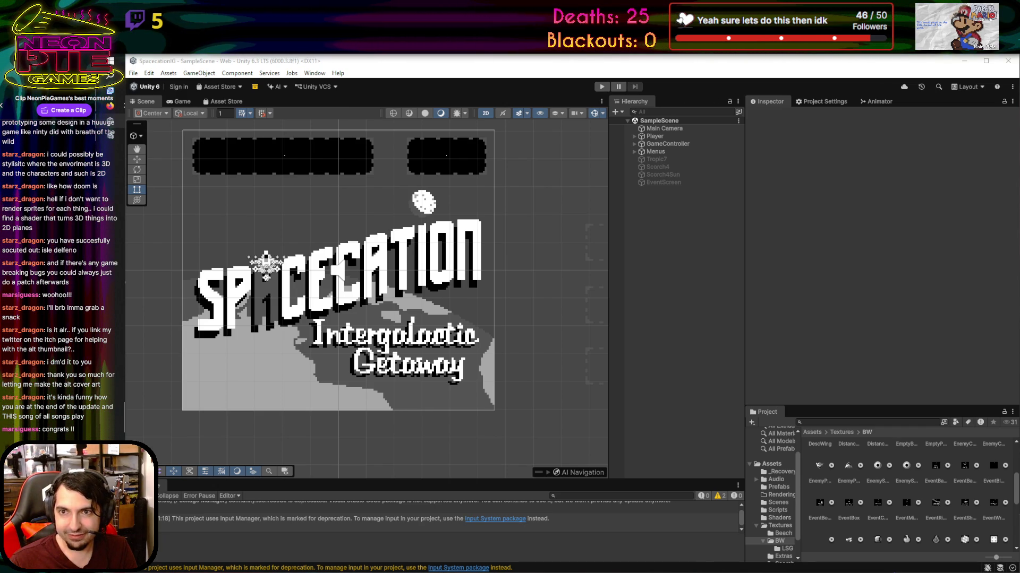
key("alt+Tab")
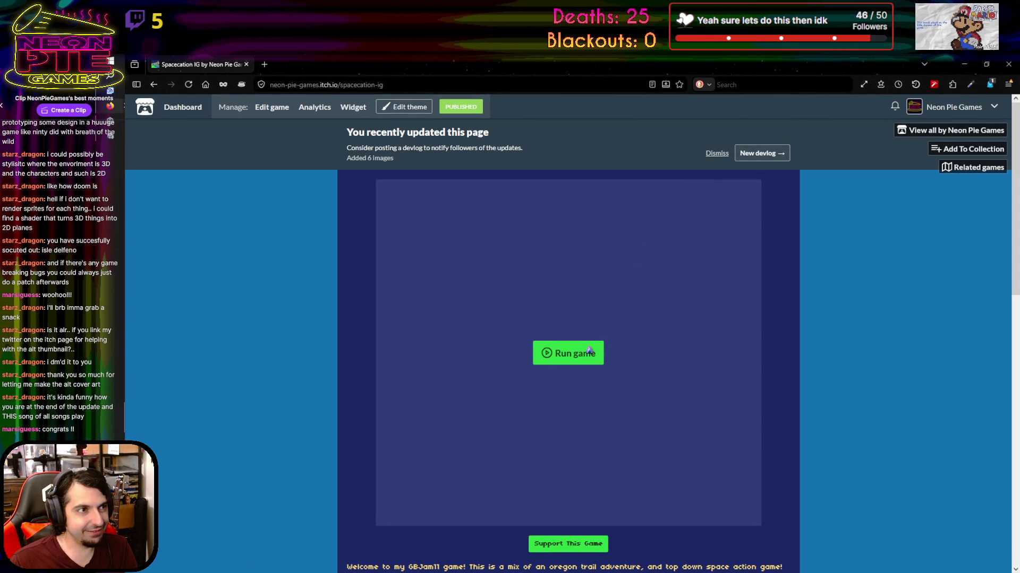
Run the embedded Spacecation web build and fly the ship with S and W to Start Trip
scroll(581, 332, "down", 1)
left_click(574, 312)
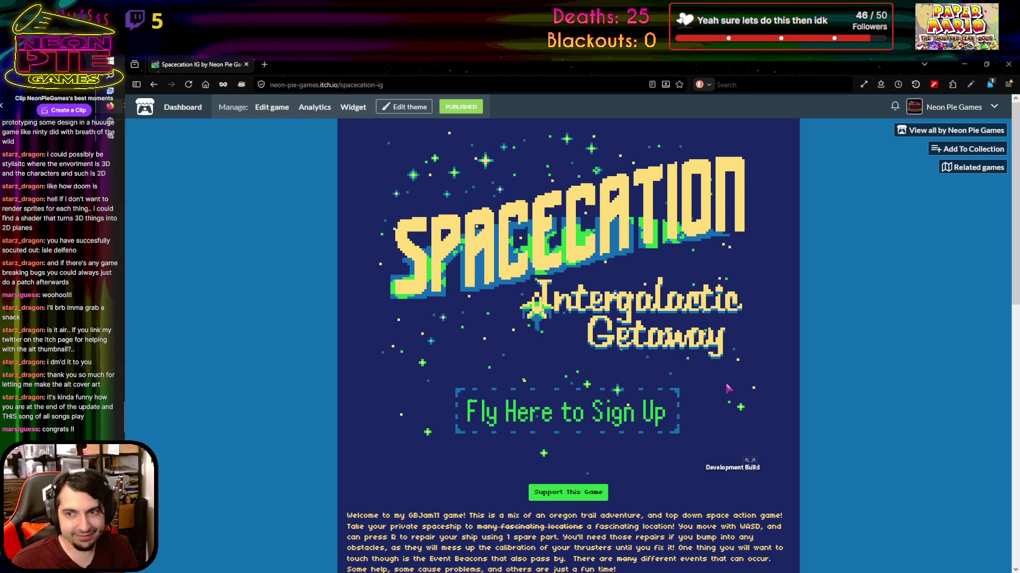
key("s")
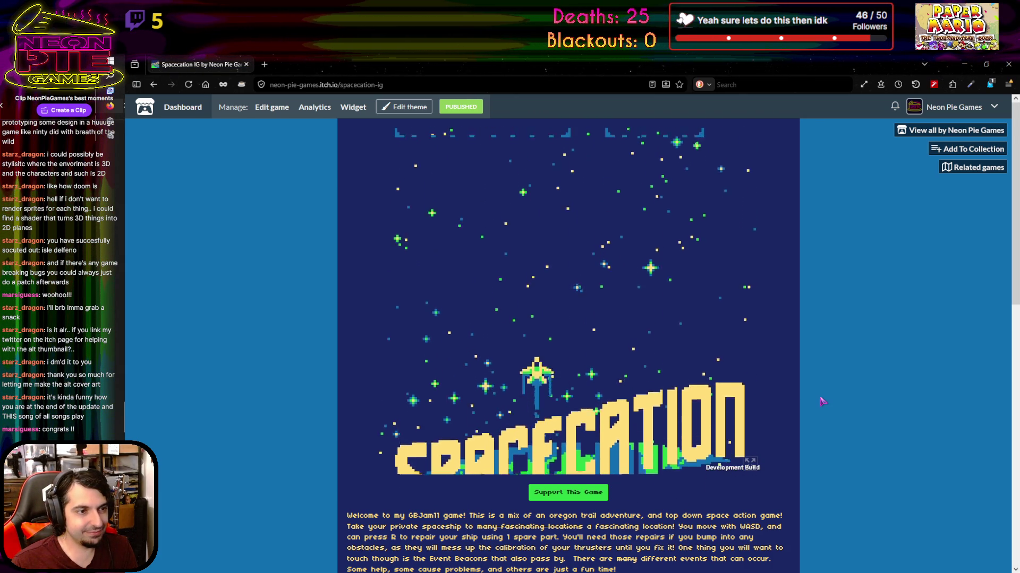
key("w")
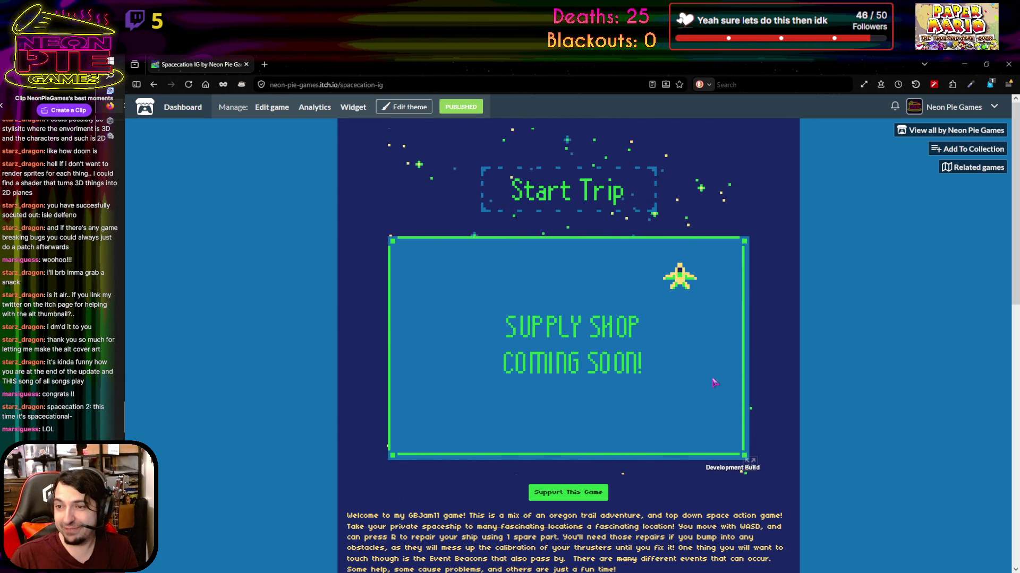
key("w")
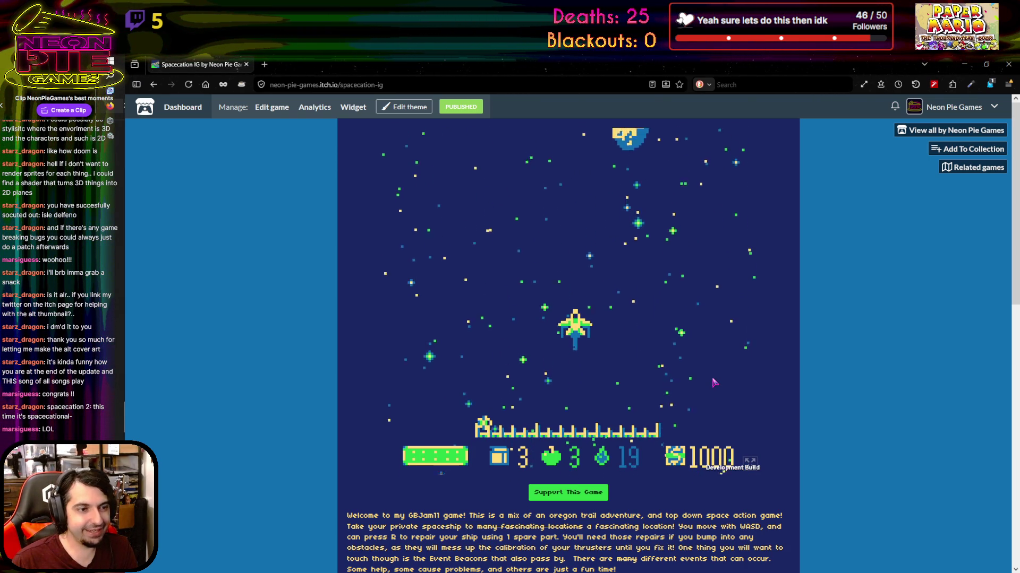
Steer the ship with A, D and W, then dismiss the +1 Parts event
key("a")
key("d")
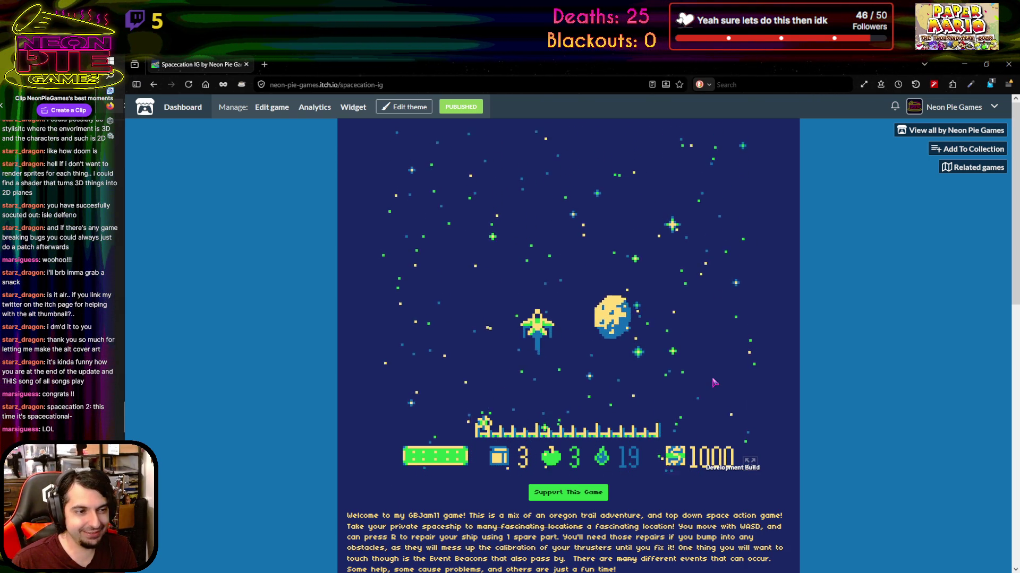
key("w")
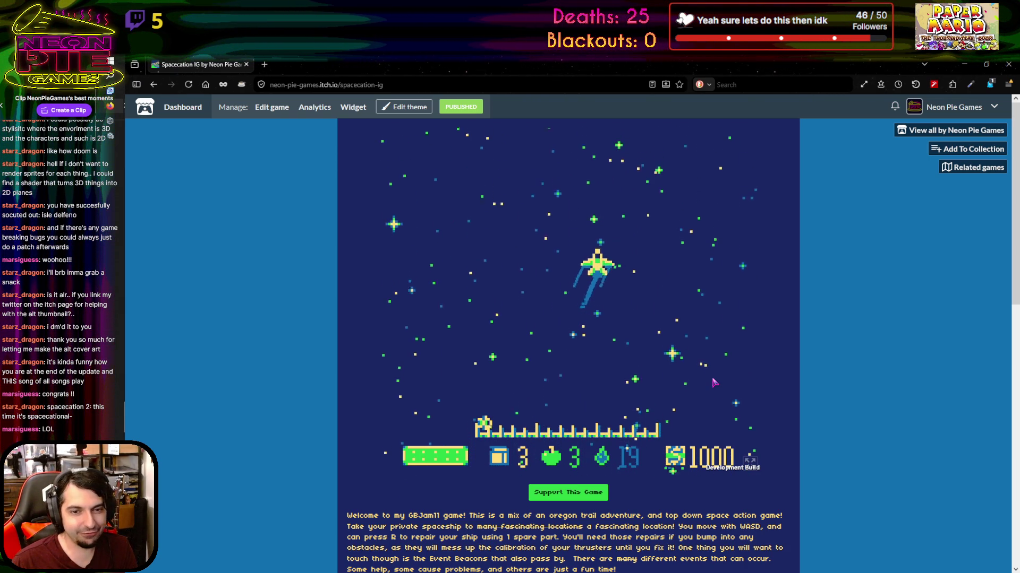
key("w")
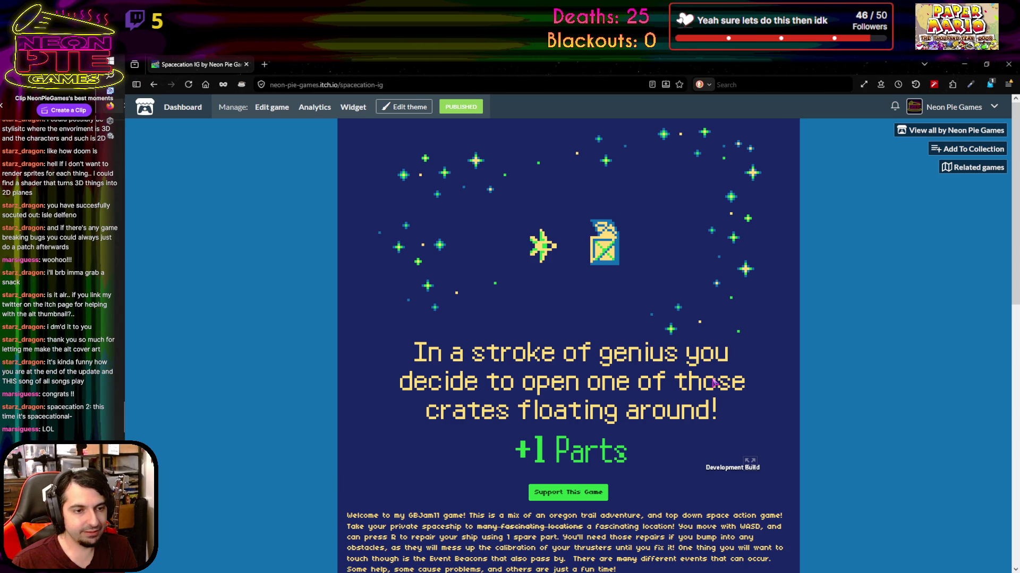
key("space")
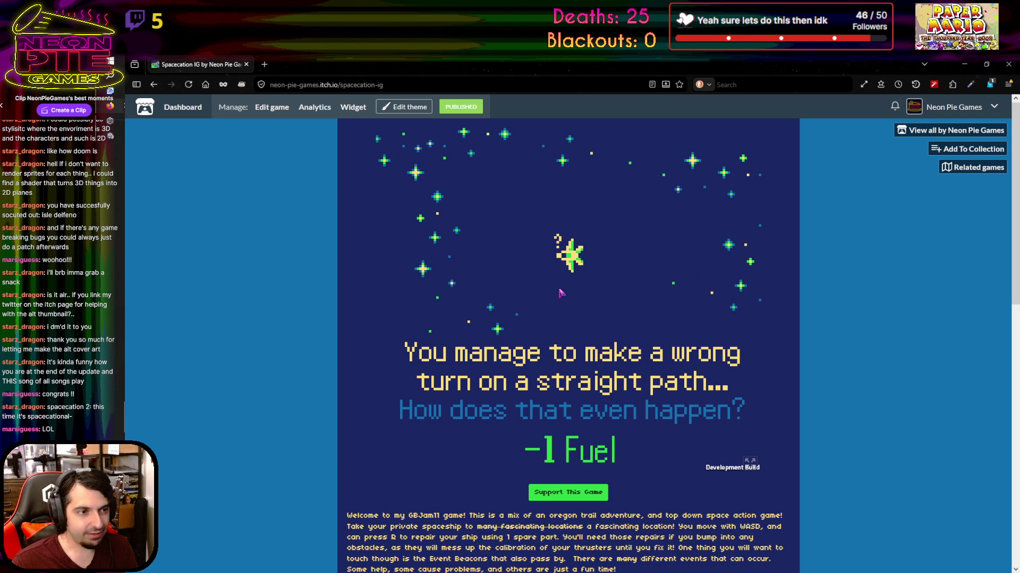
Dismiss the -1 Fuel event, keep flying with D and W, then return to the Unity editor
key("space")
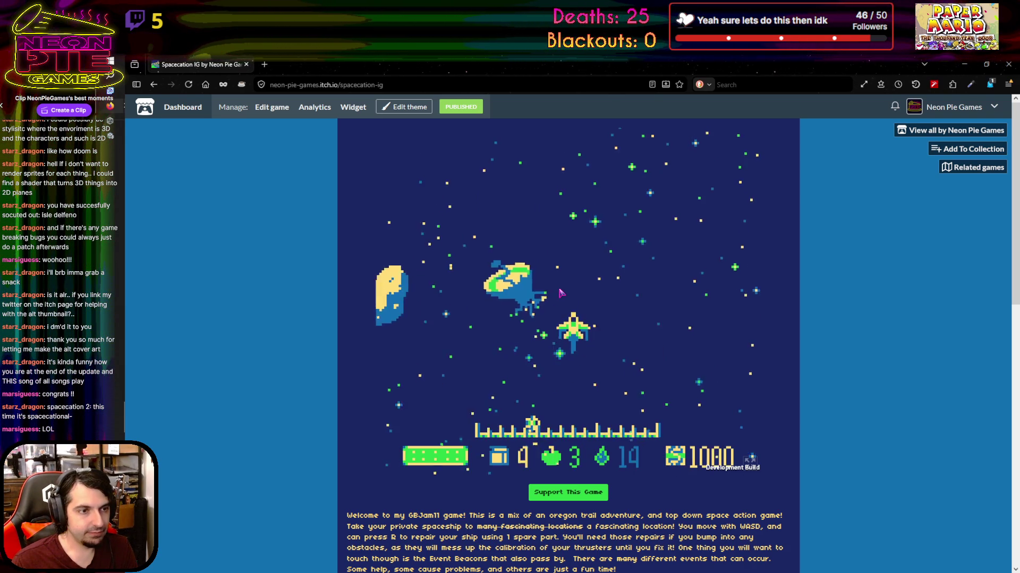
key("d")
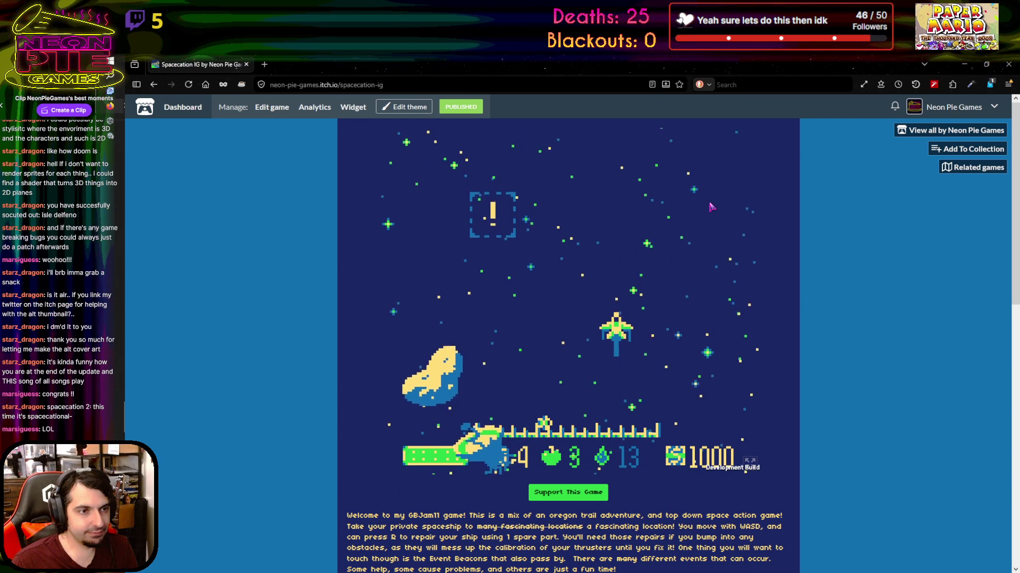
key("w")
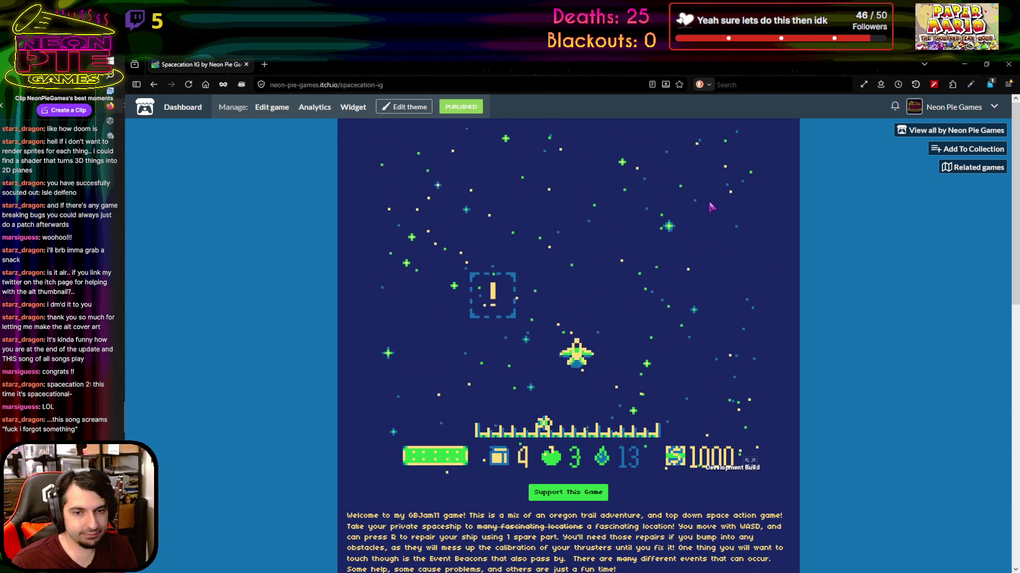
key("d")
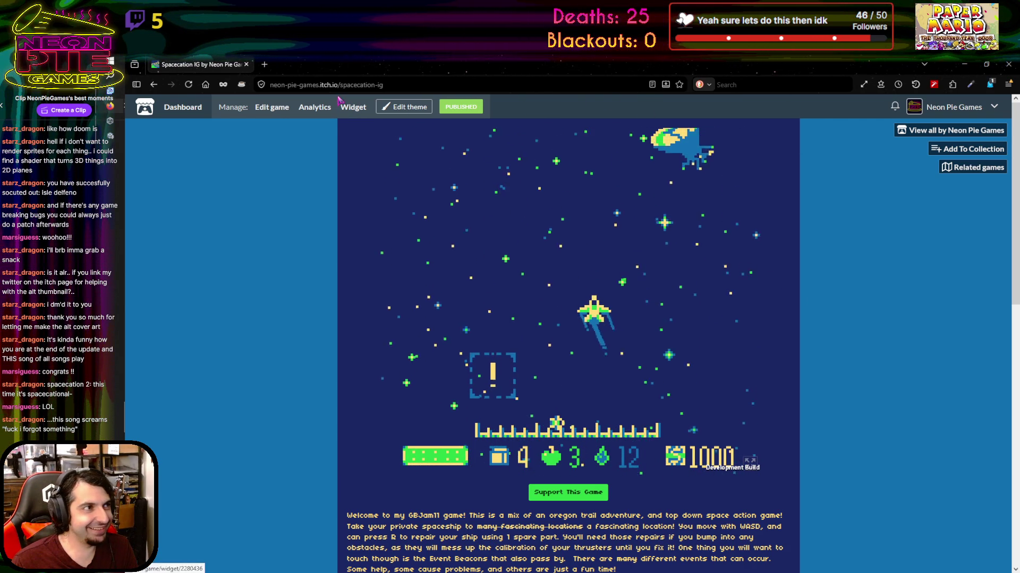
left_click(1008, 65)
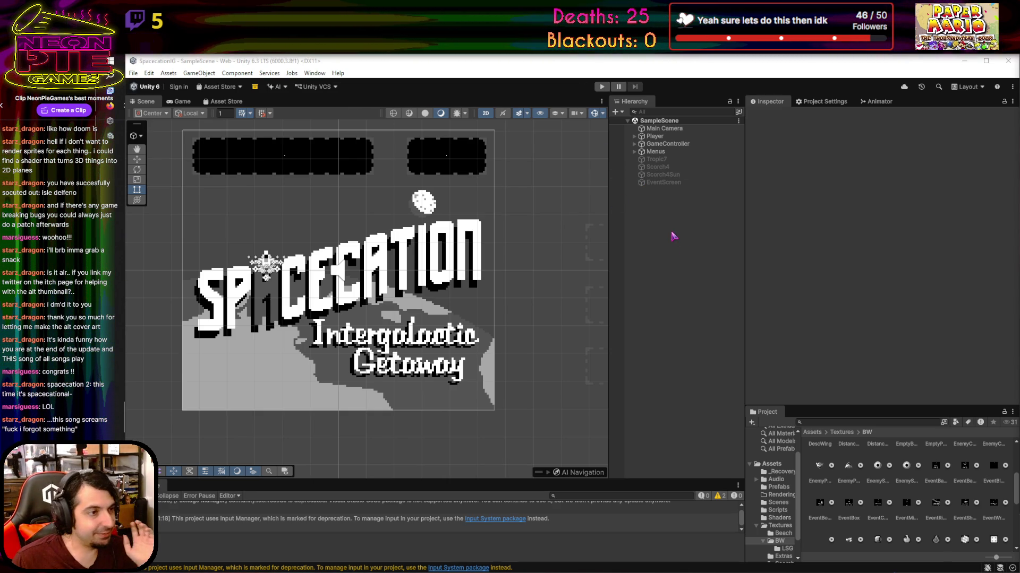
Expand Menus > TitleScreen and deactivate the OptionsB Options button
mouse_move(564, 296)
left_mouse_down()
mouse_move(385, 280)
mouse_move(275, 312)
left_mouse_up()
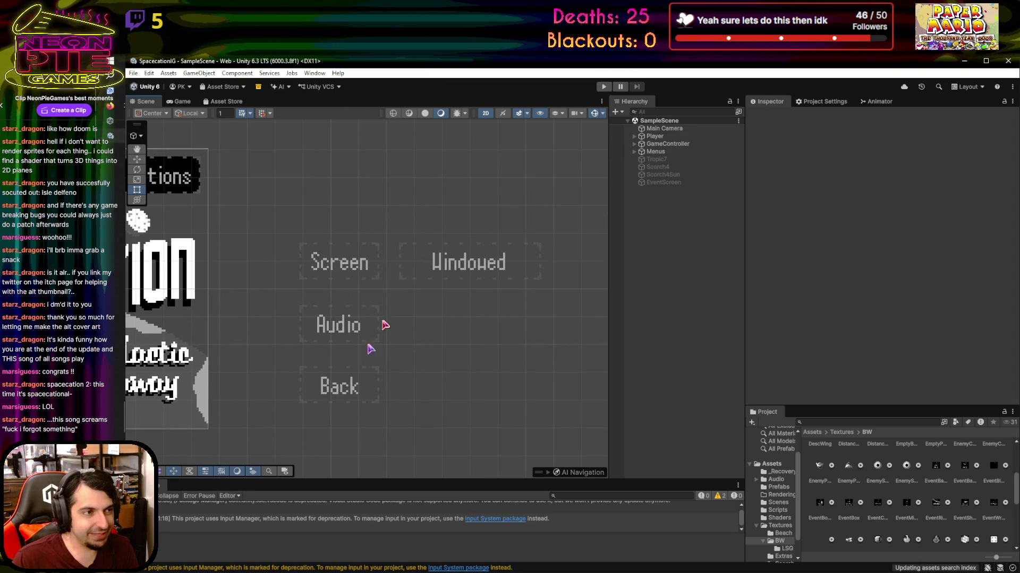
key("f")
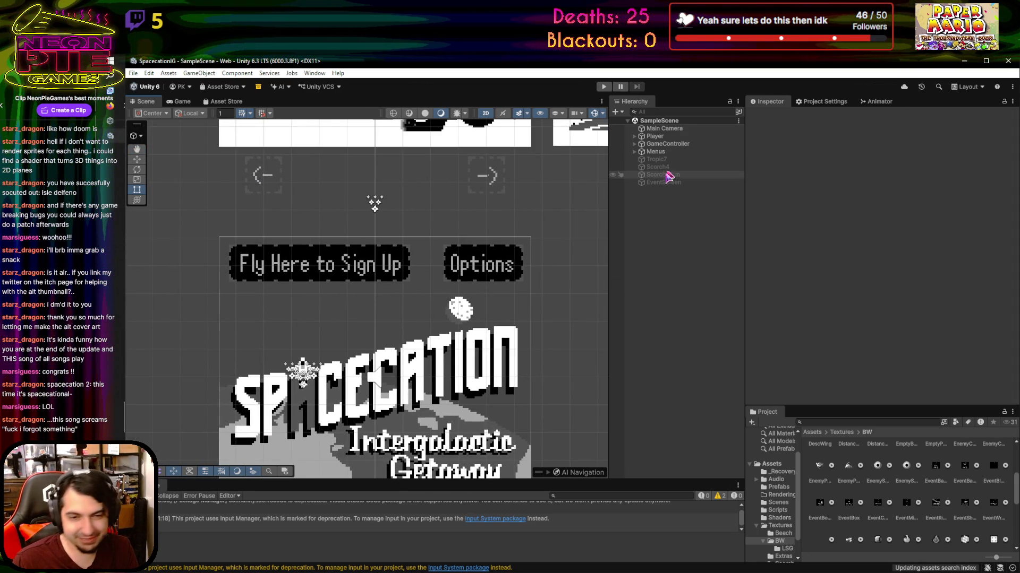
left_click(633, 154)
left_click(634, 152)
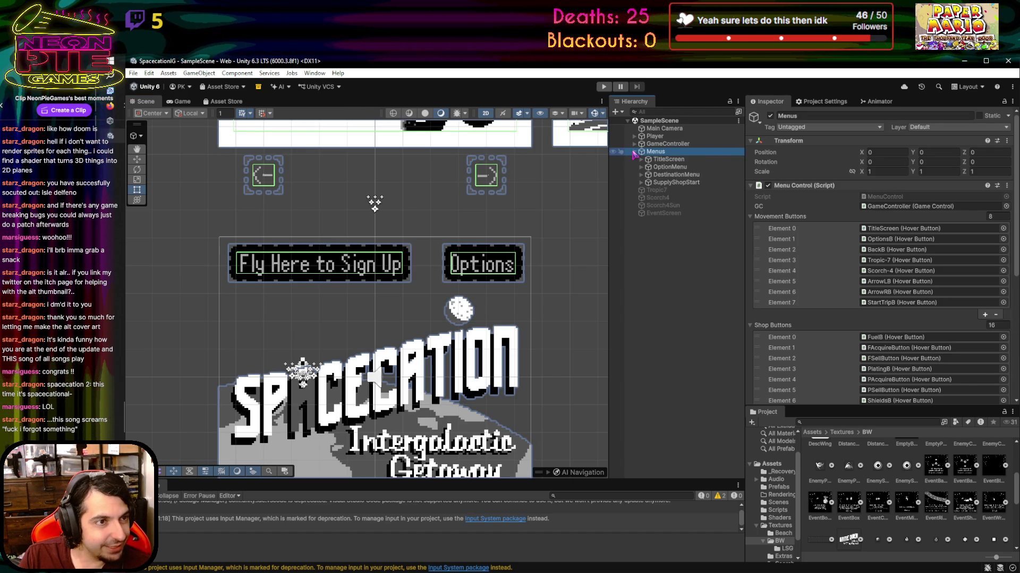
left_click(668, 160)
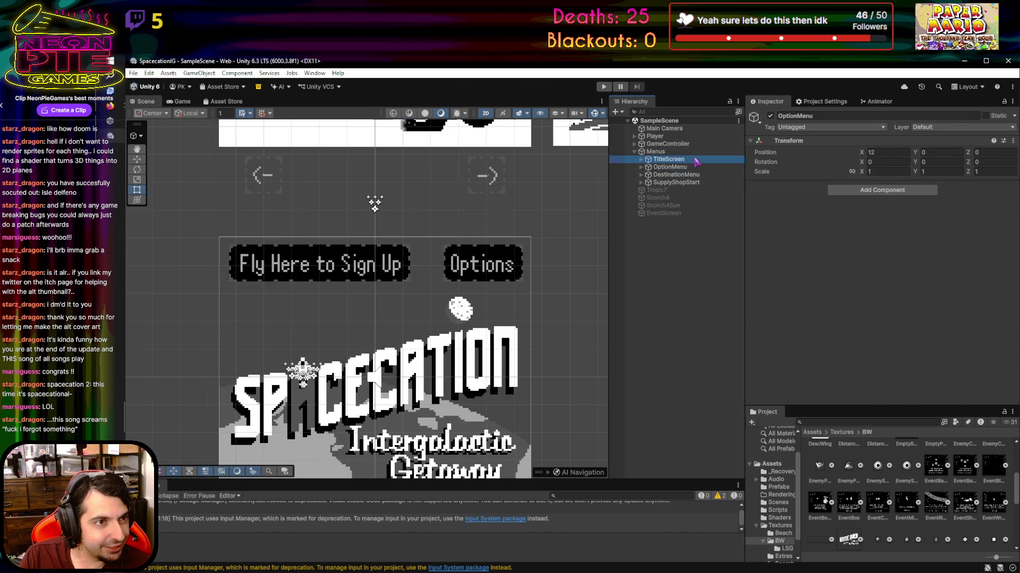
left_click(640, 159)
left_click(672, 190)
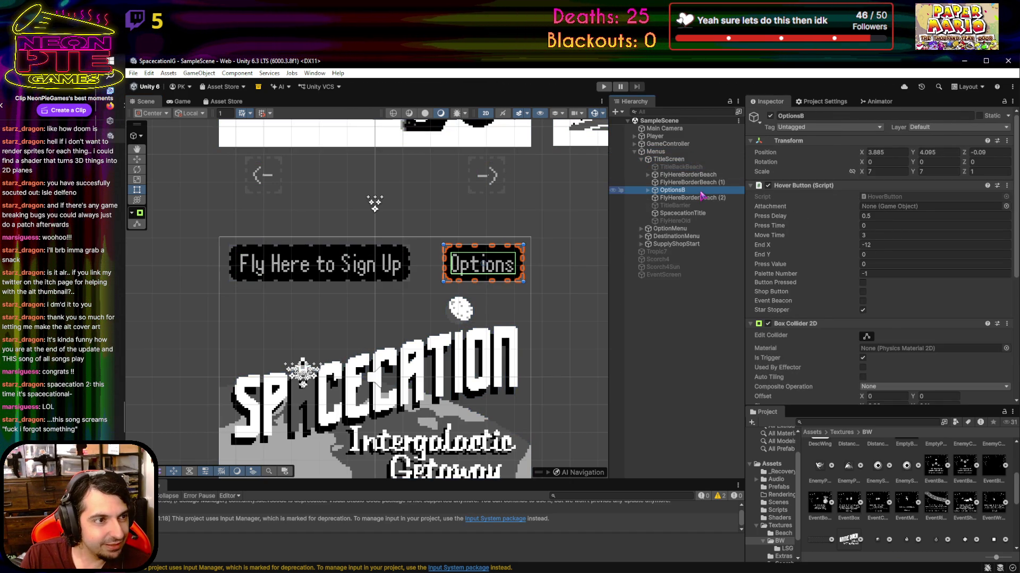
left_click(770, 116)
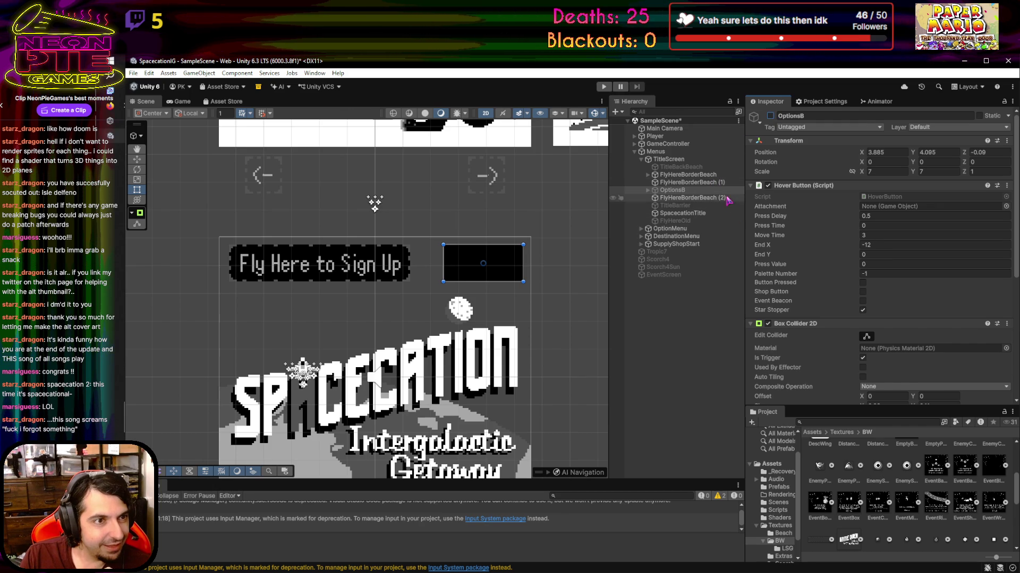
Deactivate the empty FlyHereBorderBeach (2) box and select the Fly Here sign with its border
left_click(483, 263)
left_click(770, 116)
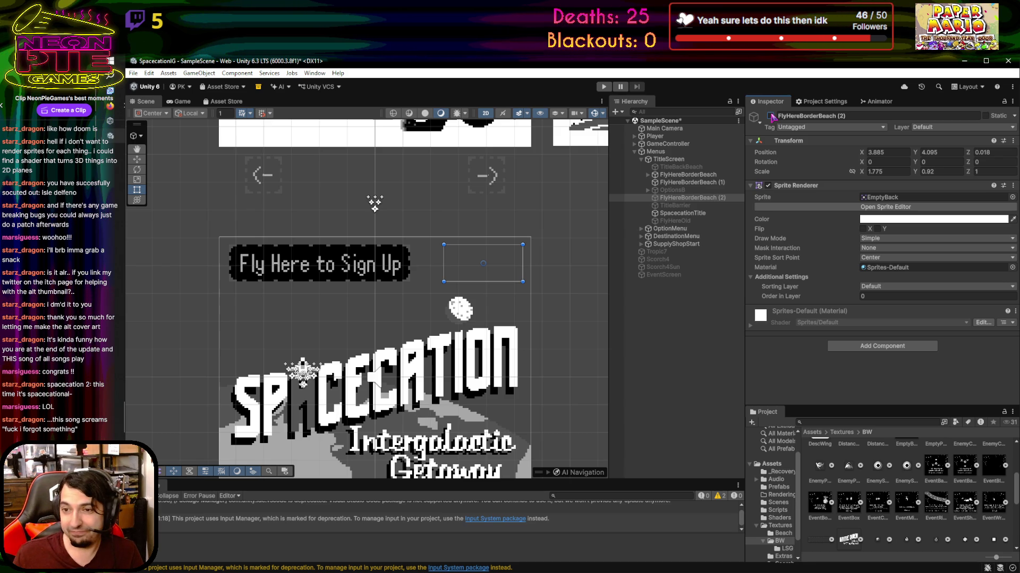
left_click(705, 182)
left_click(704, 176, "ctrl")
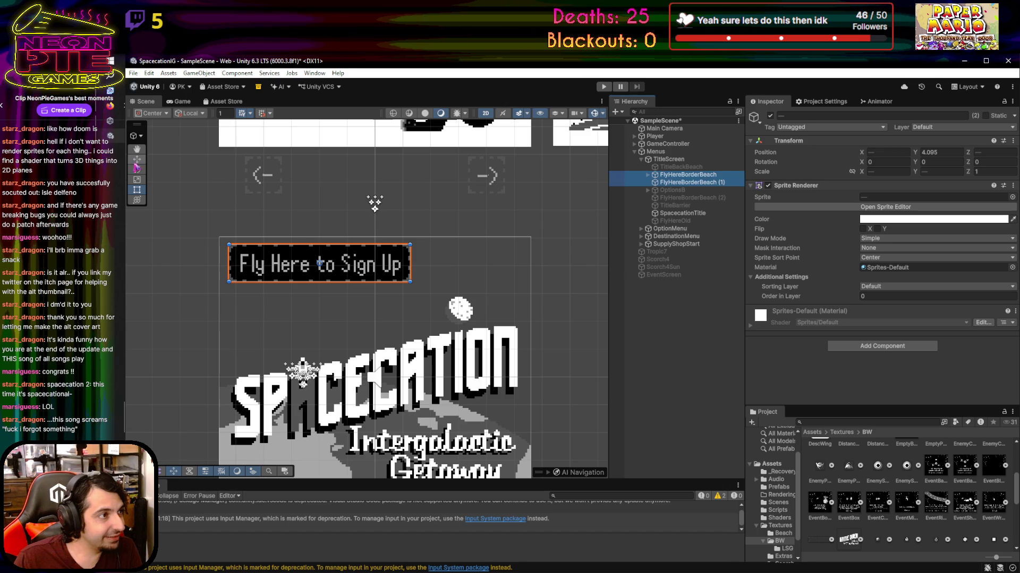
Move the Fly Here to Sign Up sign horizontally to centre it above the title
key("w")
left_click_drag(360, 267, 415, 266)
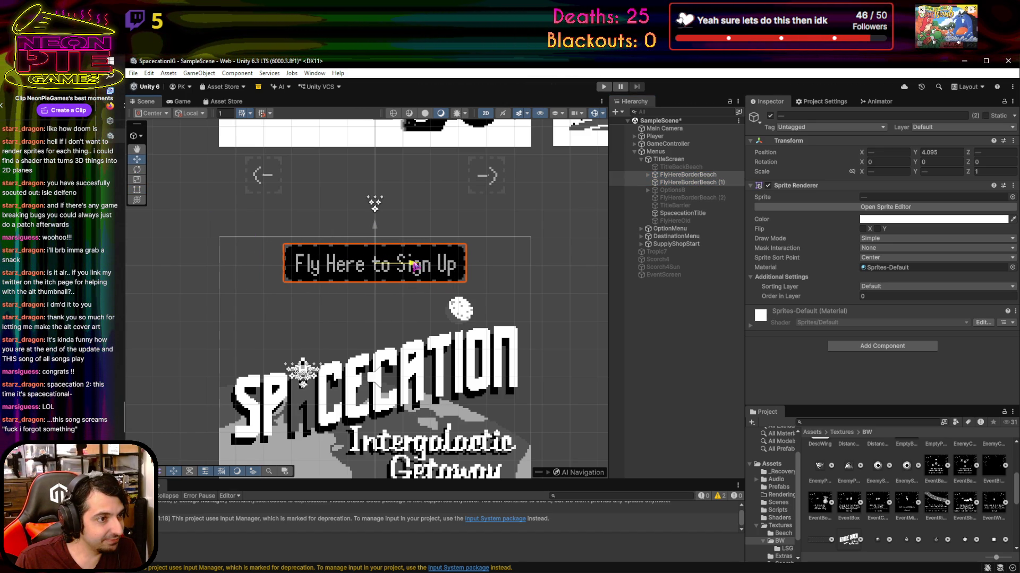
left_click_drag(415, 266, 413, 269)
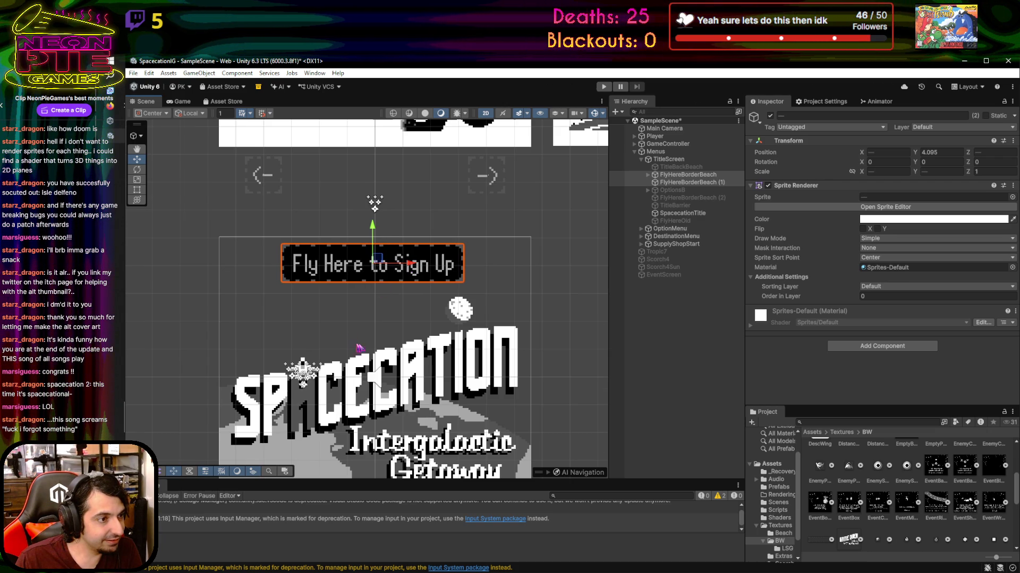
scroll(353, 347, "up", 5)
scroll(393, 422, "down", 2)
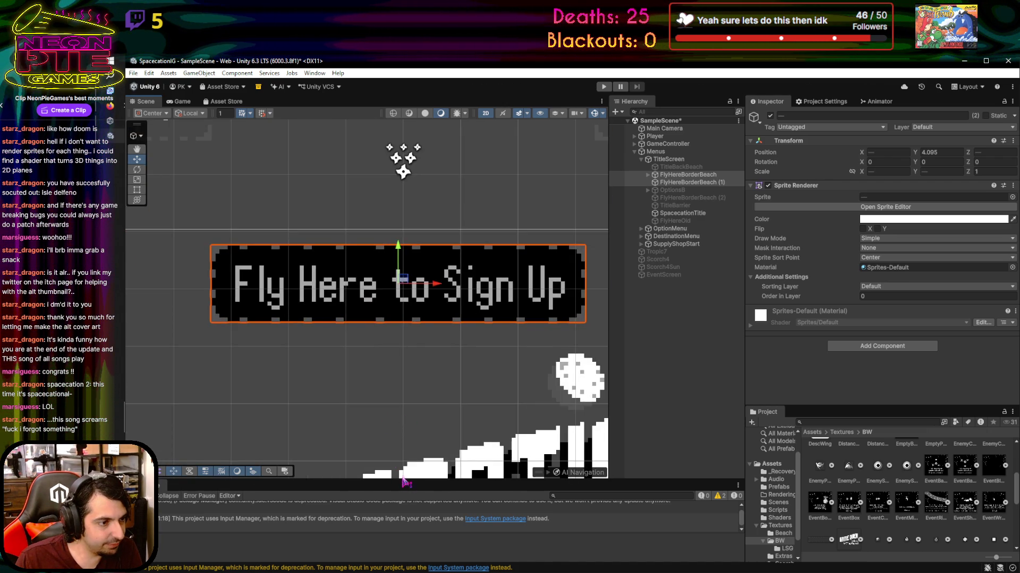
scroll(405, 432, "up", 3)
scroll(437, 298, "down", 1)
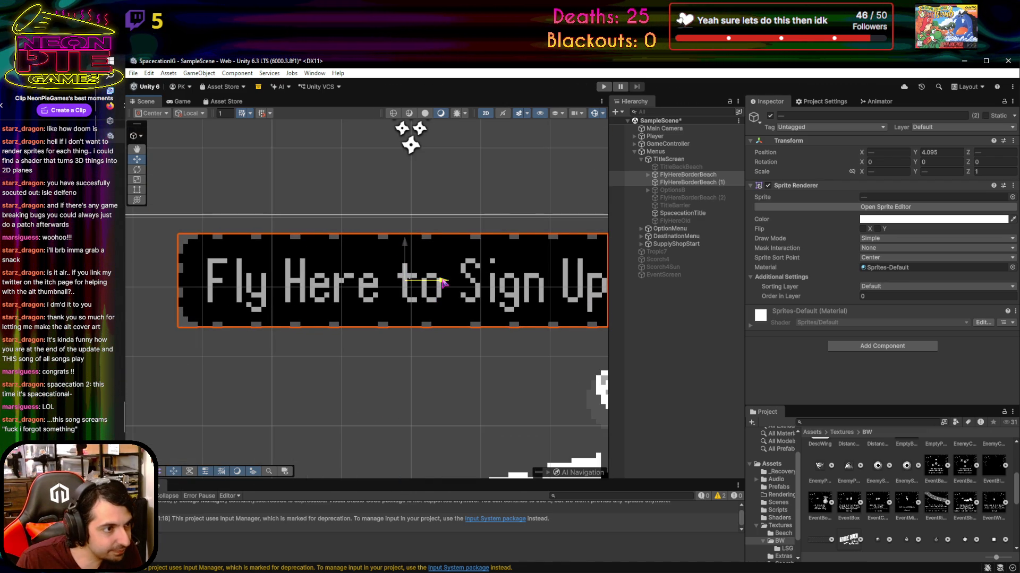
left_click_drag(444, 281, 447, 283)
scroll(437, 355, "down", 10)
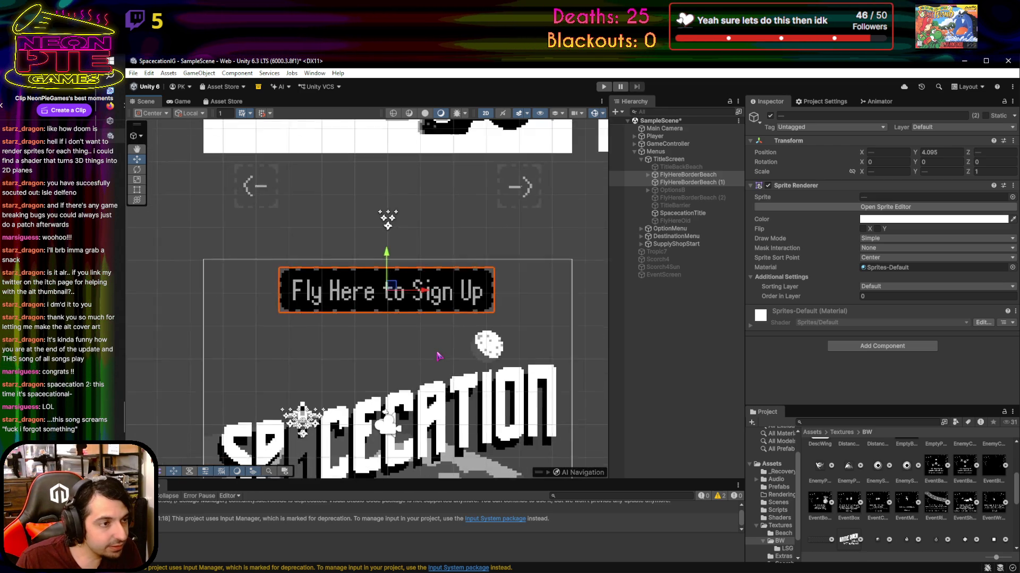
scroll(407, 404, "up", 2)
scroll(406, 404, "down", 2)
mouse_move(407, 404)
left_mouse_down()
mouse_move(403, 296)
mouse_move(397, 339)
left_mouse_up()
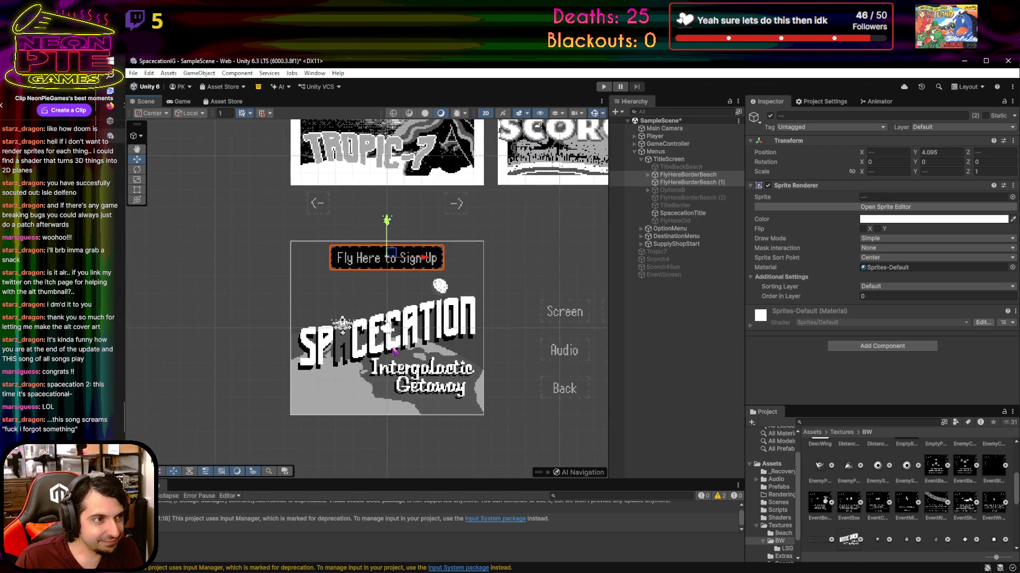
scroll(380, 352, "up", 3)
Set the TitleScreen Box Collider 2D Offset X from -2 to 0, then deselect
left_click(670, 160)
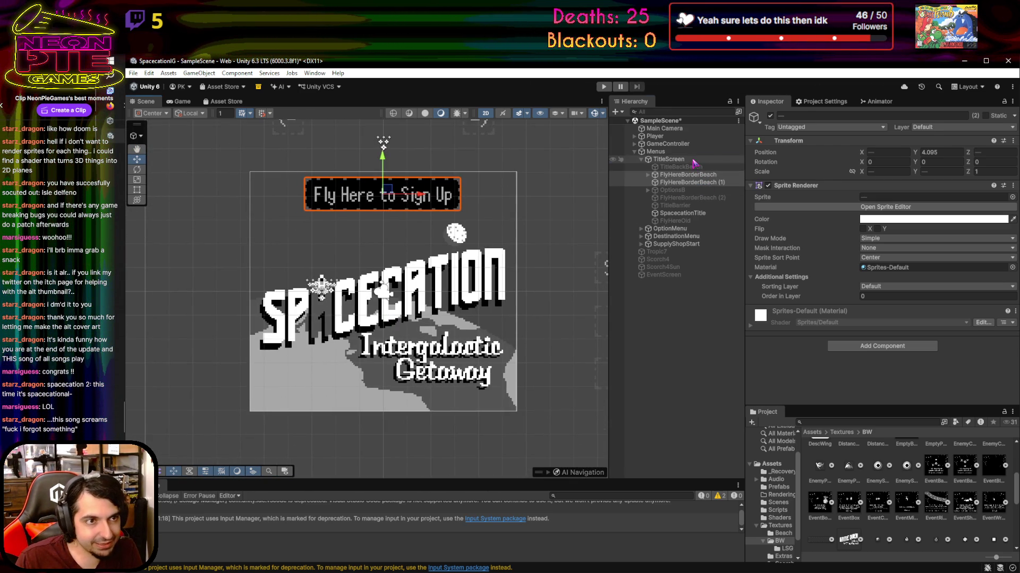
scroll(844, 287, "down", 3)
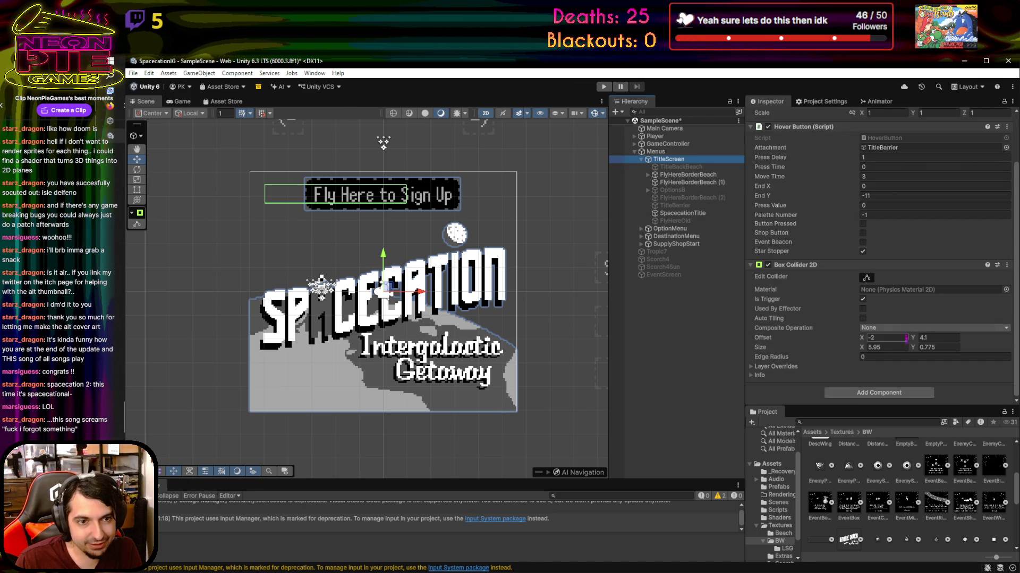
left_click(903, 342)
type("00")
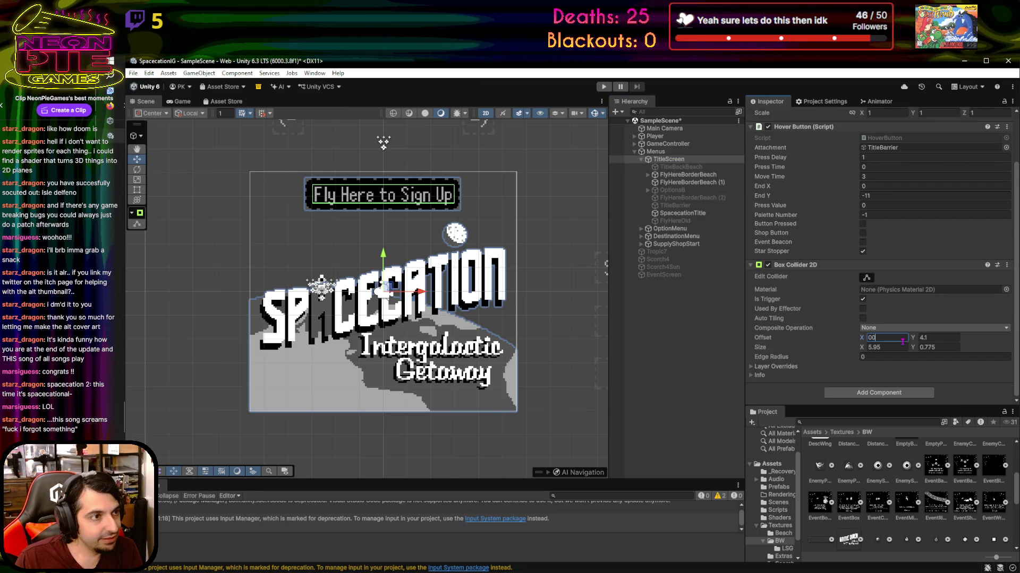
scroll(378, 292, "down", 2)
left_click(236, 272)
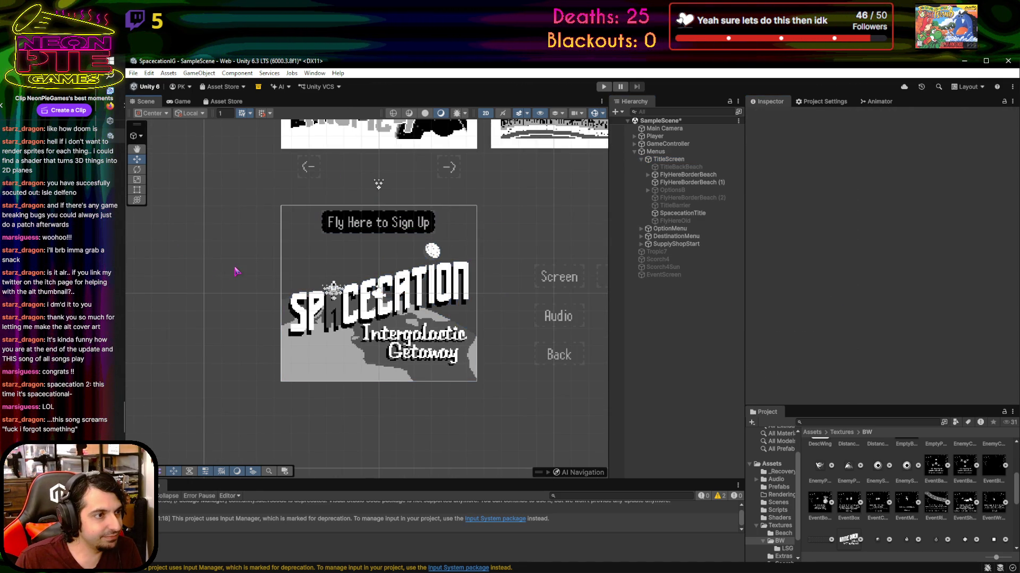
Save the scene from the File menu
scroll(229, 270, "up", 1)
left_click(133, 73)
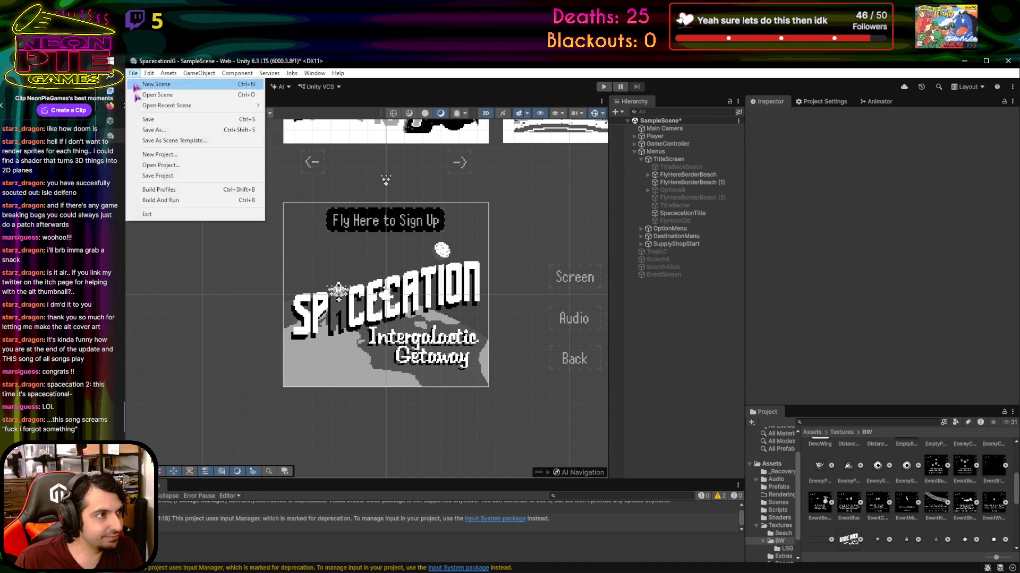
left_click(159, 122)
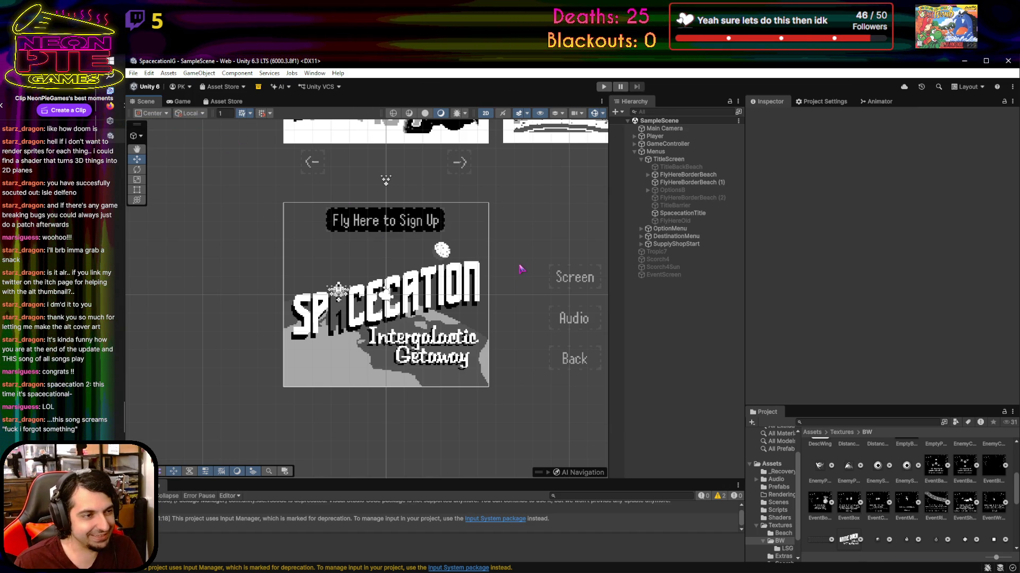
Show the Input Manager project settings and launch File > Build And Run for the web build
mouse_move(521, 204)
left_mouse_down()
mouse_move(520, 250)
mouse_move(492, 197)
left_mouse_up()
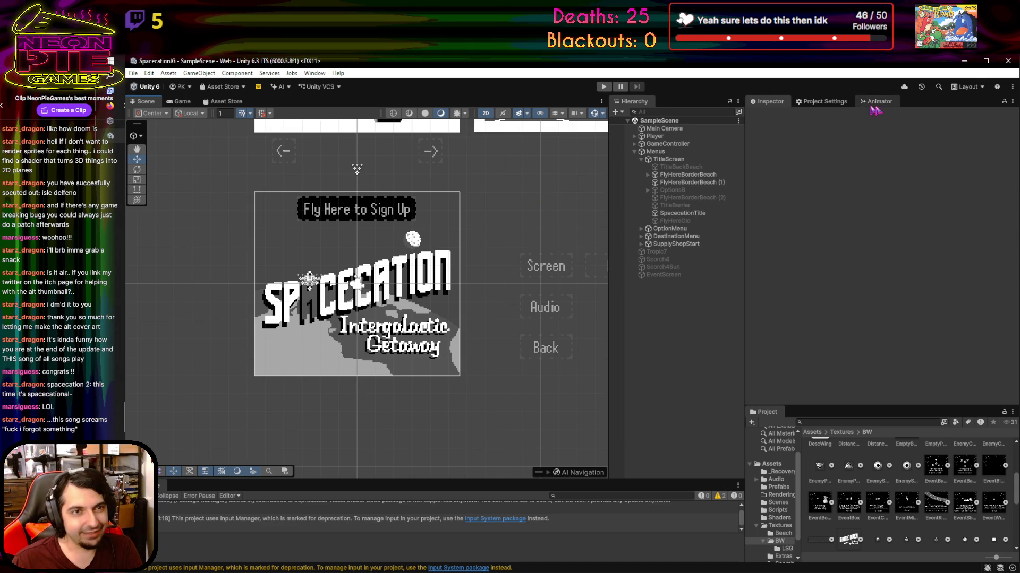
left_click(823, 102)
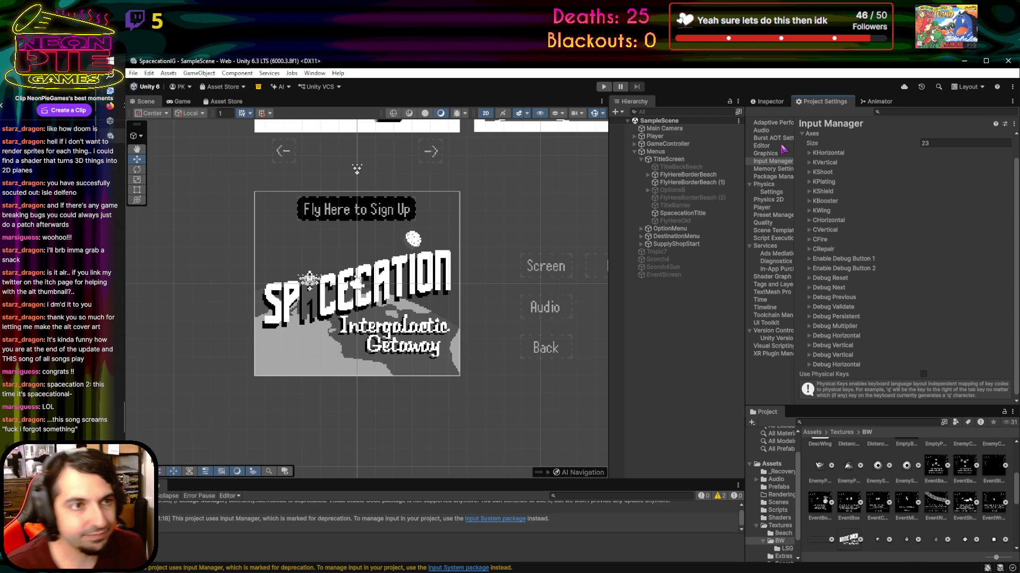
left_click(315, 73)
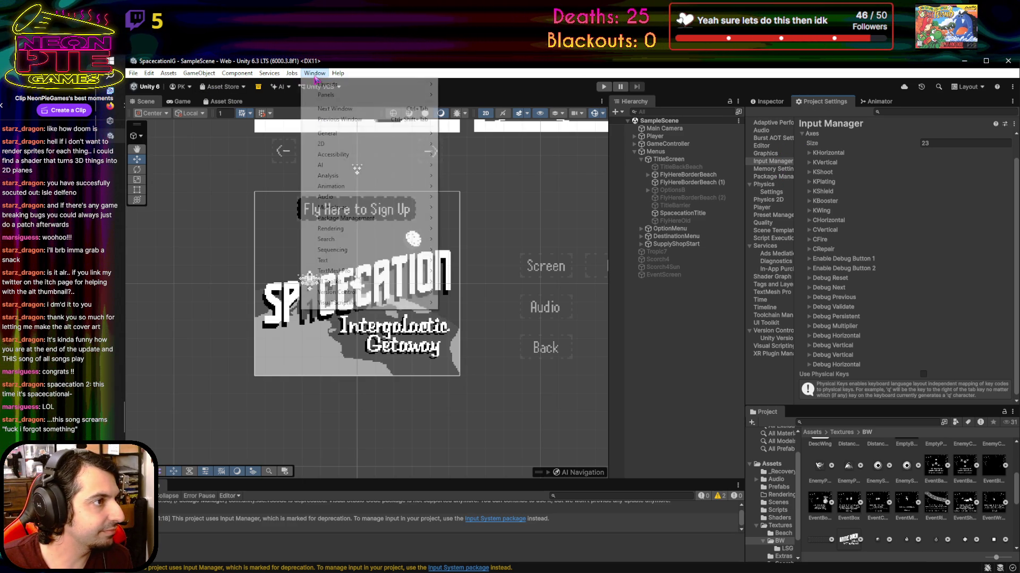
mouse_move(149, 74)
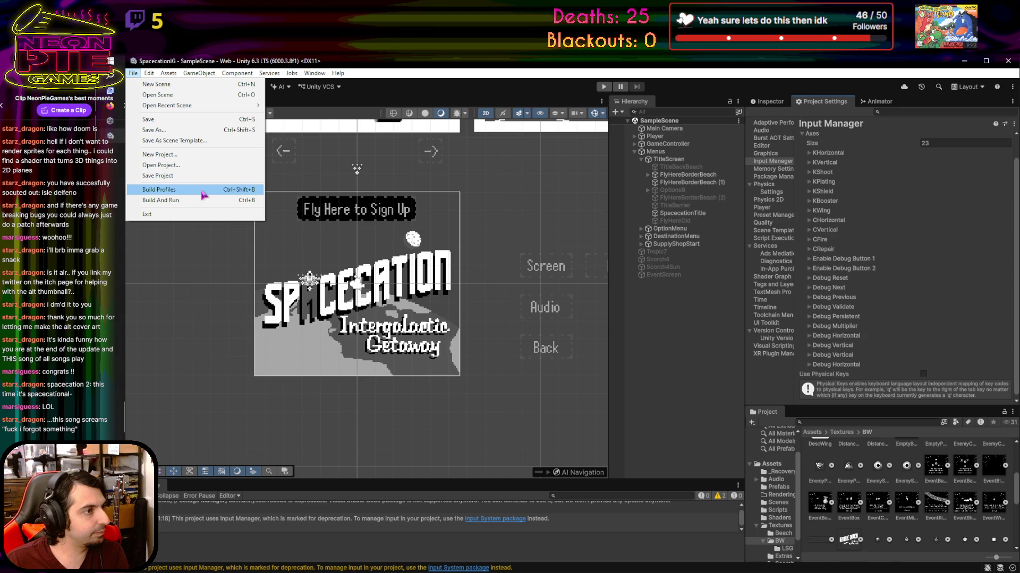
left_click(202, 200)
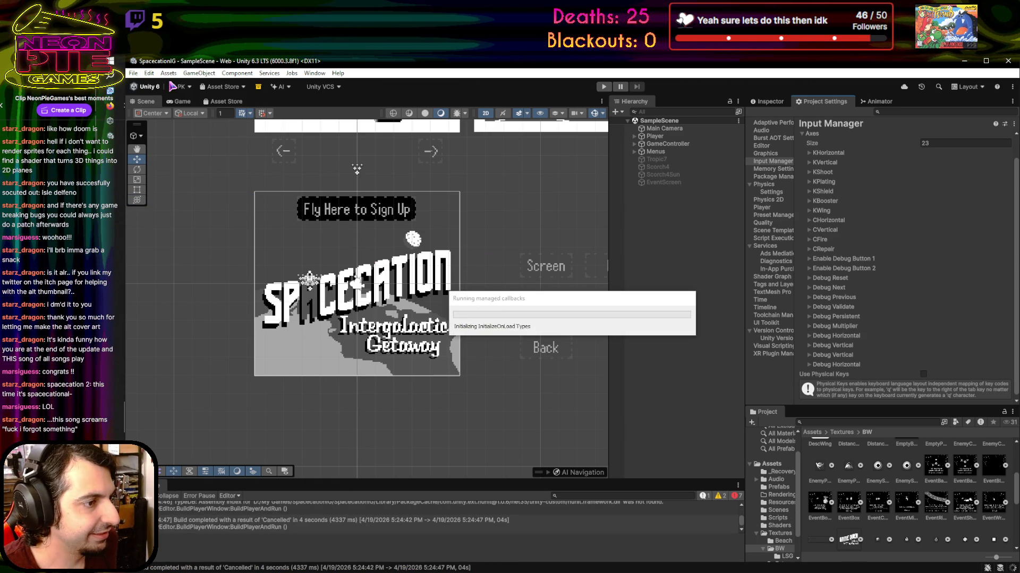
Start a Web build from the Build Profiles window
left_click(134, 75)
left_click(191, 166)
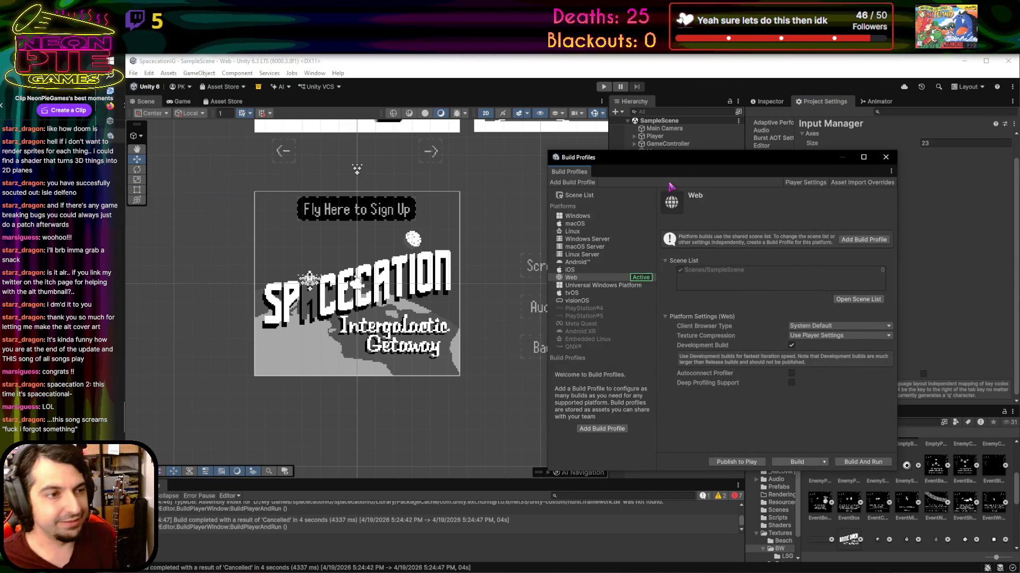
left_click_drag(701, 164, 657, 157)
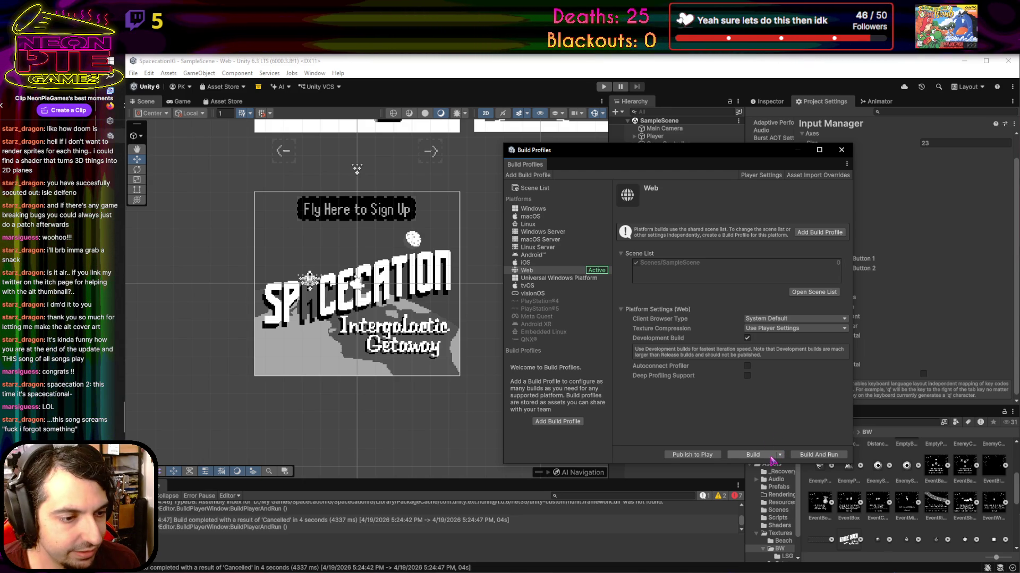
left_click(779, 455)
left_click(770, 467)
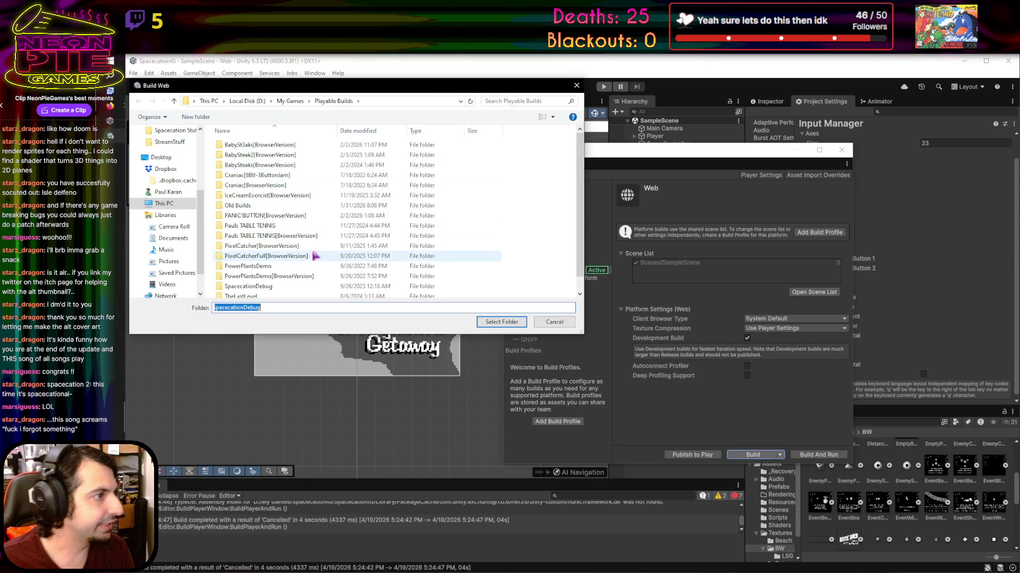
scroll(313, 257, "down", 1)
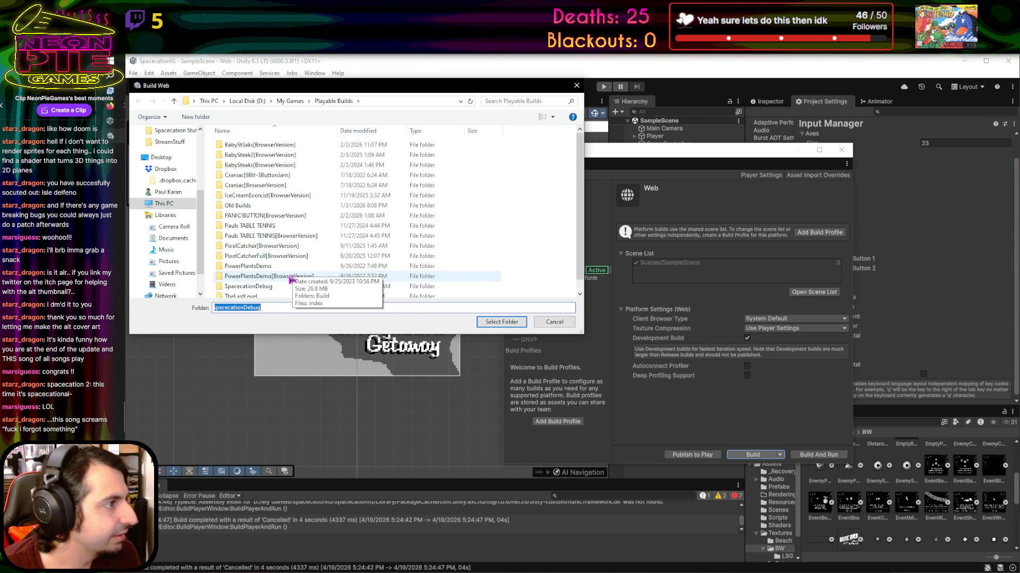
Create a Spacecation[BrowserVersion] folder in Playable Builds and build into it
left_click(286, 276)
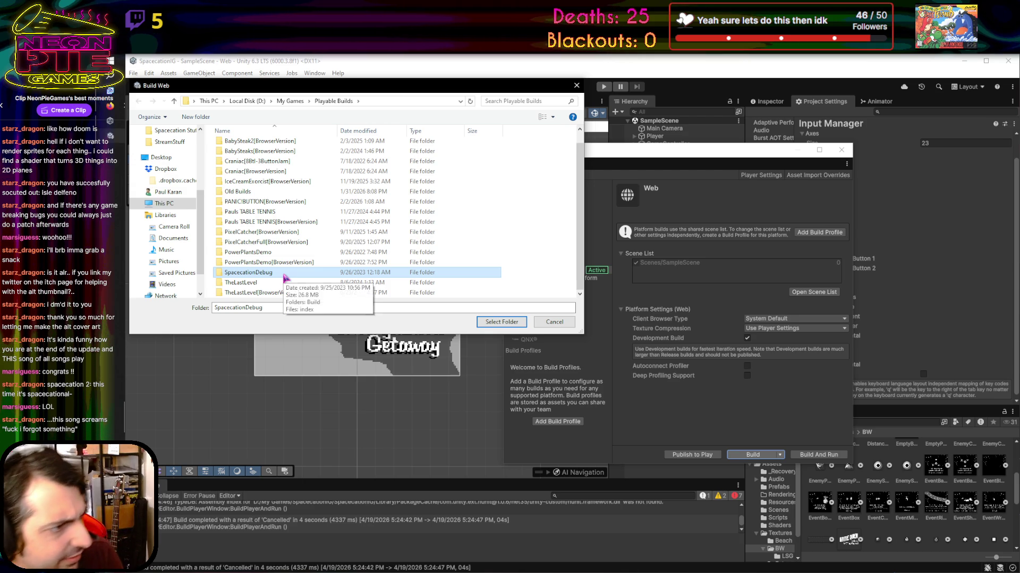
left_click(521, 265)
right_click(520, 261)
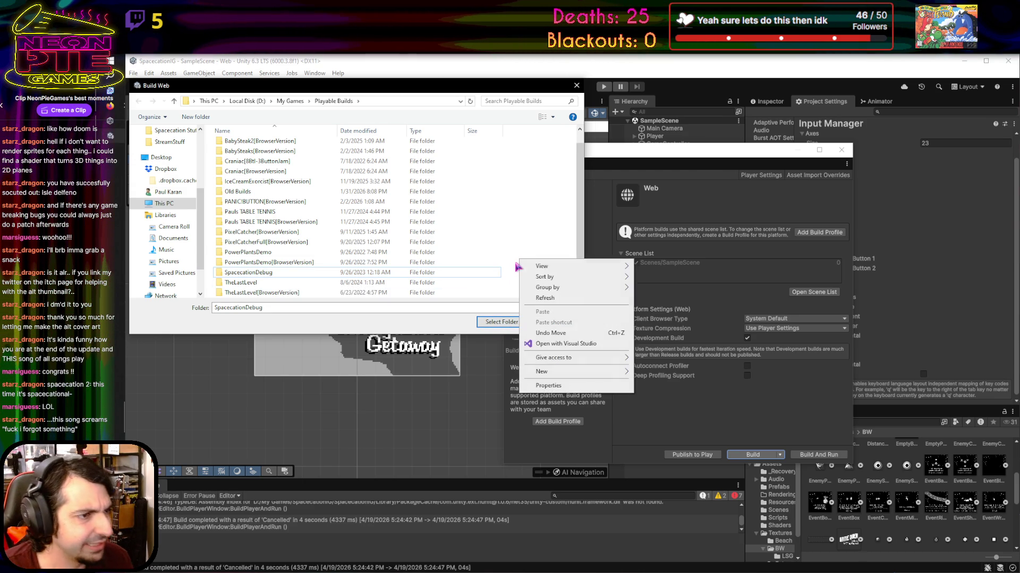
mouse_move(552, 266)
mouse_move(581, 377)
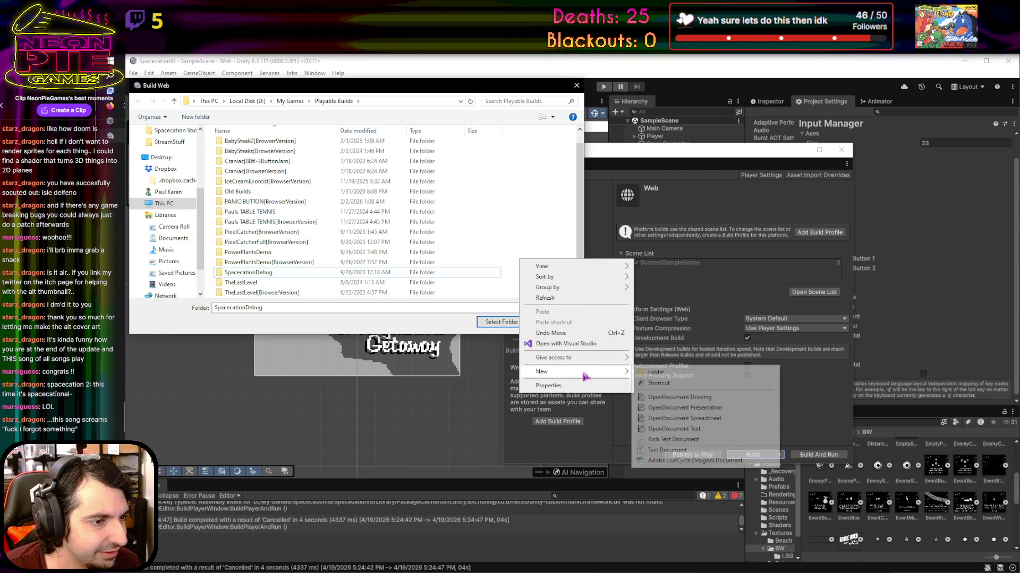
left_click(693, 376)
type("Spac")
type("cation")
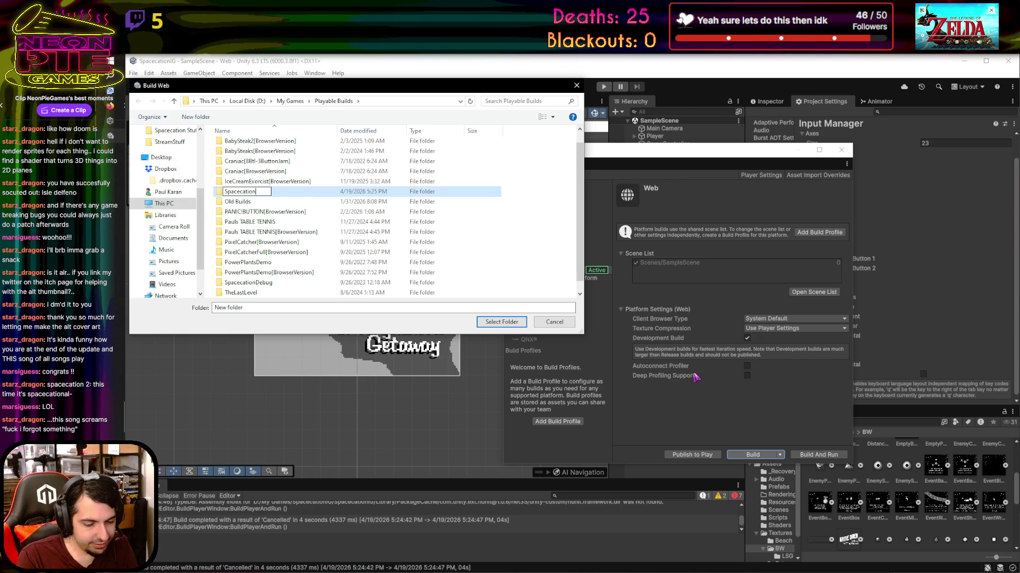
type("[BrowserVersio")
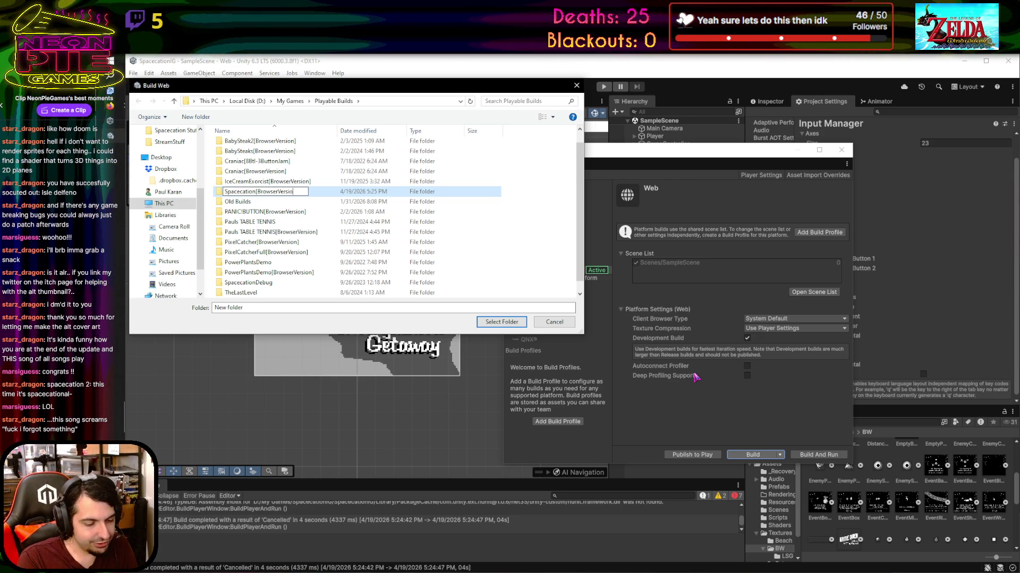
type("]")
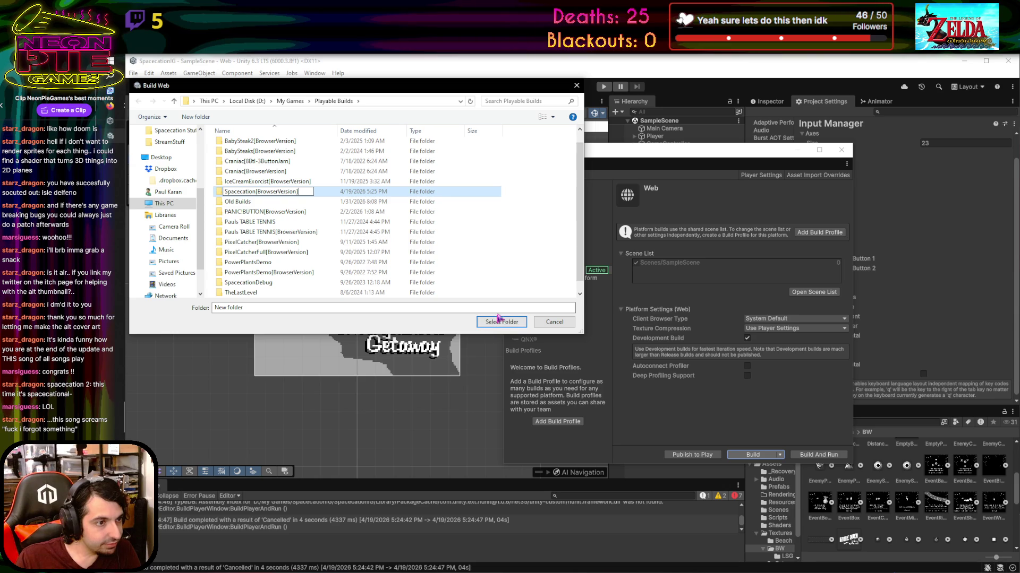
key("Return")
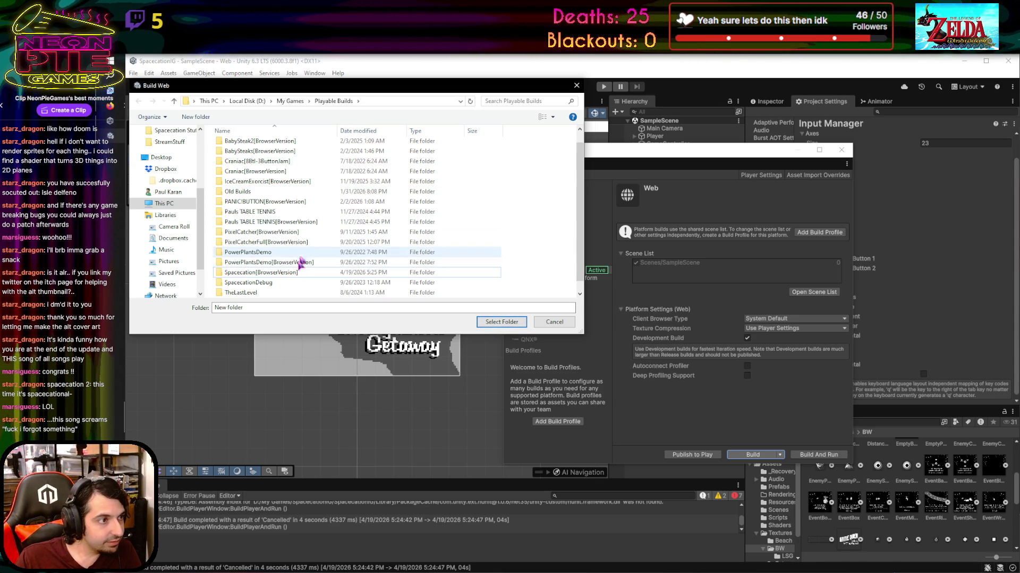
left_click(501, 322)
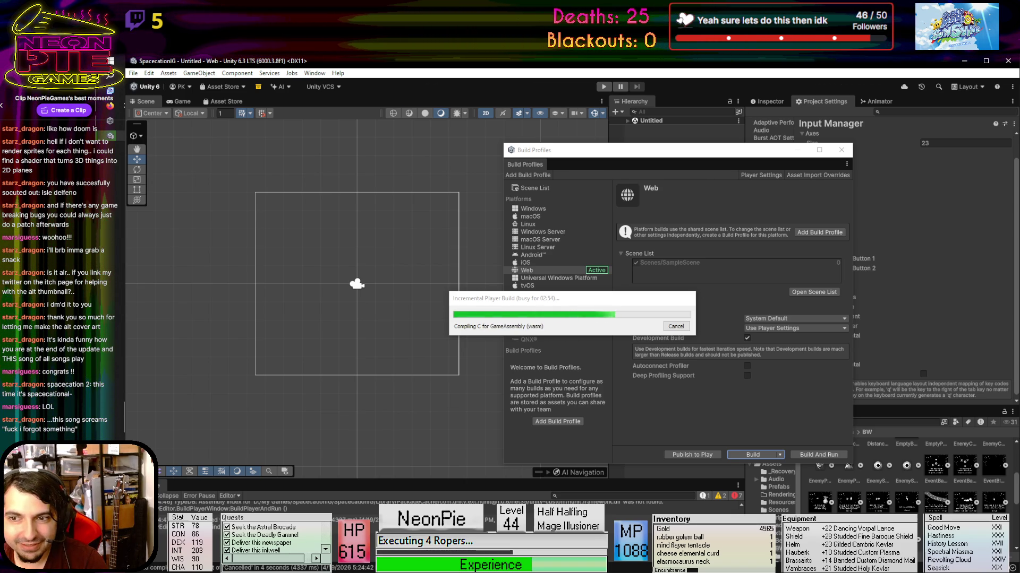
mouse_move(1019, 201)
left_mouse_down()
mouse_move(862, 201)
mouse_move(646, 146)
mouse_move(555, 172)
mouse_move(567, 176)
left_mouse_up()
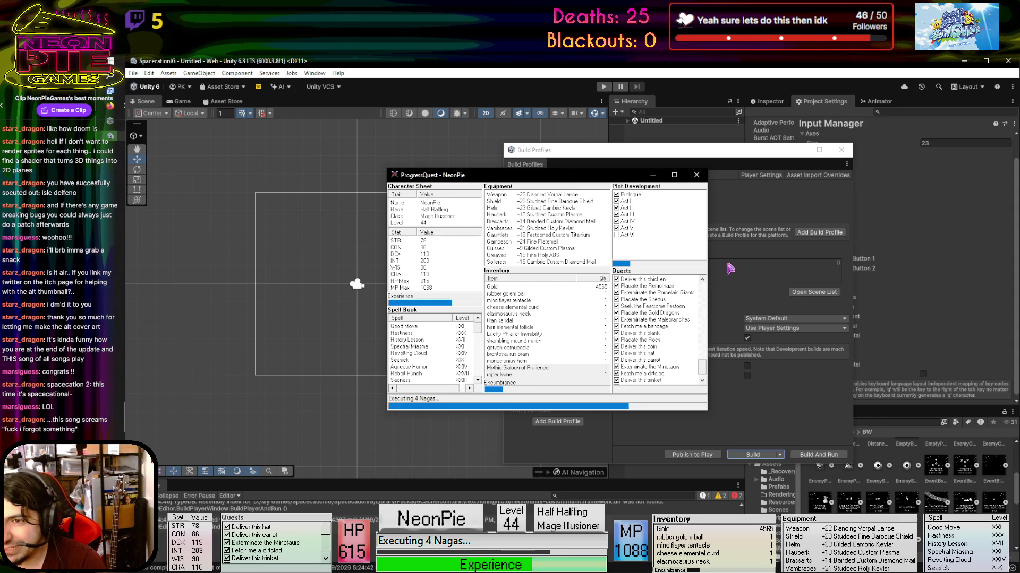
left_click_drag(539, 182, 1019, 239)
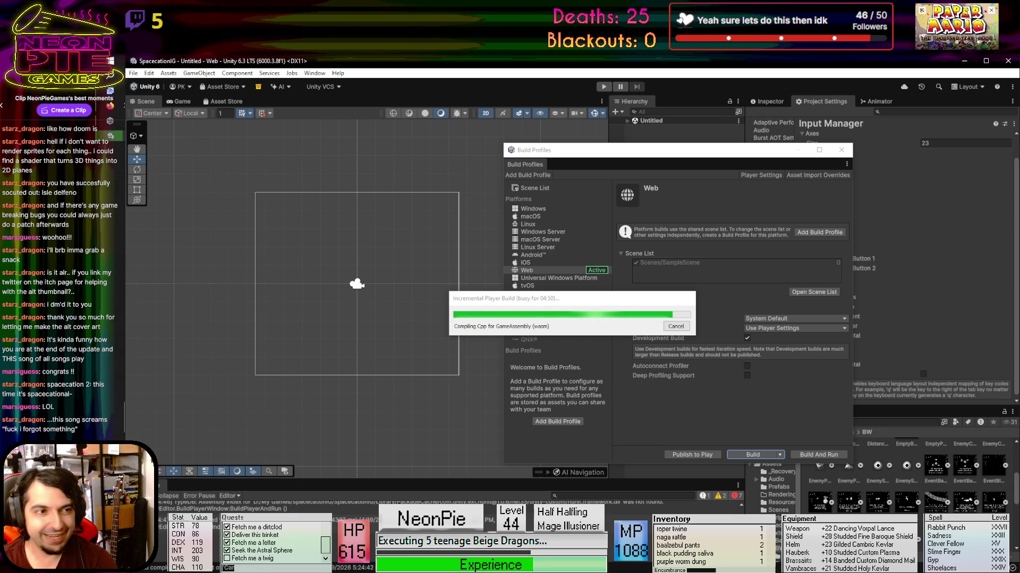
Bring the Incremental Player Build progress window forward and wait for the build
left_click(599, 306)
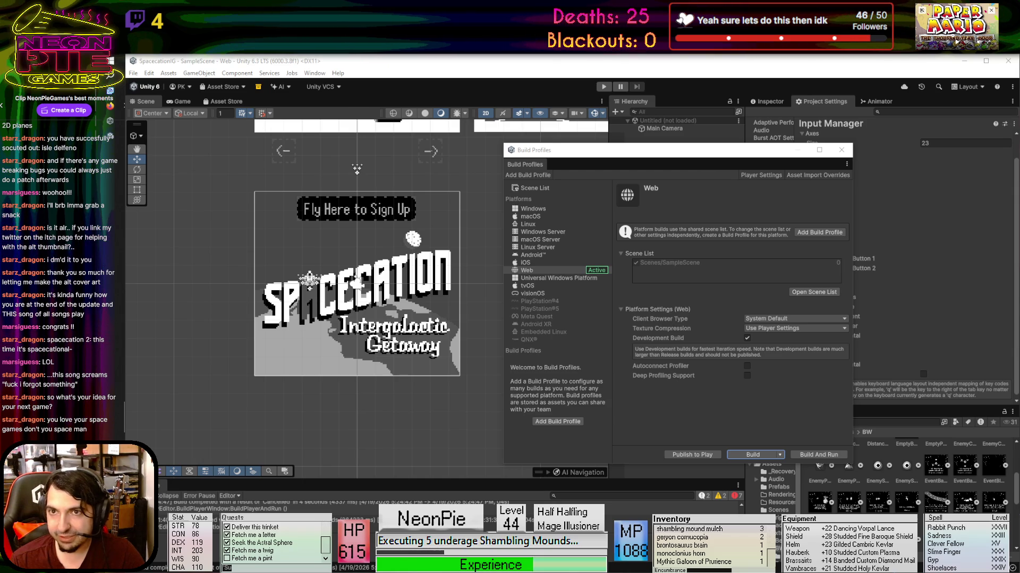
Switch to the browser showing the Ikaruga announcement trailer on YouTube
key("alt+Tab")
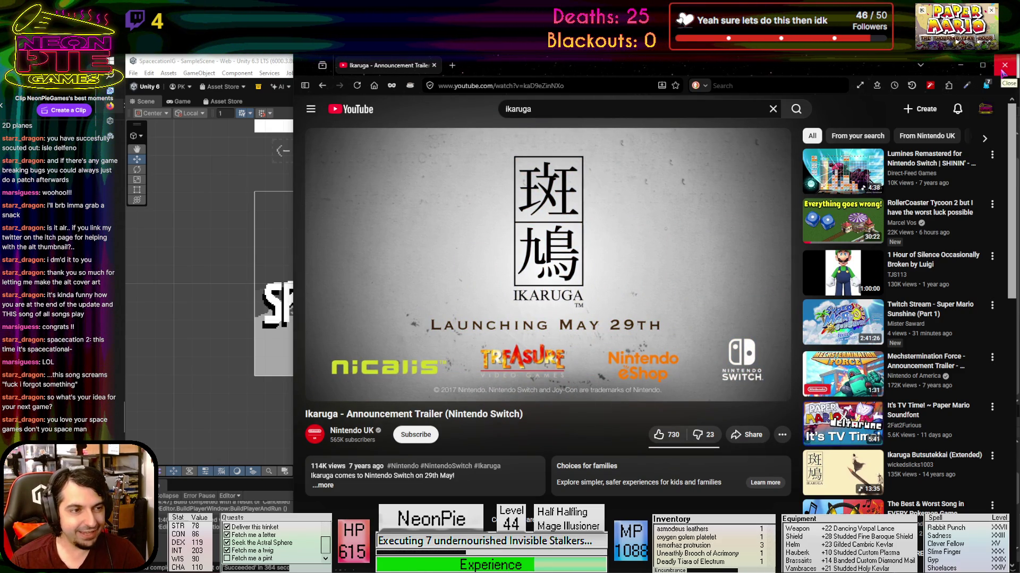
Close the browser window playing the Ikaruga trailer
left_click(1002, 69)
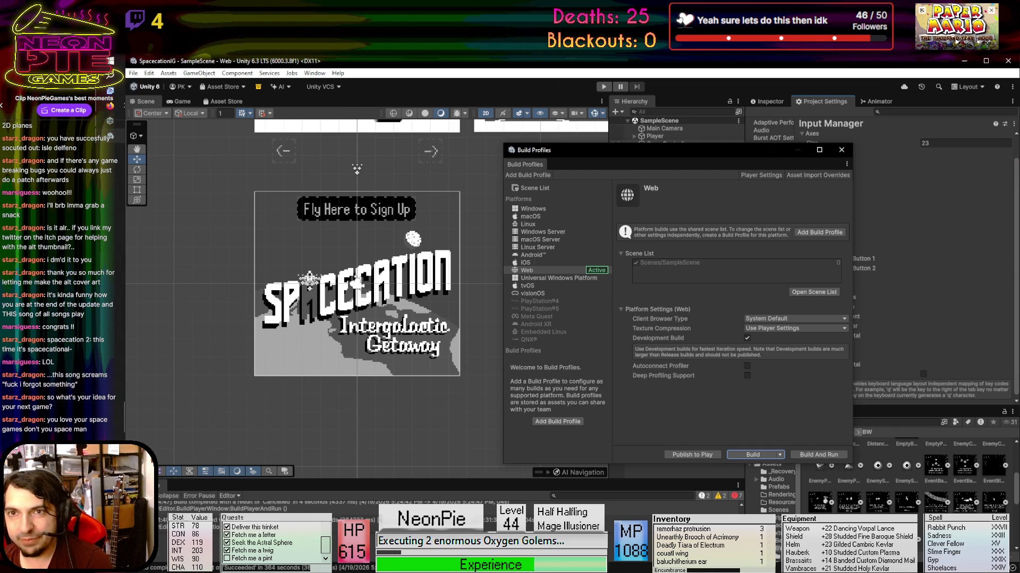
Switch to Firefox and go to itch.io/dashboard in a new tab
key("alt+Tab")
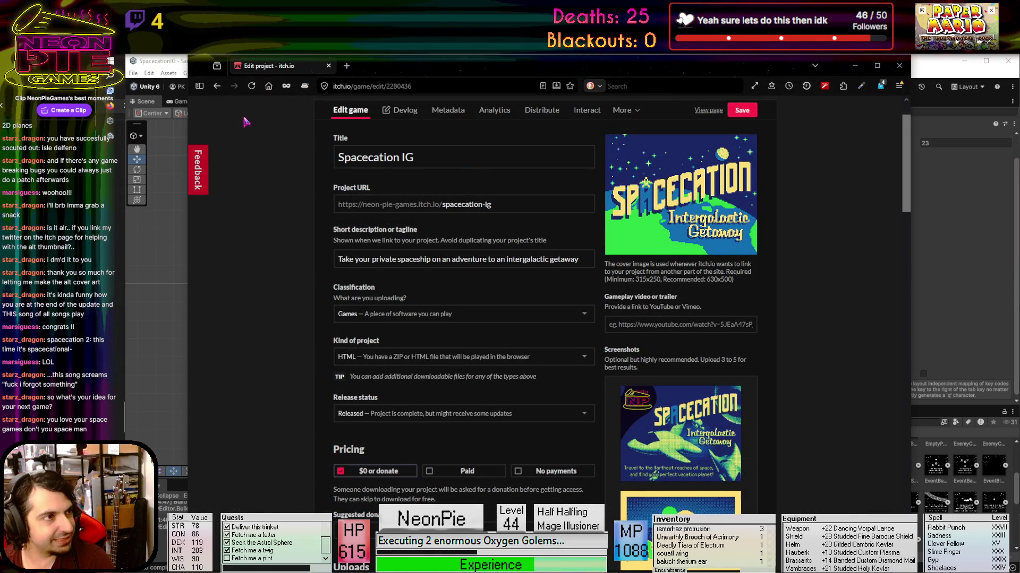
left_click(346, 65)
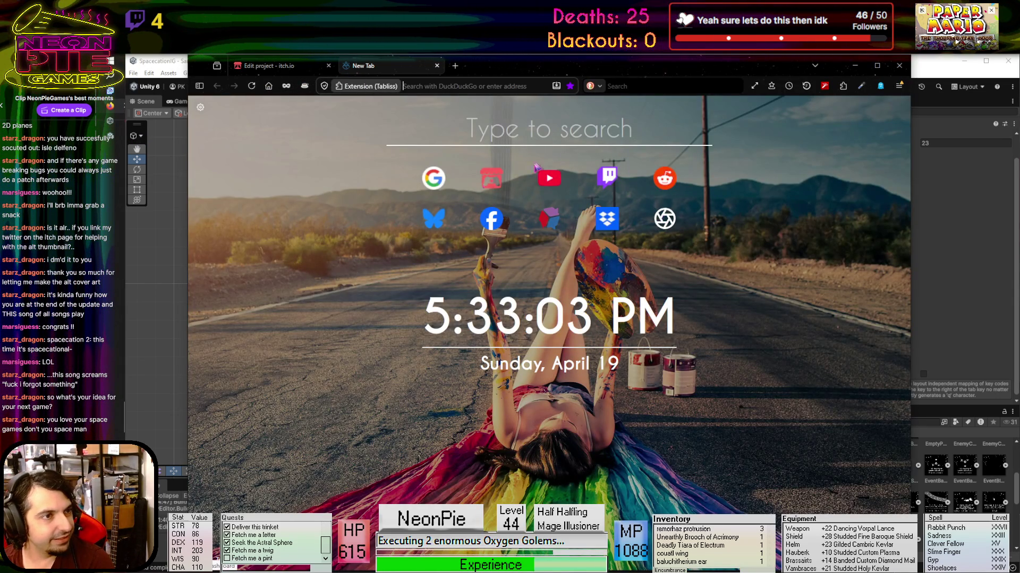
type("itch.io/dashboard")
key("Return")
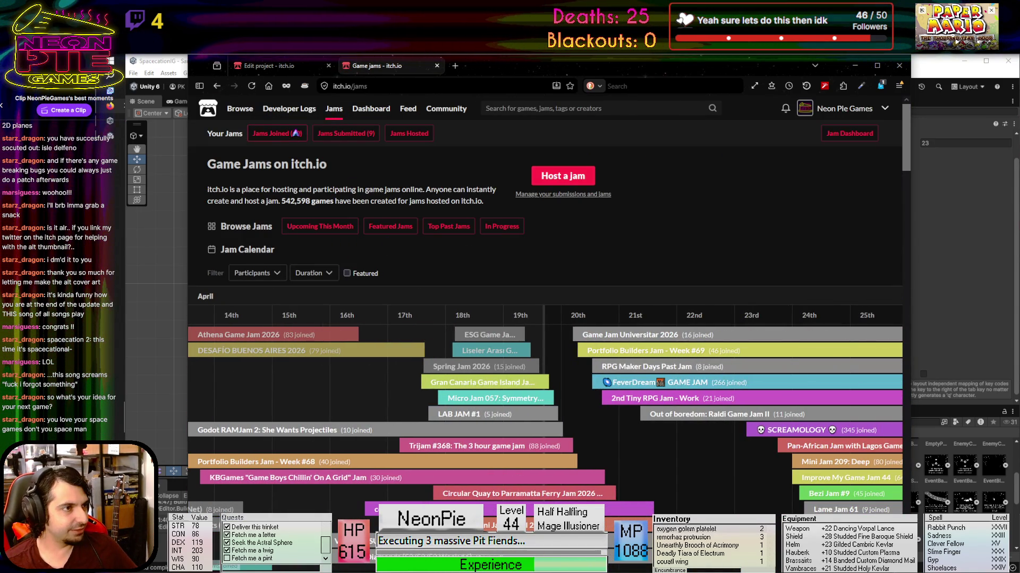
Open the 16bits 2nd Caravan Jam from Jams Joined and scroll to its submission dates
left_click(305, 133)
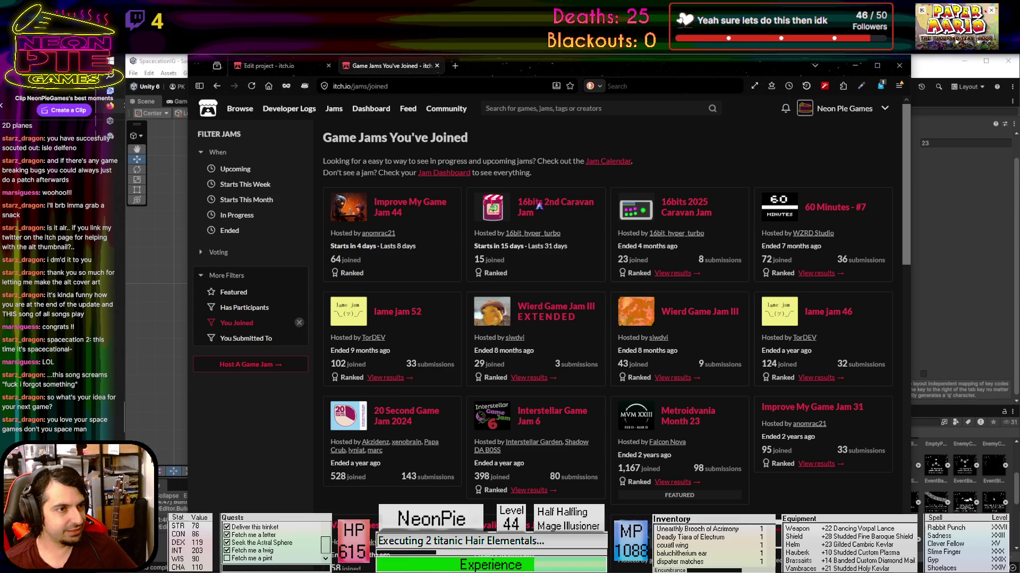
left_click(540, 206)
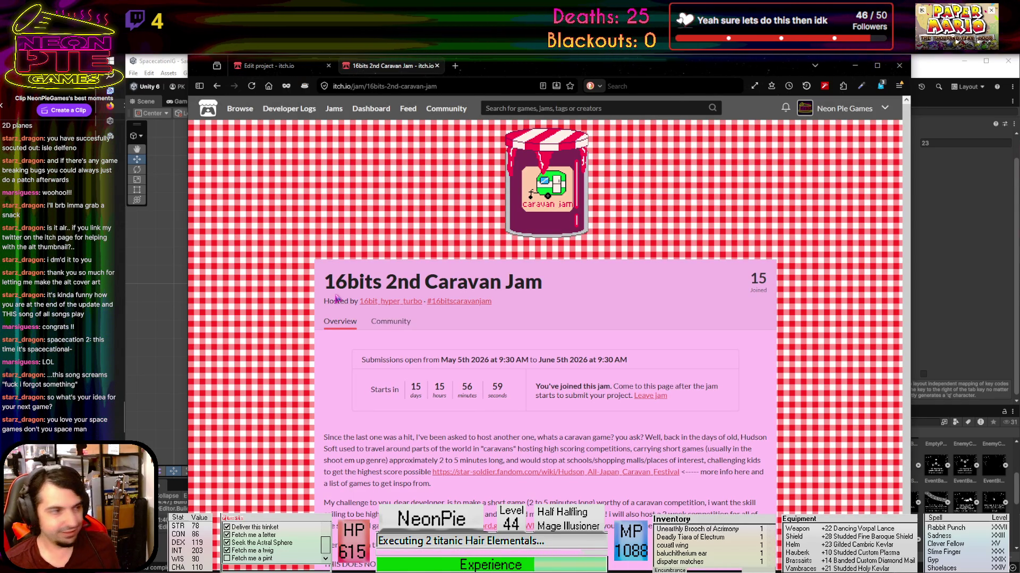
scroll(671, 227, "down", 1)
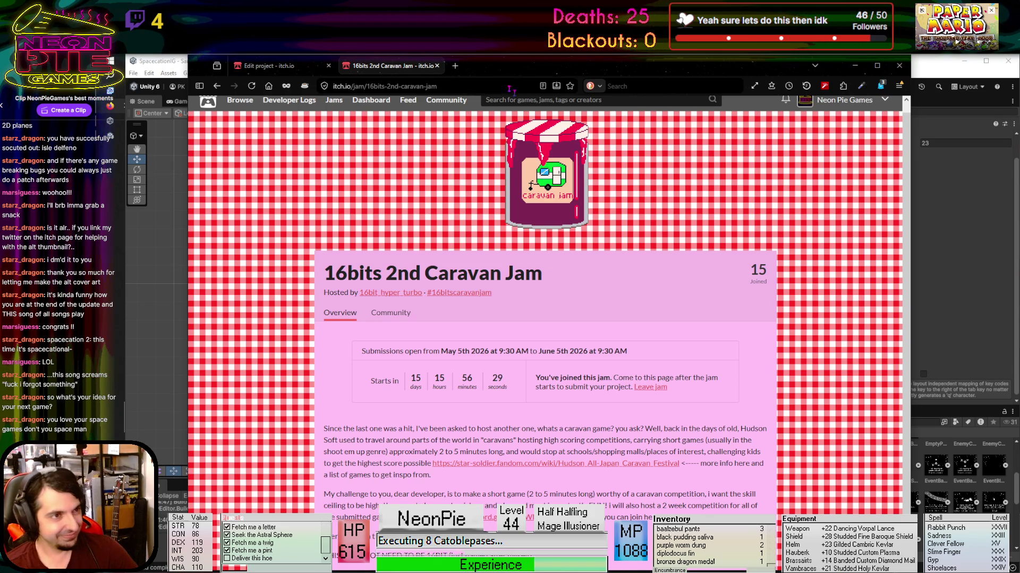
Close the jam tab, minimize Firefox, and close Unity's Build Profiles window
left_click(437, 66)
left_click(899, 65)
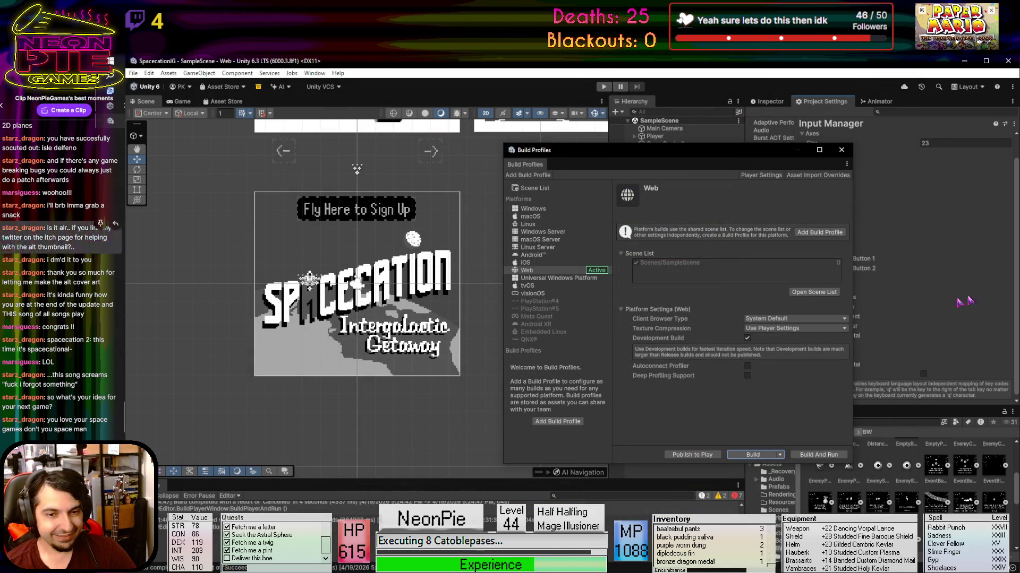
left_click(695, 156)
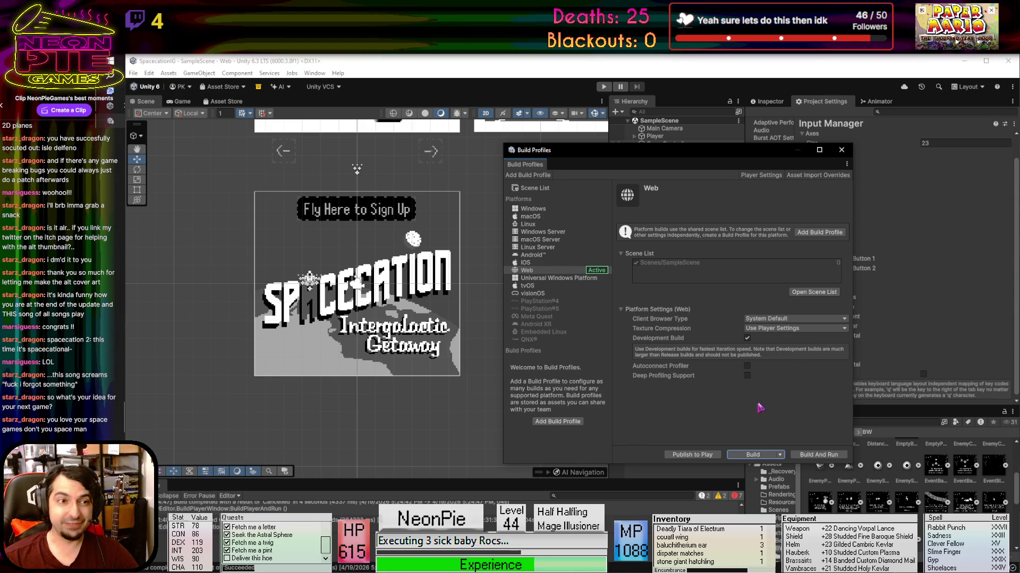
left_click(840, 151)
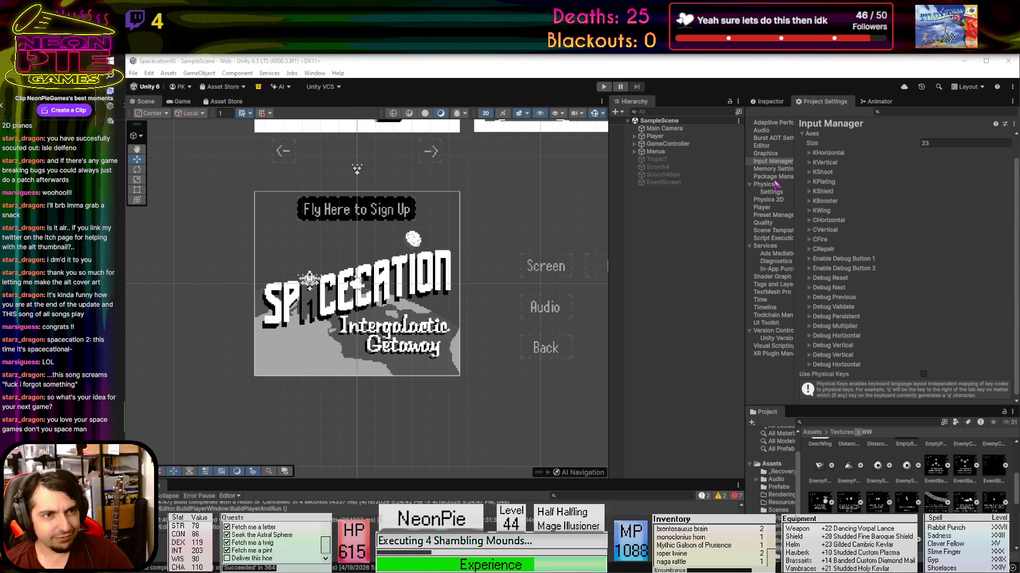
Switch Project Settings to the Player page and scroll down to the Splash Image section
left_click(753, 186)
left_click(765, 208)
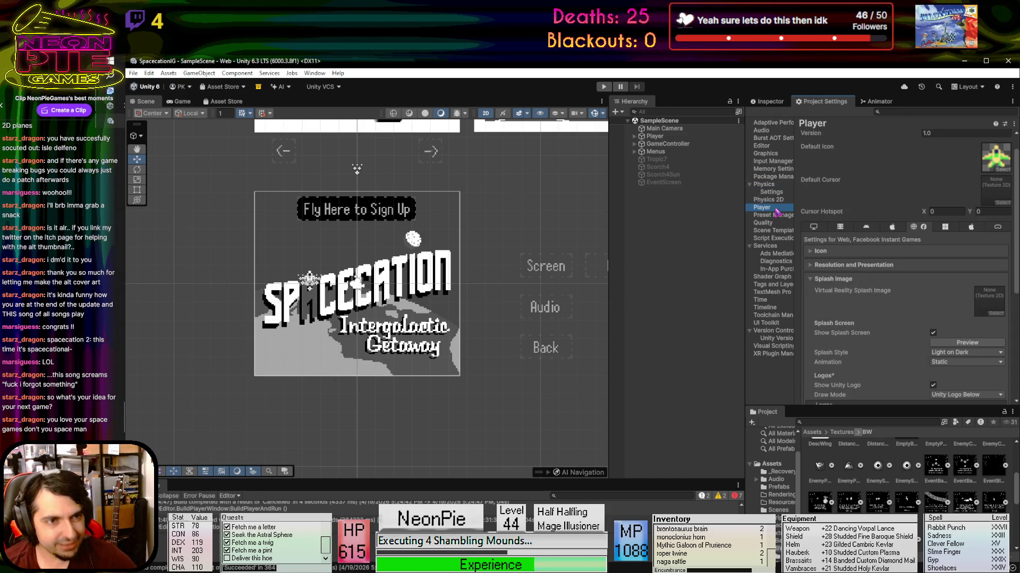
left_click(882, 265)
left_click(835, 265)
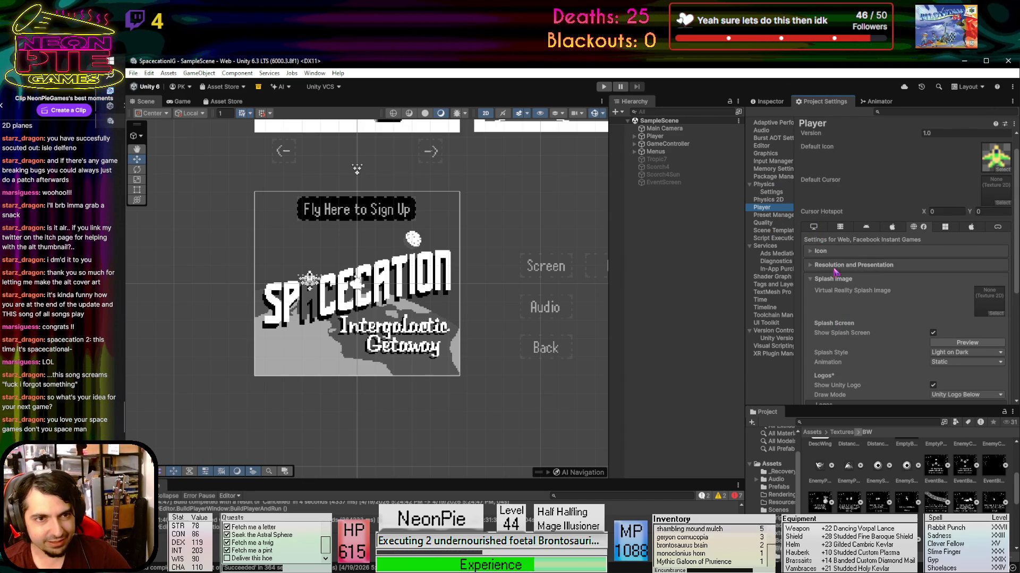
scroll(876, 294, "down", 4)
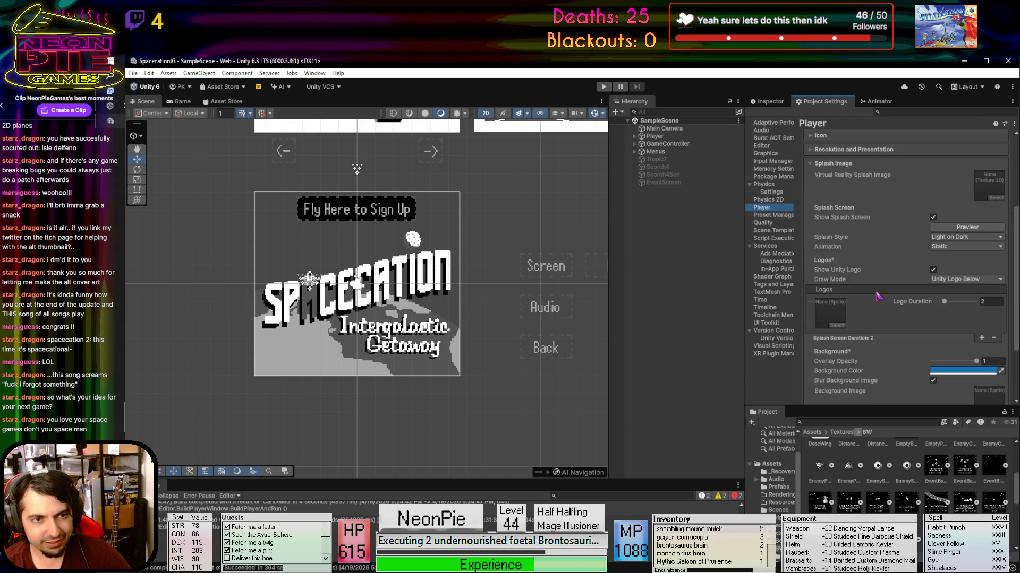
Check the splash logo sprite picker, close it without choosing a sprite, and bring up Photoshop
left_click(837, 325)
scroll(838, 329, "down", 15)
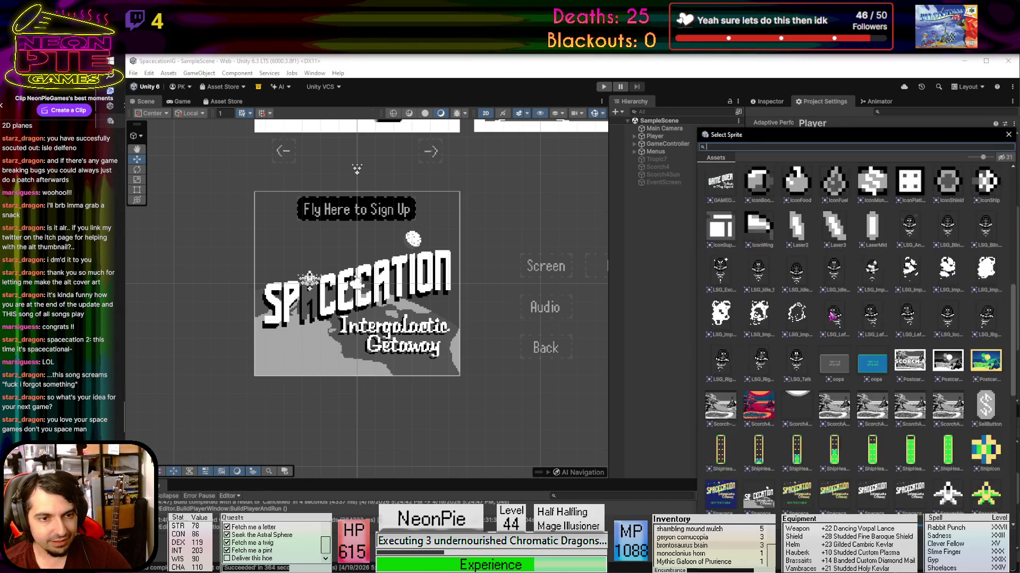
scroll(832, 317, "up", 10)
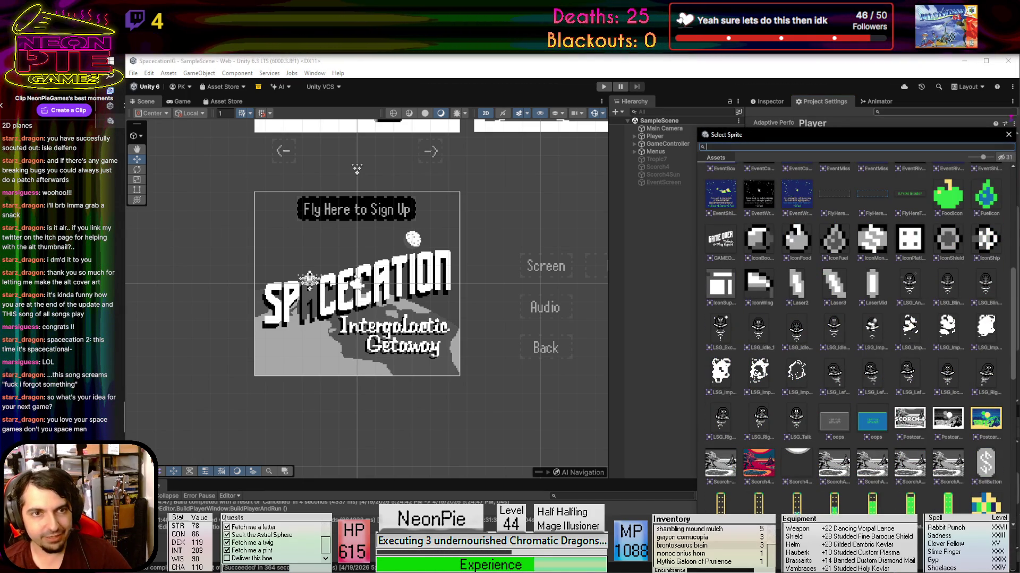
left_click(1008, 135)
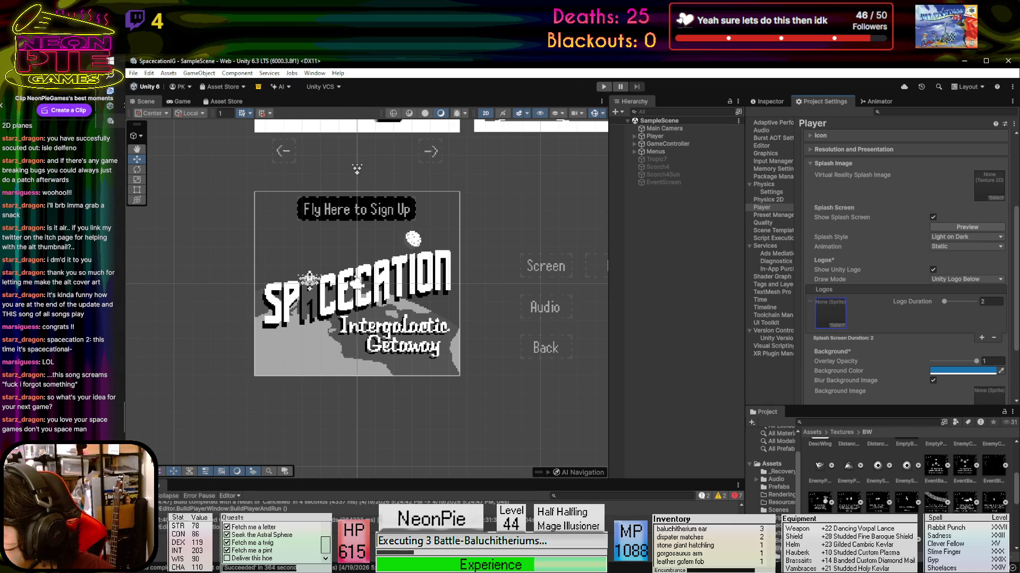
left_click(101, 291)
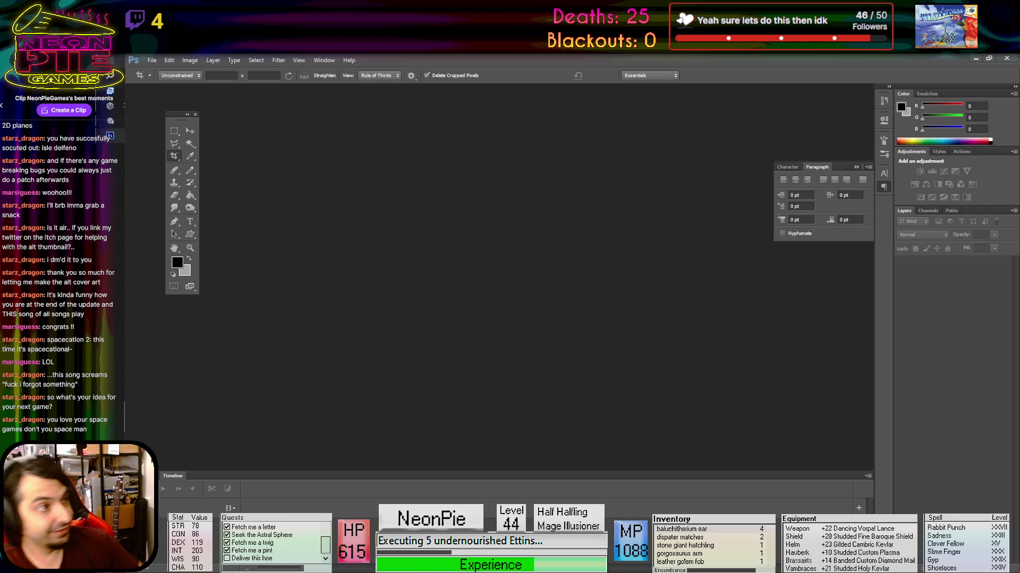
Open NPG Logo Large.psd from D: > Pictures > NeonPieLogos > V2 in Photoshop
left_click(151, 63)
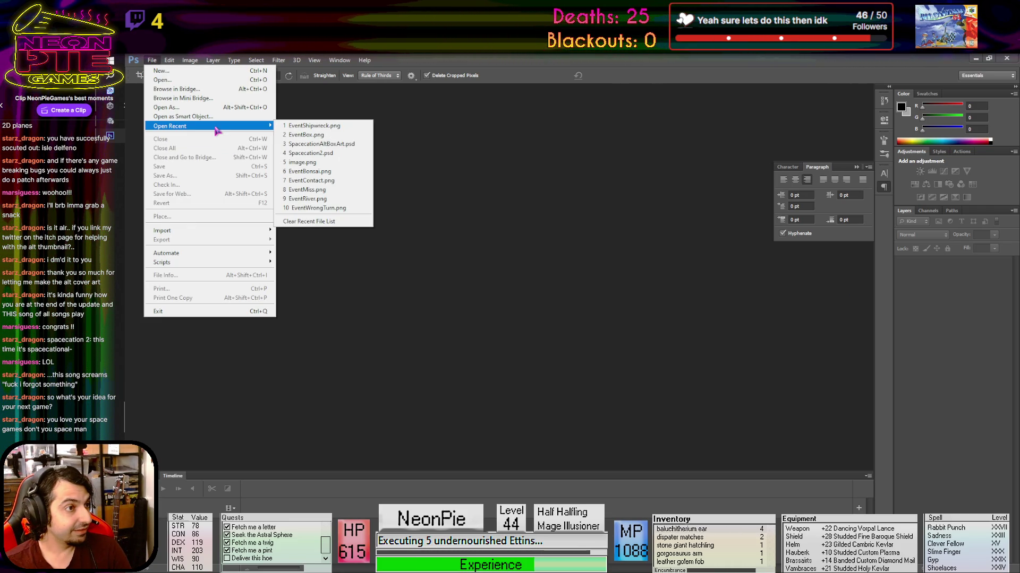
left_click(162, 80)
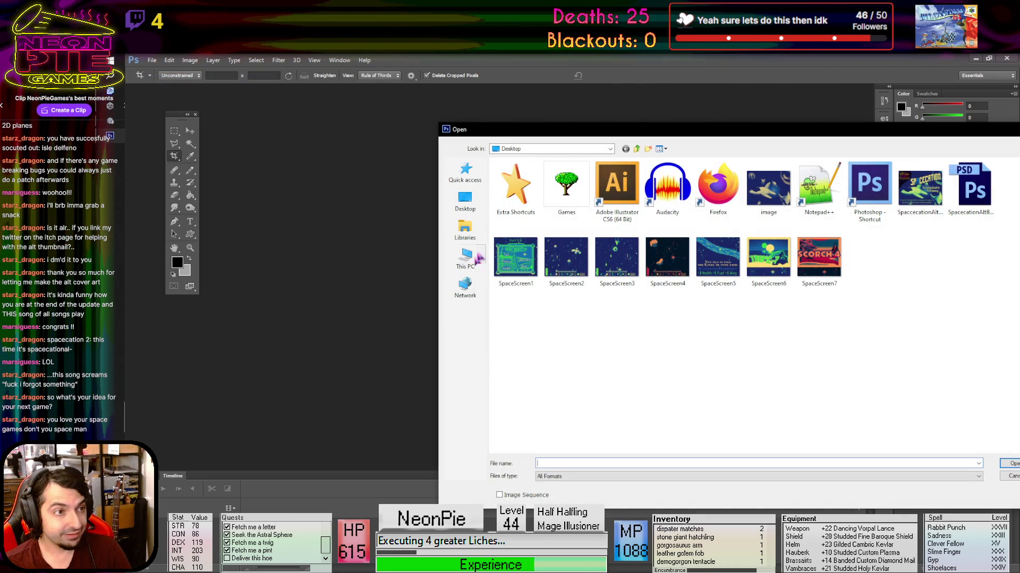
left_click(465, 257)
double_click(660, 246)
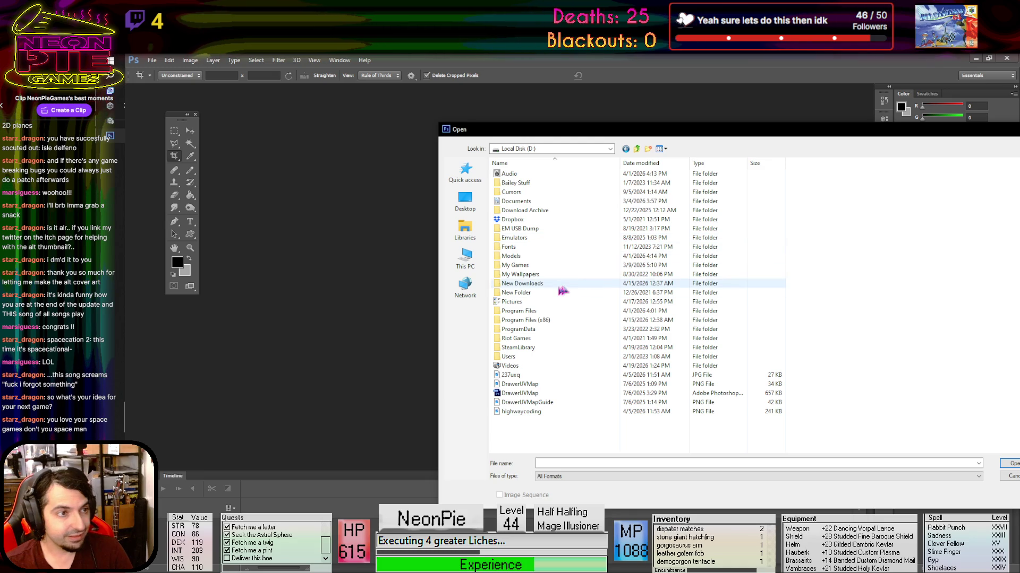
left_click(526, 302)
left_click(547, 301)
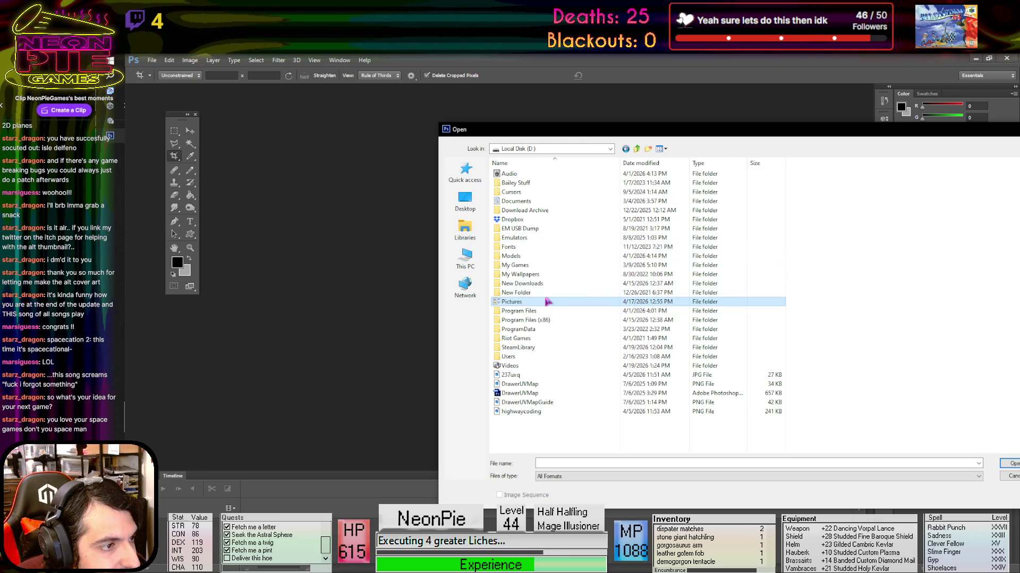
double_click(537, 306)
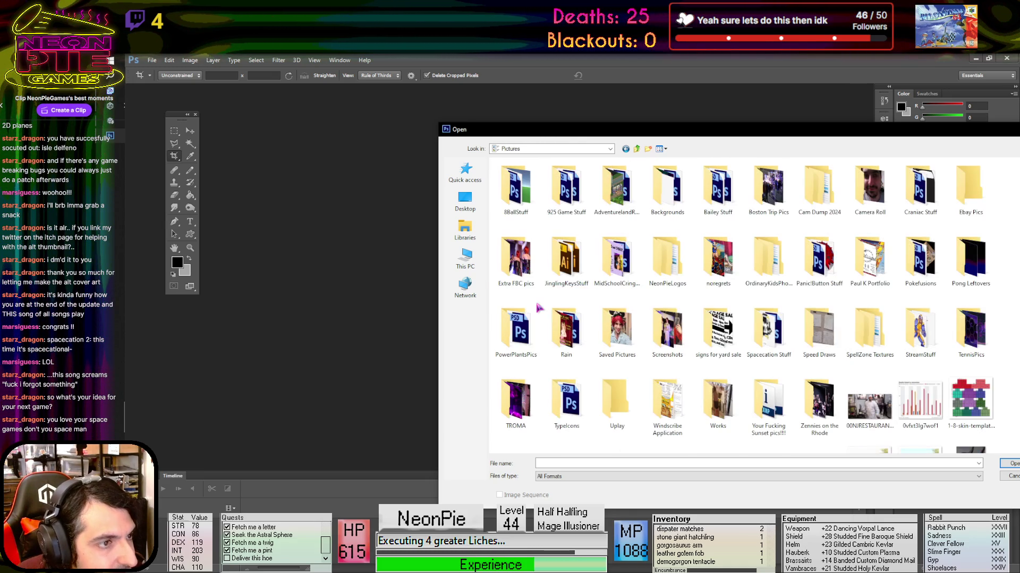
double_click(663, 268)
double_click(665, 186)
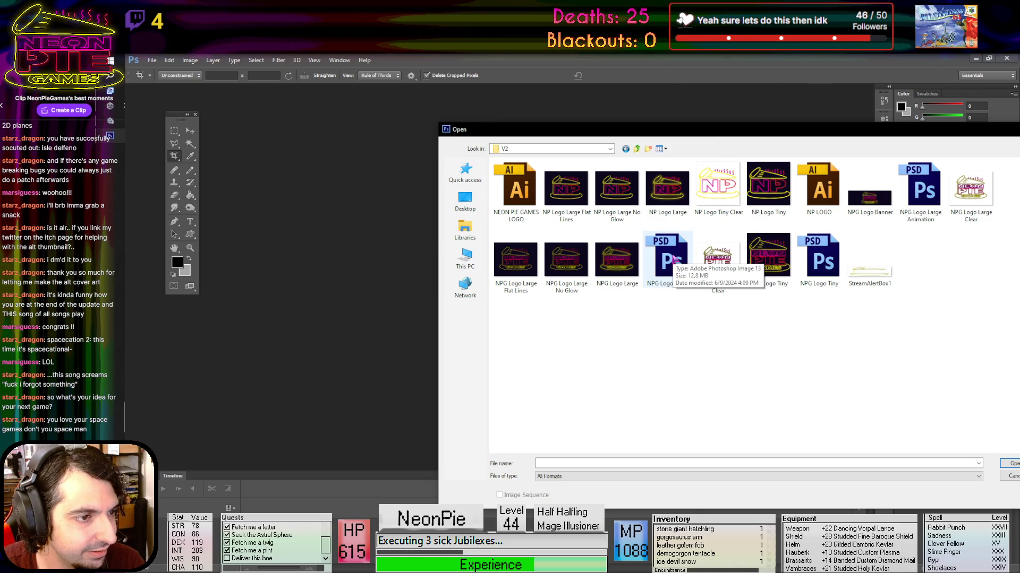
double_click(673, 259)
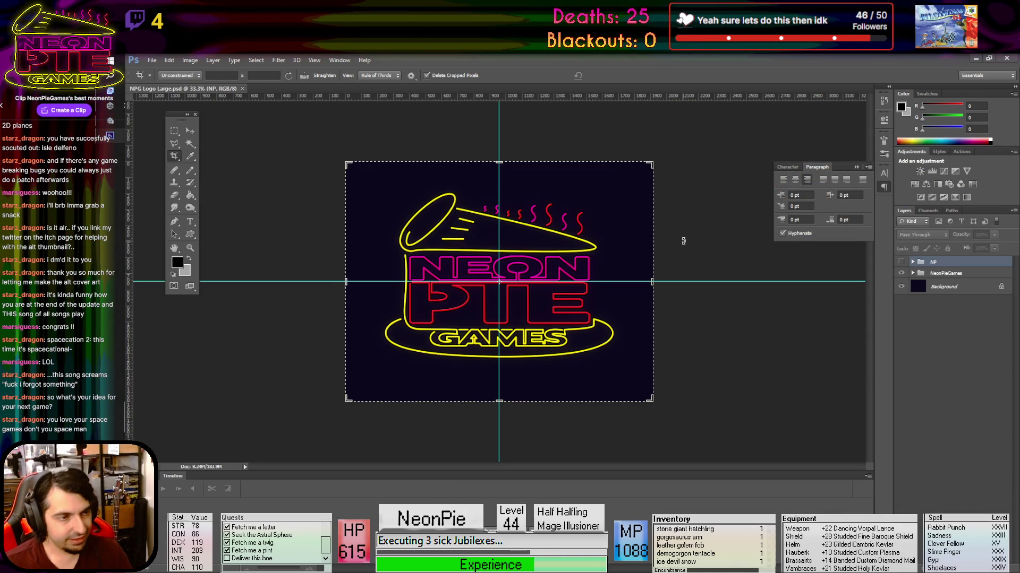
key("ctrl+plus")
key("ctrl+minus")
key("ctrl+0")
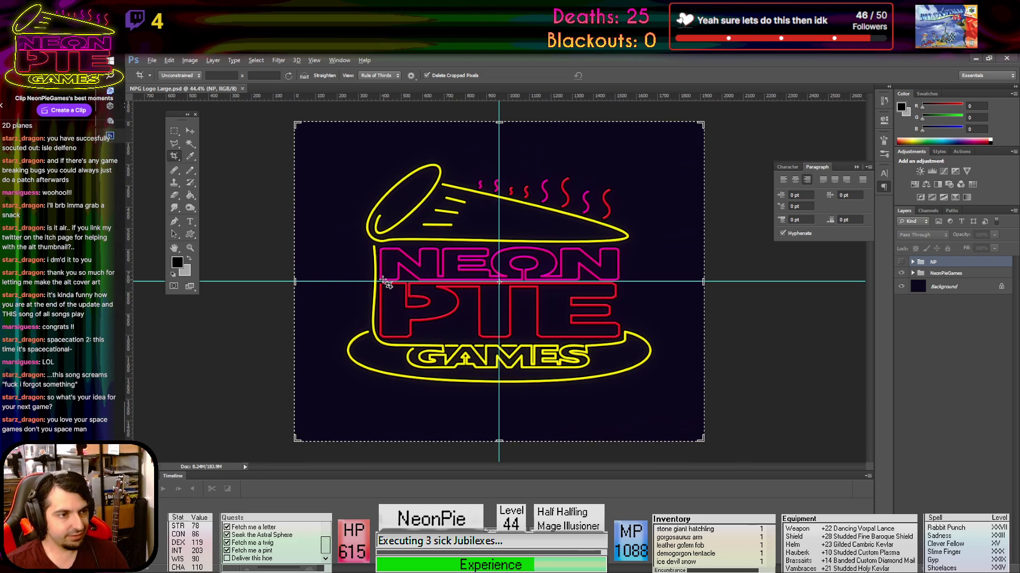
left_click(975, 274)
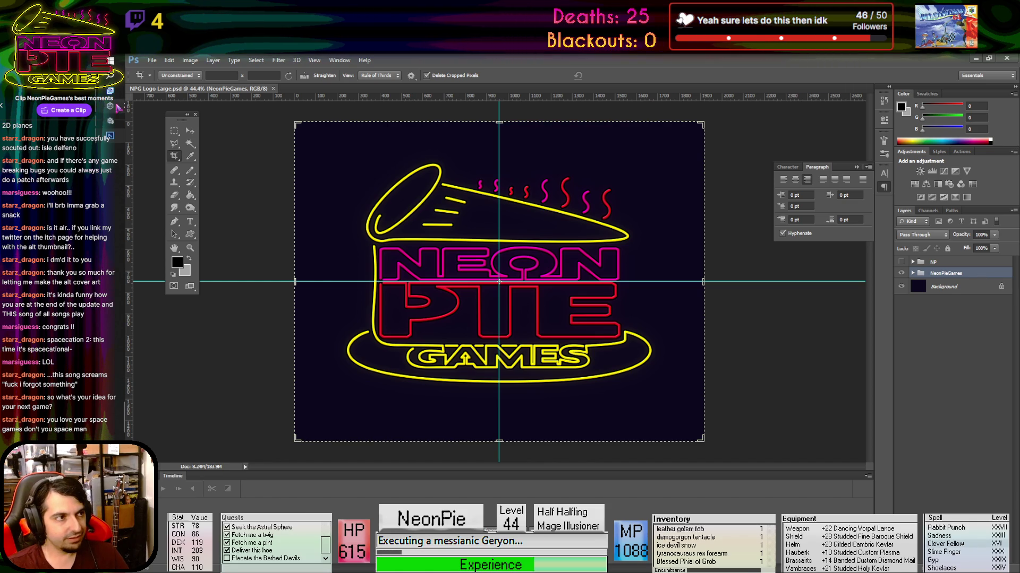
left_click(190, 132)
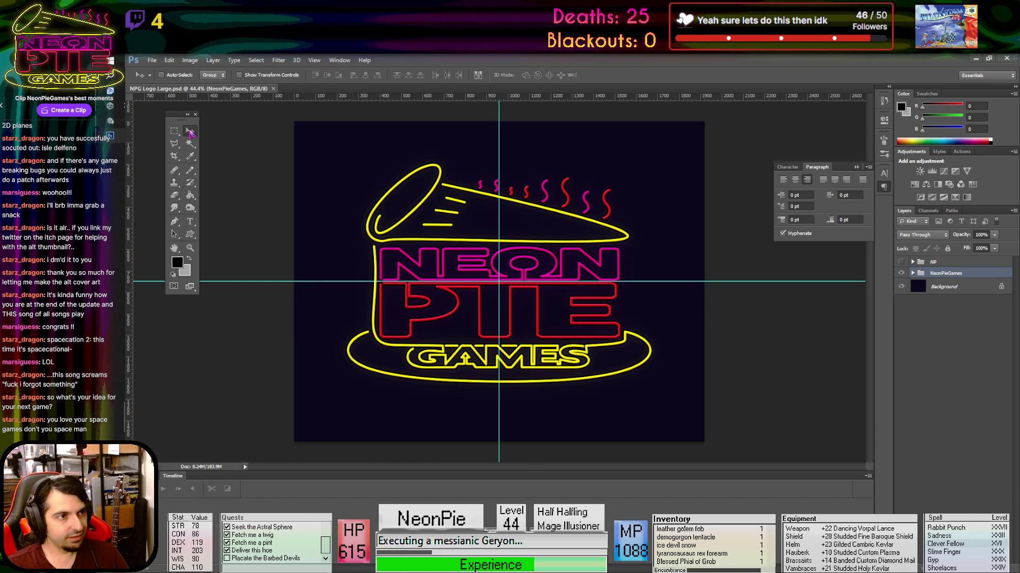
left_click(152, 60)
left_click(161, 71)
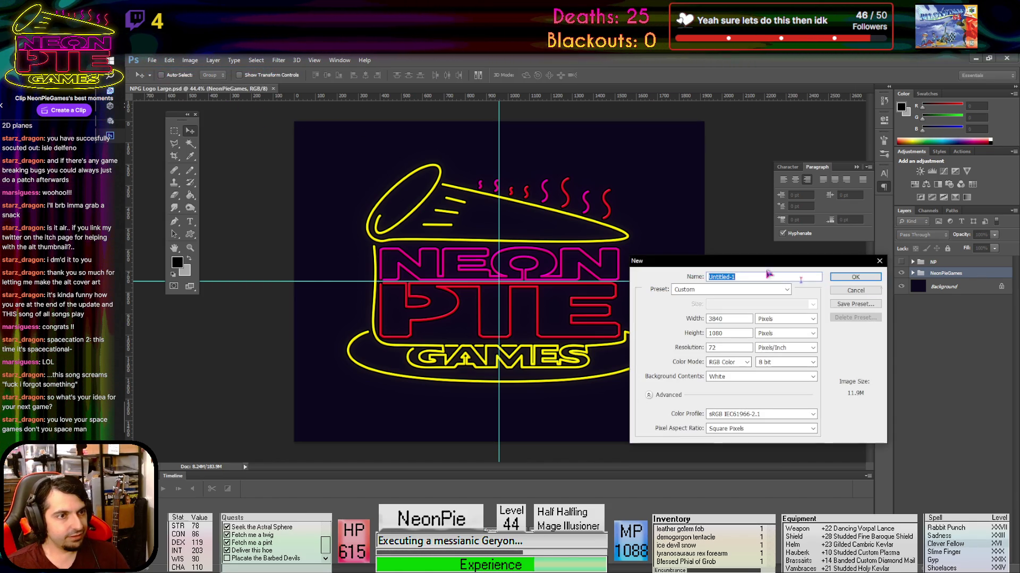
left_click(873, 293)
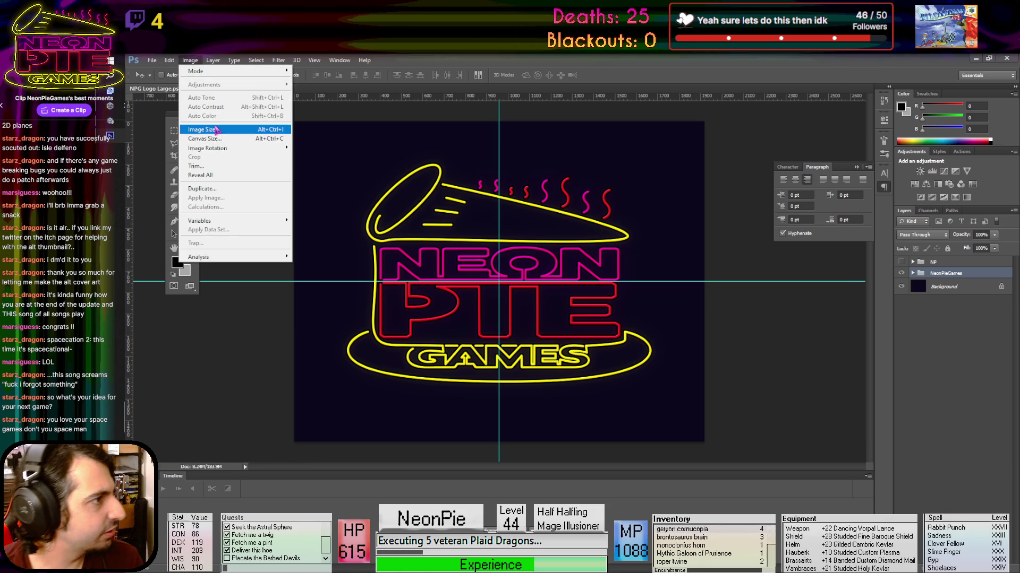
left_click(207, 129)
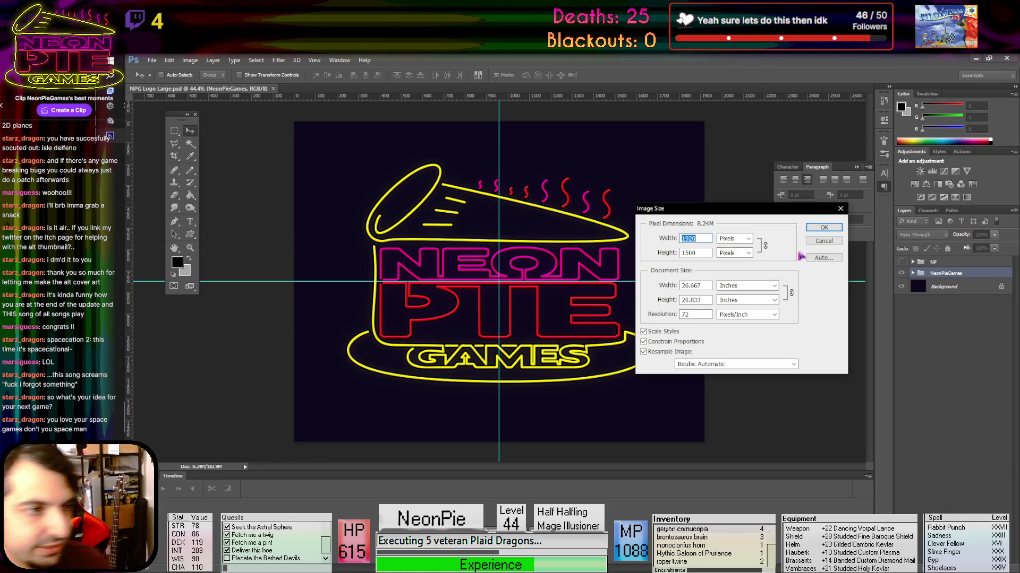
left_click(834, 241)
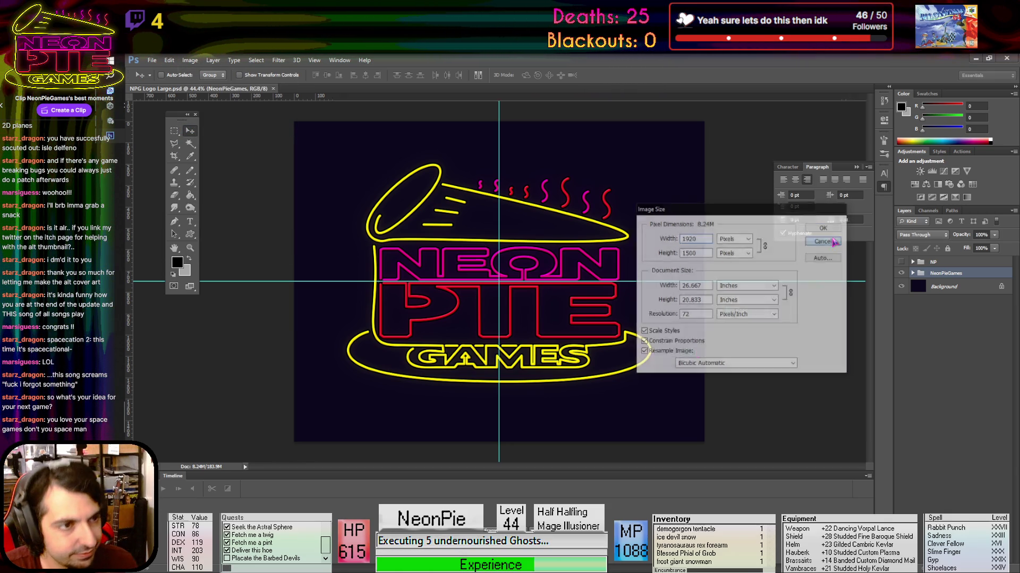
left_click(153, 61)
left_click(165, 69)
type("1920")
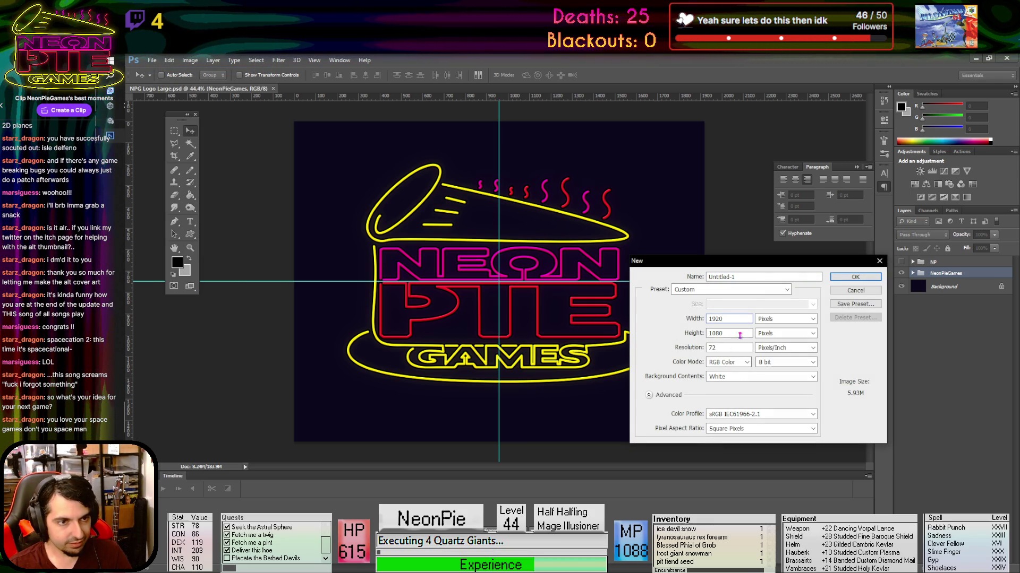
key("Tab")
type("15")
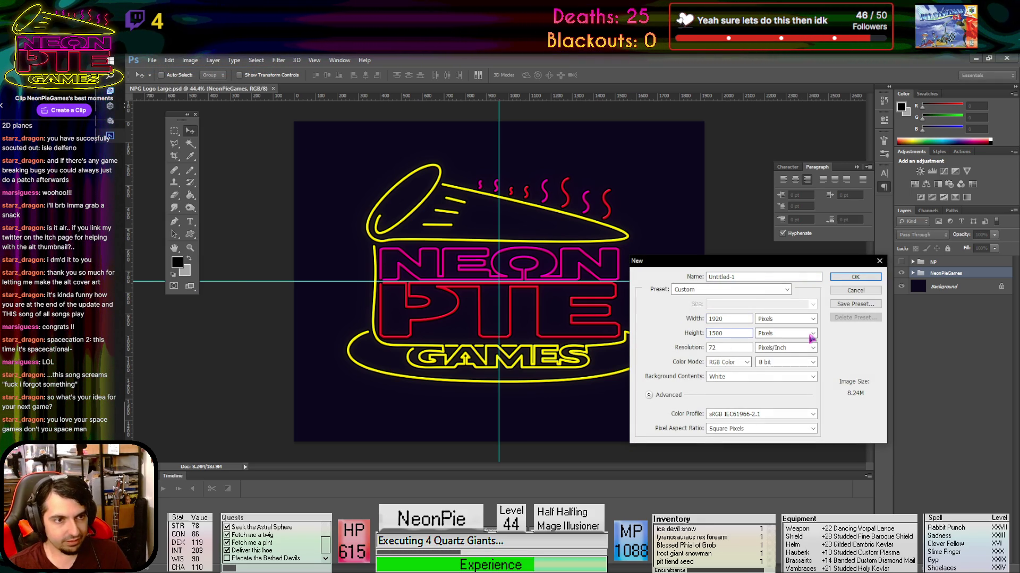
left_click(811, 334)
left_click(801, 344)
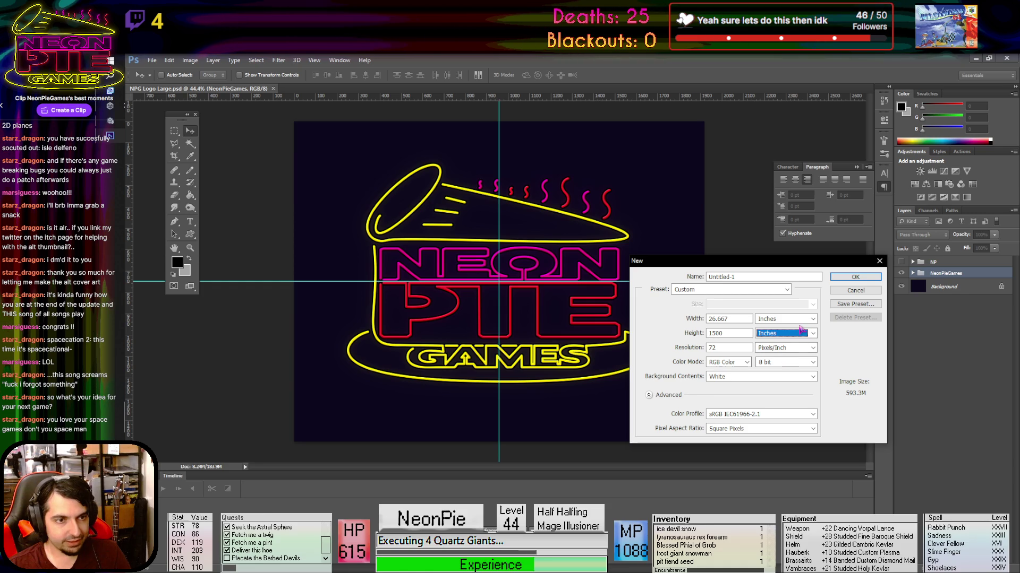
left_click(795, 335)
left_click(794, 340)
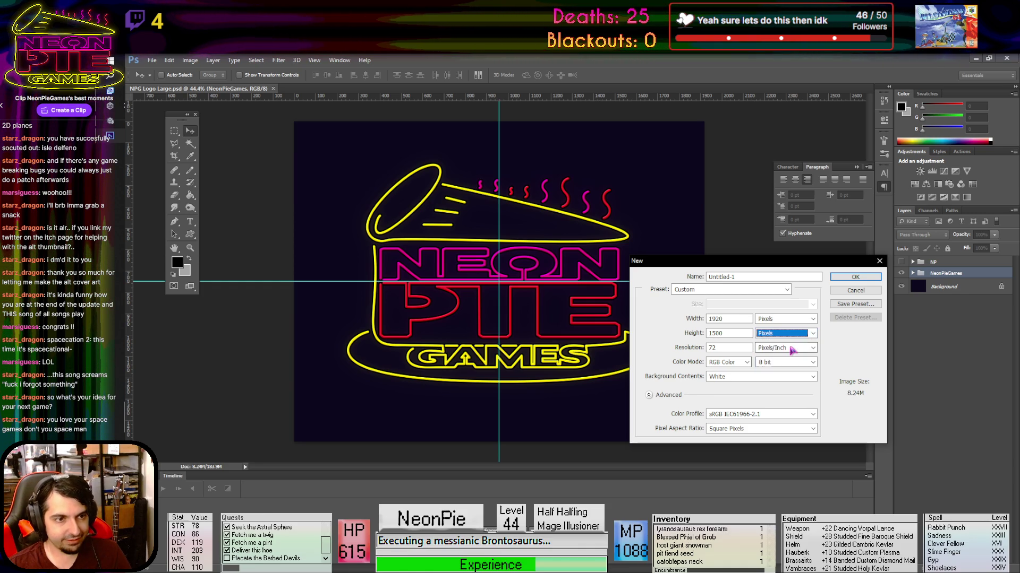
left_click(736, 348)
left_click(805, 334)
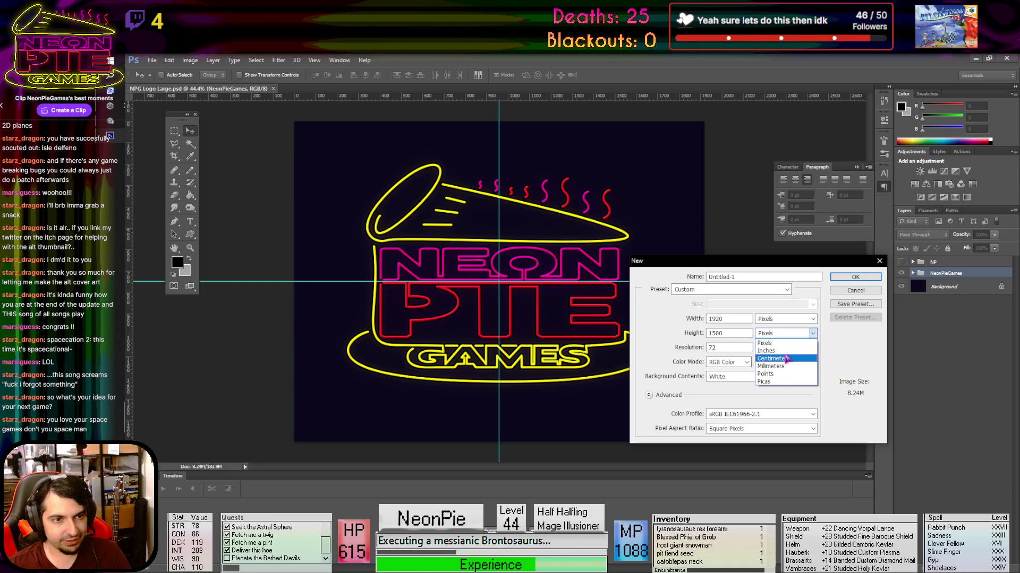
left_click(786, 348)
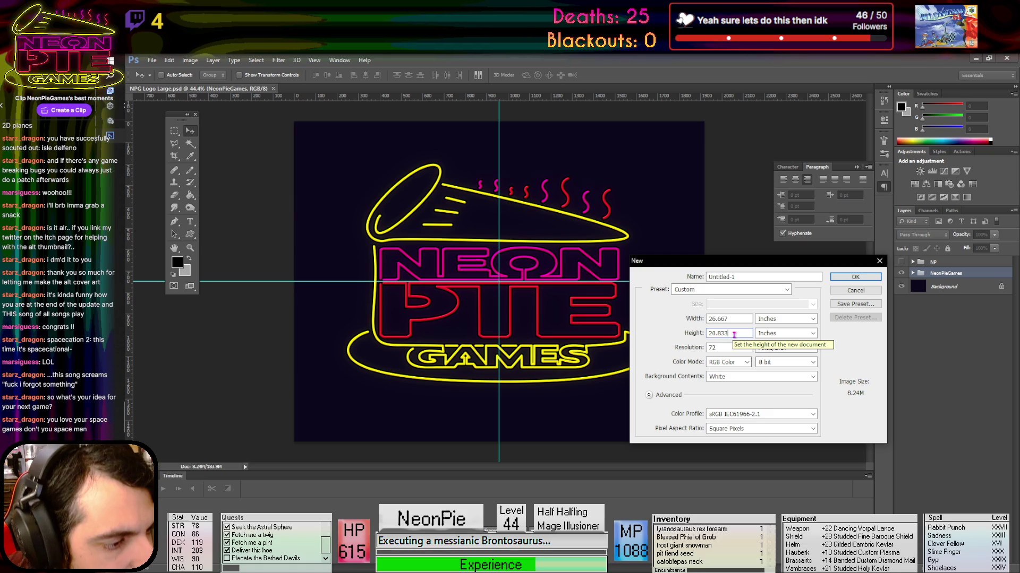
left_click(787, 335)
left_click(783, 346)
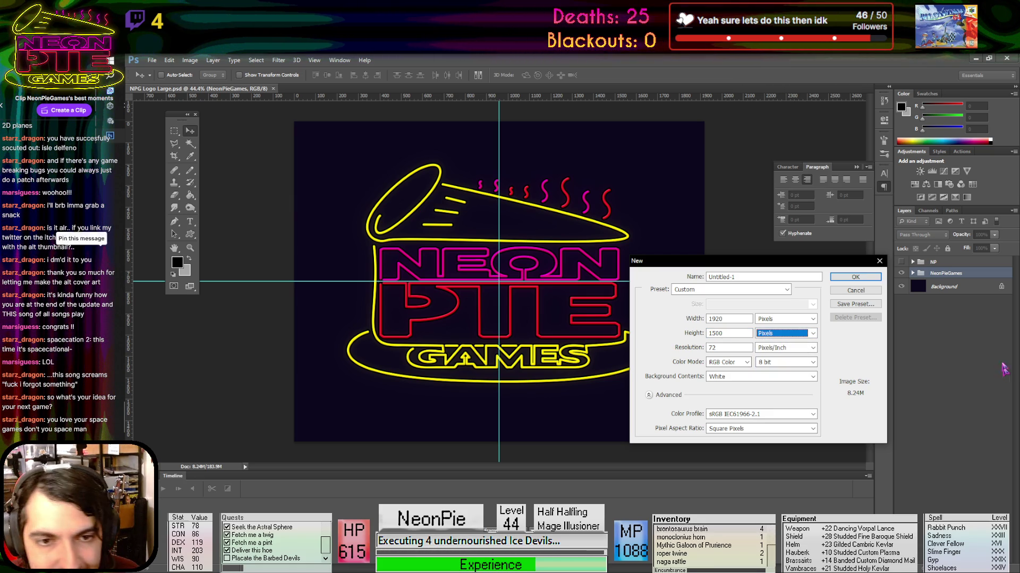
left_click(856, 291)
right_click(973, 275)
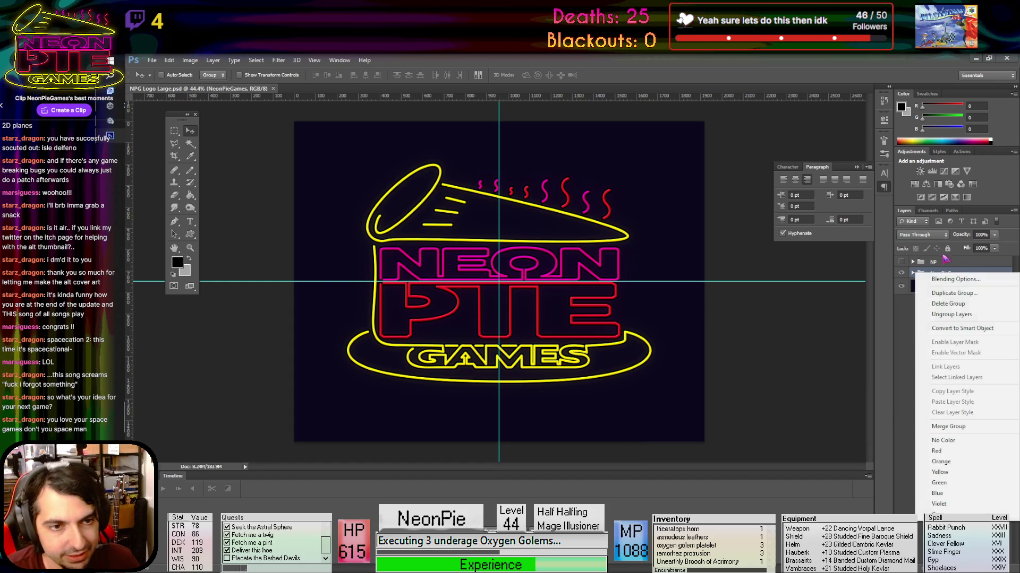
Duplicate the NeonPieGames group, merge the copy into one layer, and hide the original group
left_click(944, 293)
left_click(820, 283)
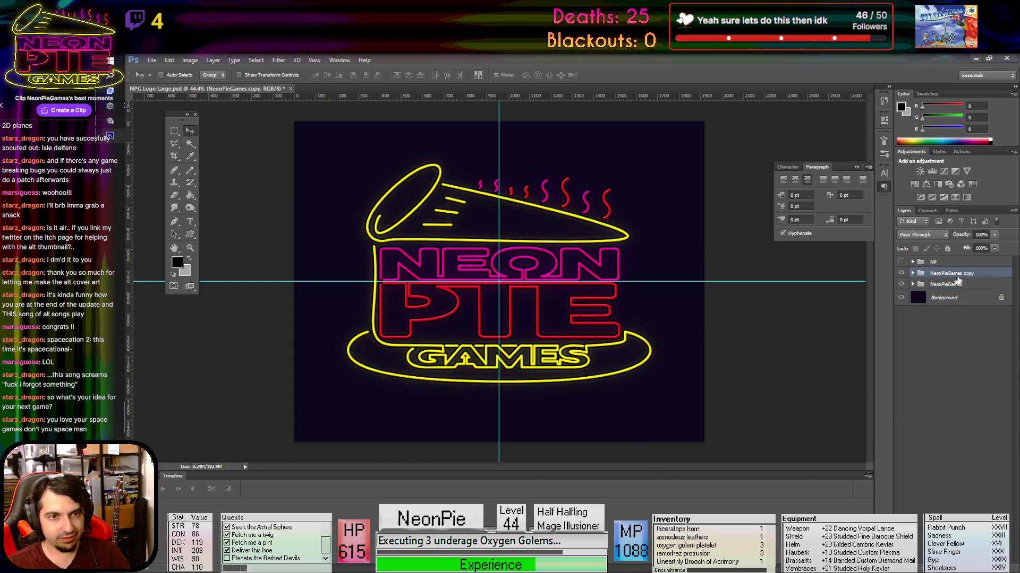
right_click(951, 274)
left_click(948, 428)
left_click(901, 288)
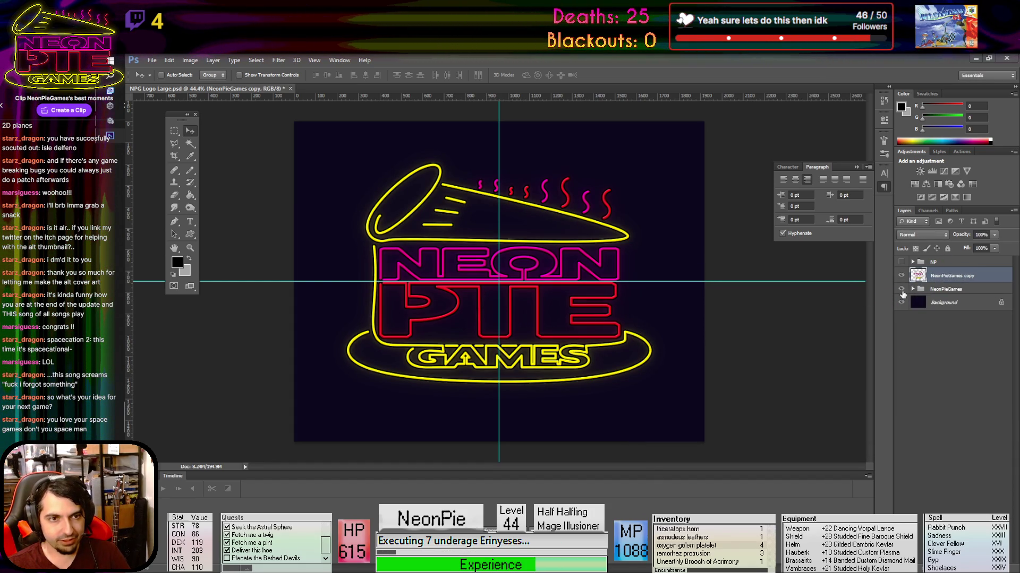
scroll(417, 287, "up", 5)
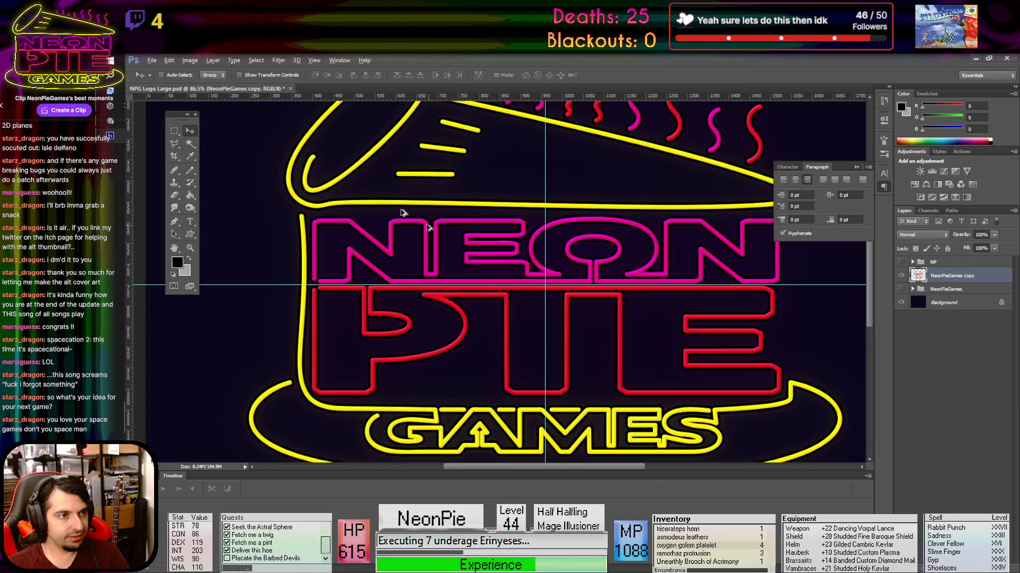
Free Transform the merged copy, scaling it down to about 8% so it pixelates
left_click(174, 60)
left_click(183, 225)
key("ctrl+0")
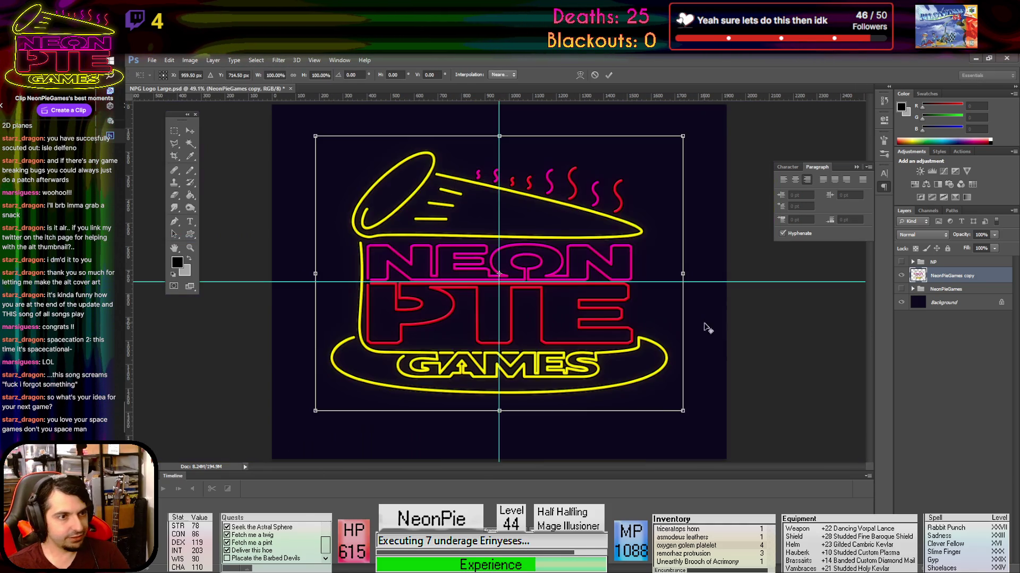
mouse_move(682, 412)
left_mouse_down()
mouse_move(519, 287)
mouse_move(521, 296)
left_mouse_up()
scroll(494, 321, "up", 4)
scroll(493, 321, "down", 3)
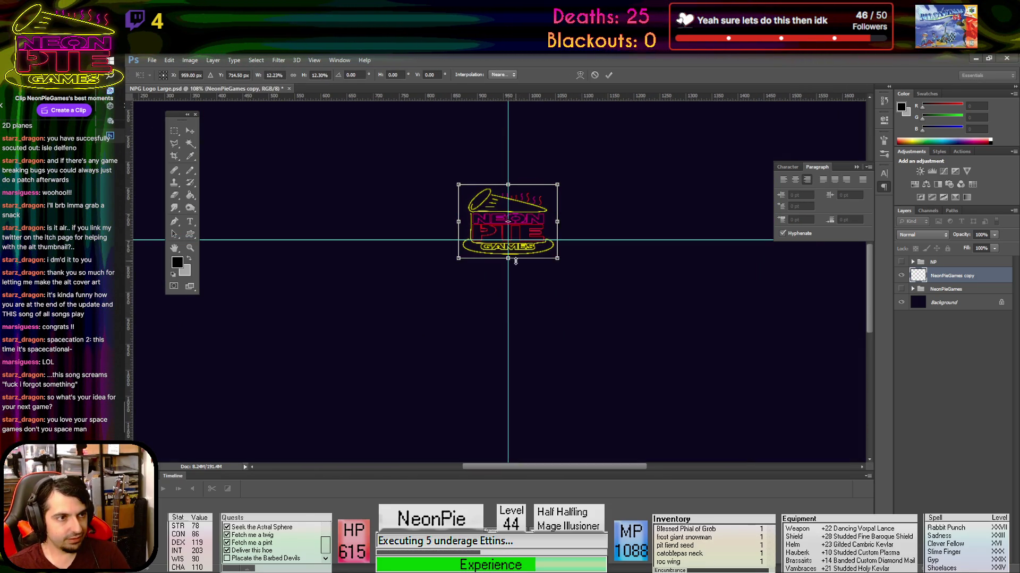
scroll(519, 266, "up", 6)
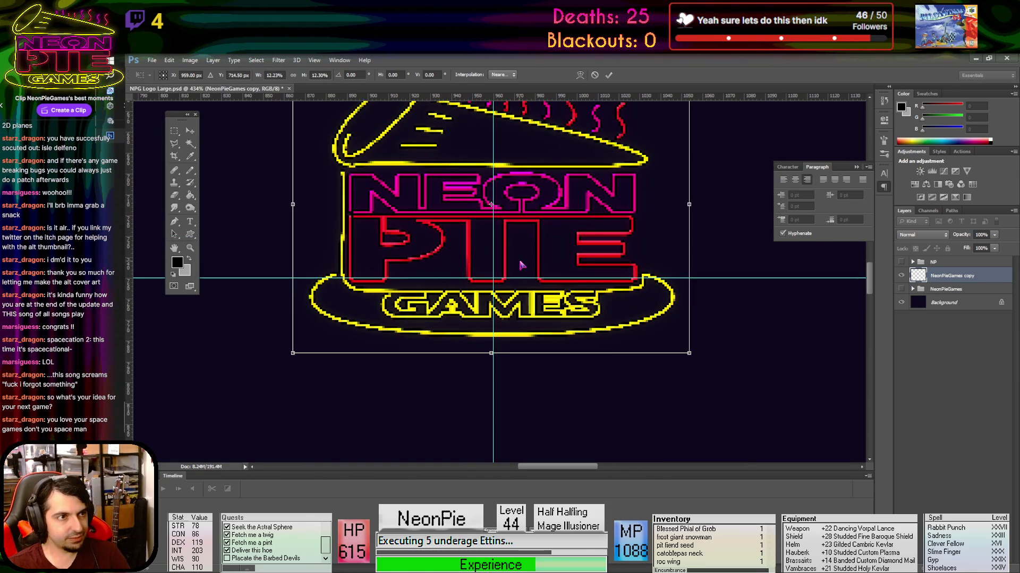
scroll(873, 278, "up", 2)
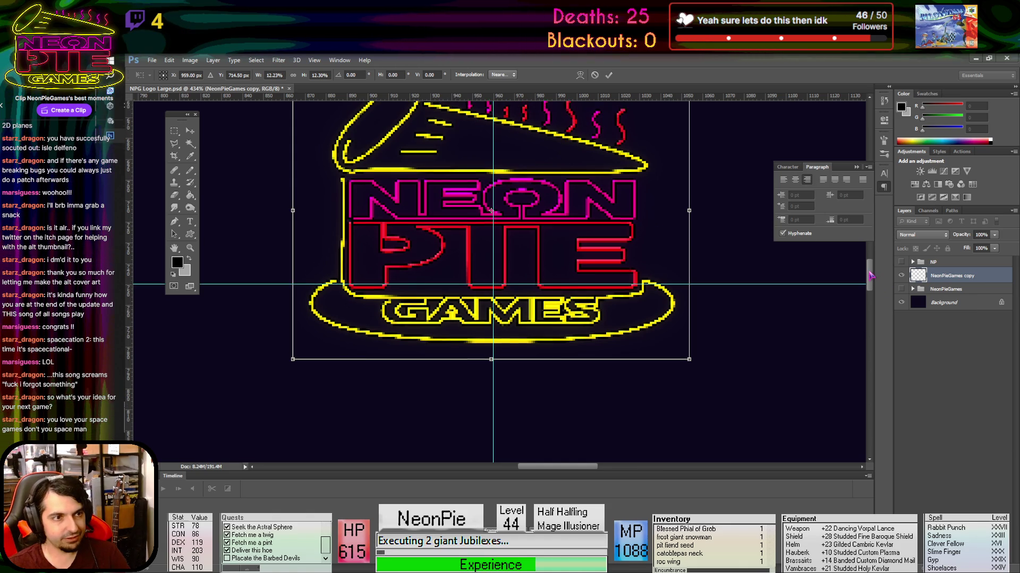
mouse_move(689, 406)
left_mouse_down()
mouse_move(586, 327)
mouse_move(701, 374)
left_mouse_up()
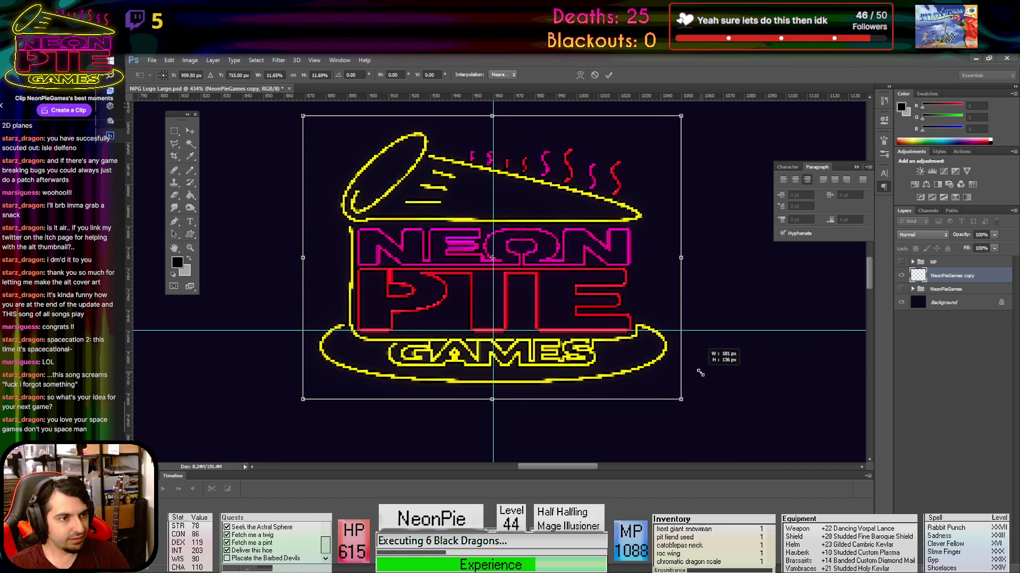
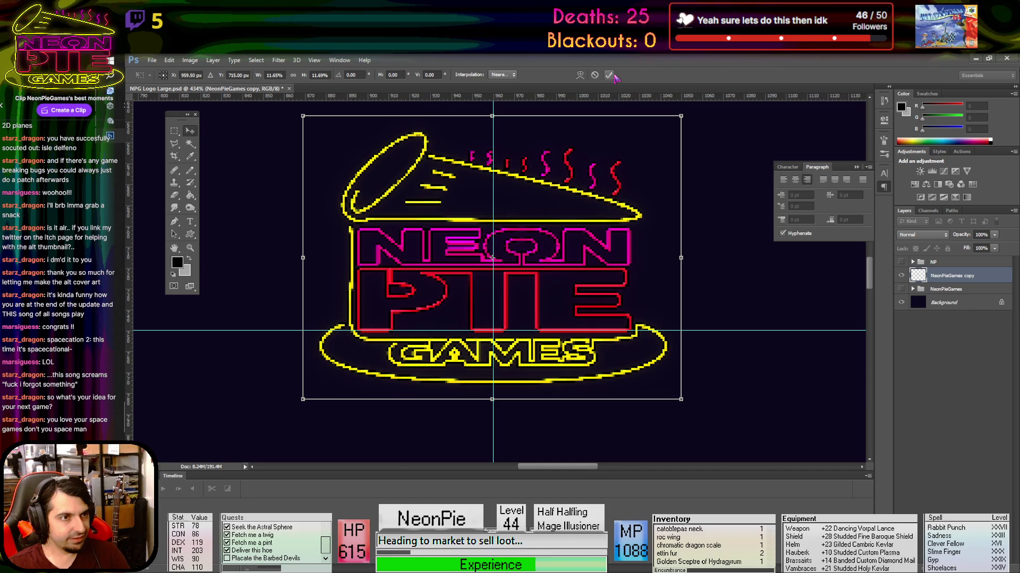
Scale the Neon Pie logo copy up with Free Transform until it fills most of the canvas
left_click(609, 75)
scroll(592, 248, "down", 10)
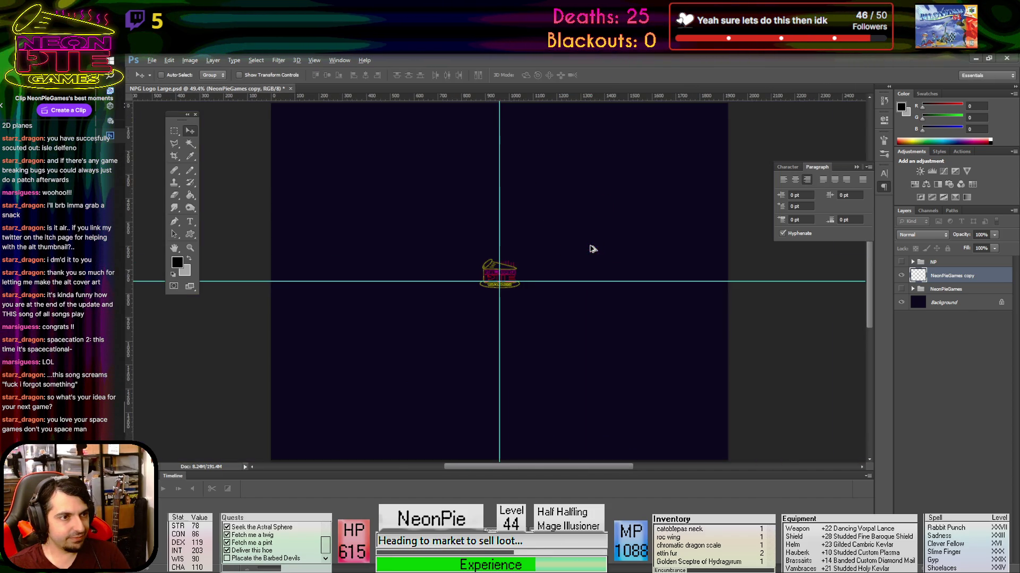
scroll(587, 246, "down", 1)
key("alt+e")
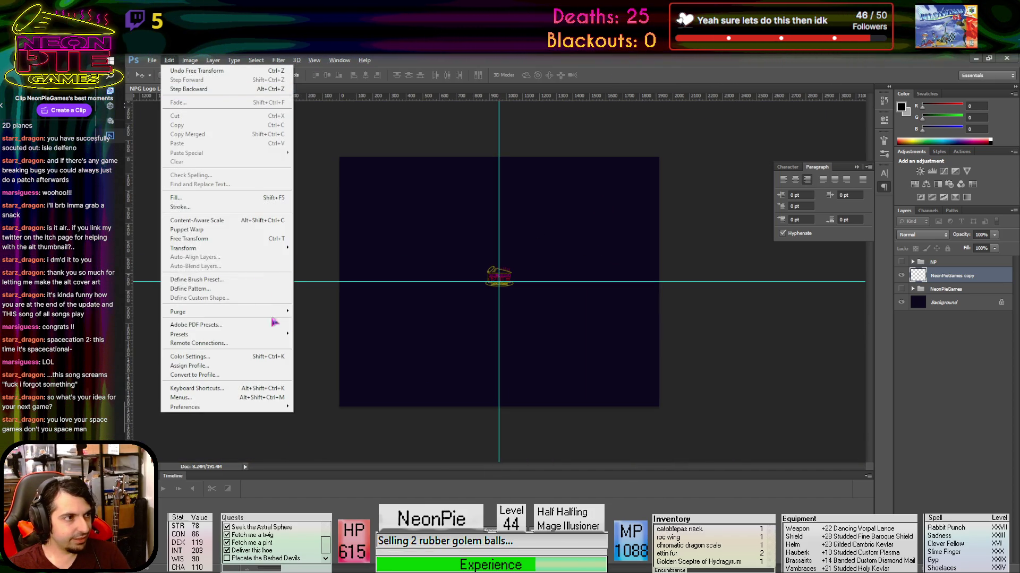
left_click(234, 238)
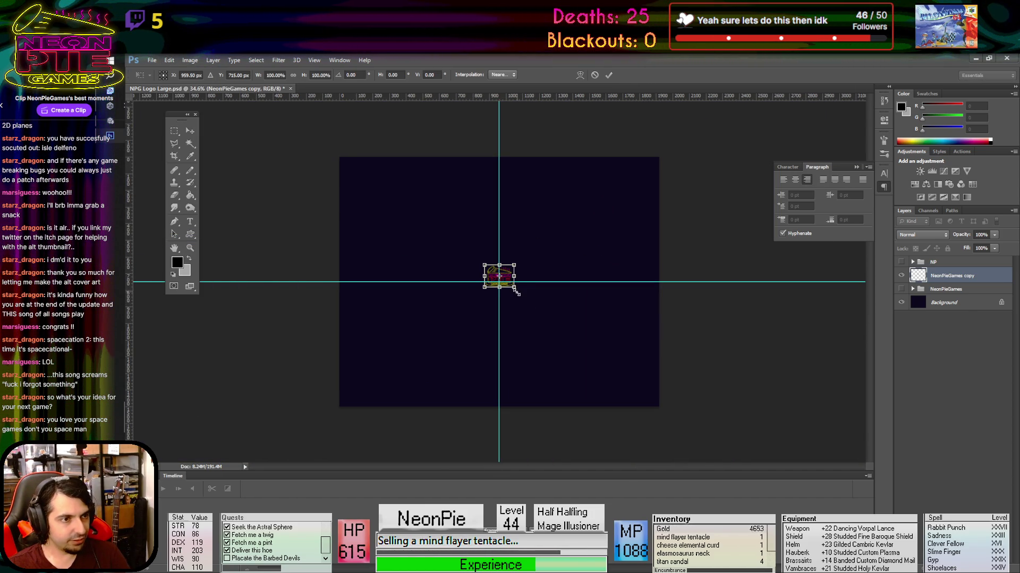
mouse_move(517, 291)
left_mouse_down()
mouse_move(637, 366)
mouse_move(655, 393)
left_mouse_up()
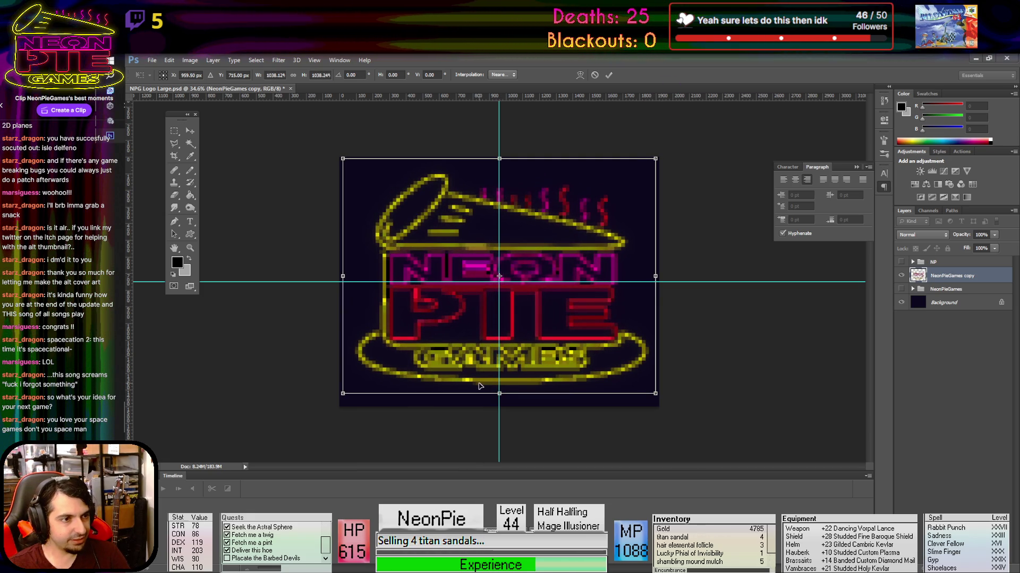
left_click(612, 76)
Delete the dark Background layer so the logo sits on transparency
scroll(514, 339, "up", 3)
scroll(523, 319, "down", 3)
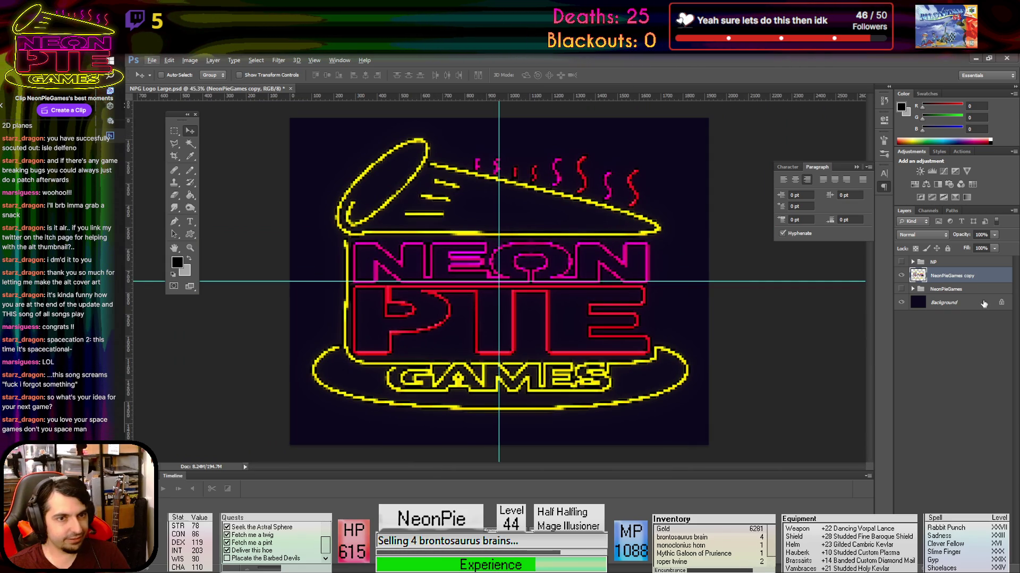
left_click(966, 306)
key("Delete")
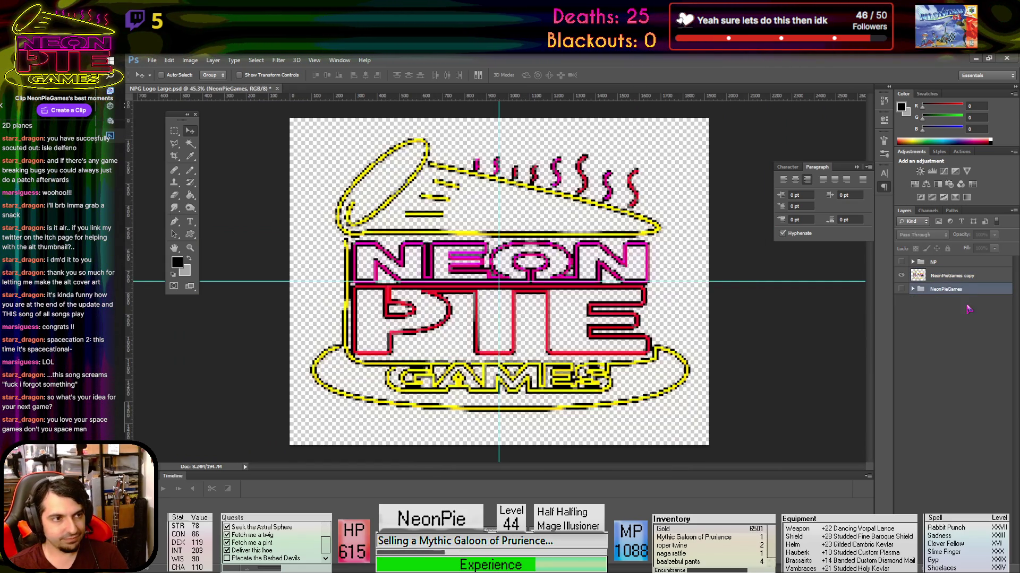
Convert NeonPieGames copy to black and white, lightening yellows and magentas and darkening reds
left_click(946, 275)
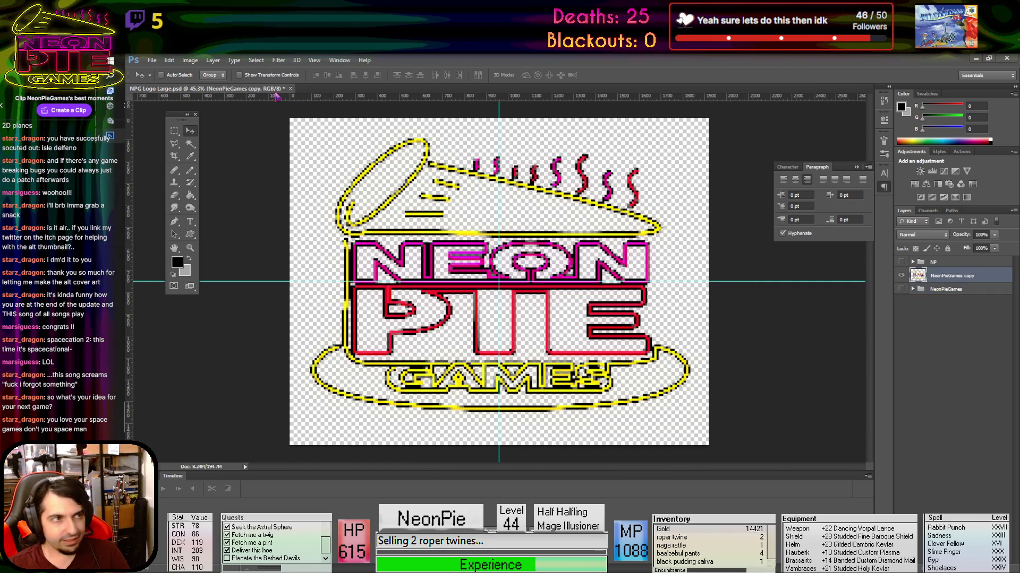
left_click(190, 60)
mouse_move(239, 84)
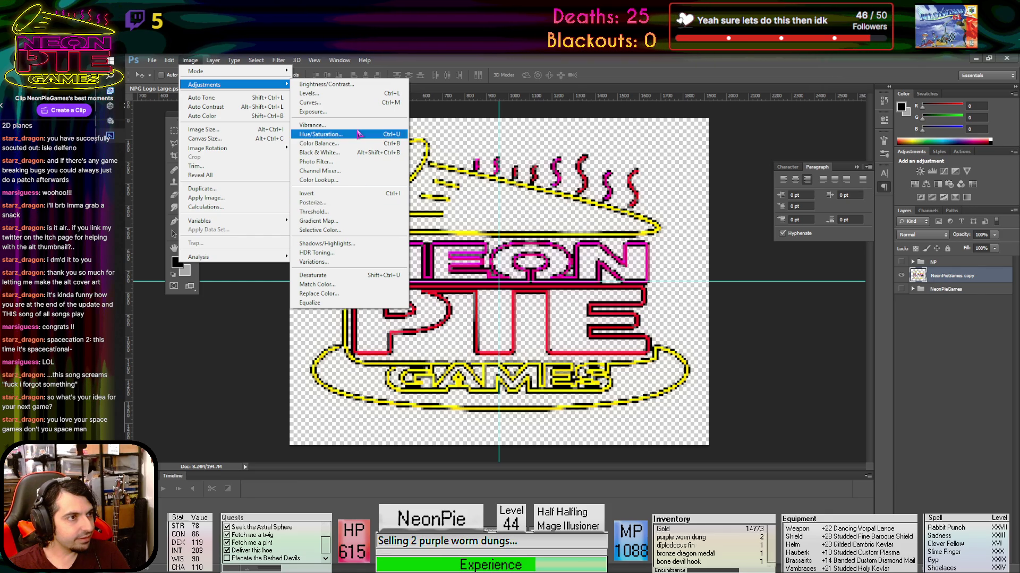
left_click(359, 152)
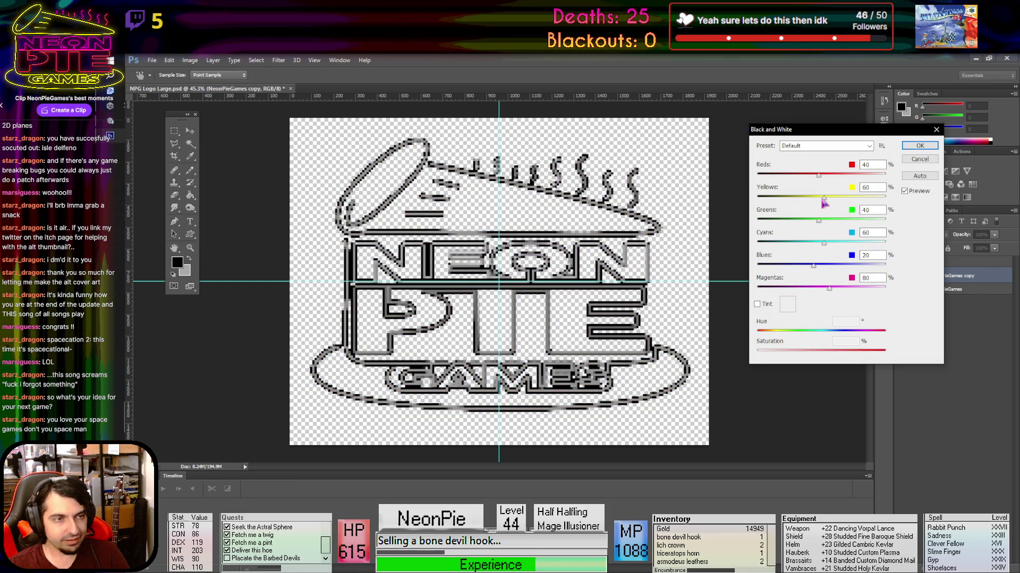
mouse_move(822, 198)
left_mouse_down()
mouse_move(853, 200)
mouse_move(843, 204)
left_mouse_up()
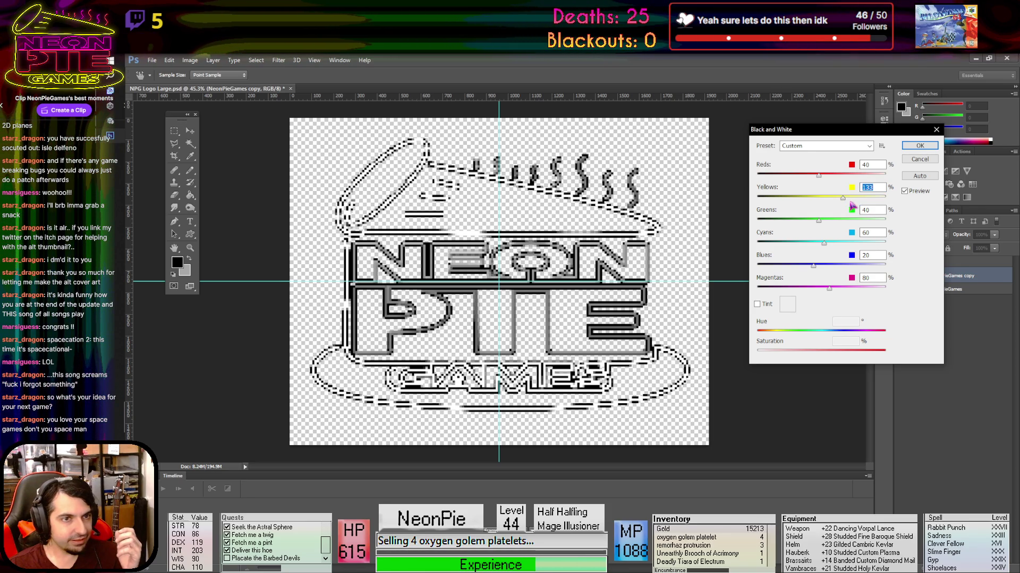
mouse_move(814, 179)
left_mouse_down()
mouse_move(802, 179)
mouse_move(817, 179)
left_mouse_up()
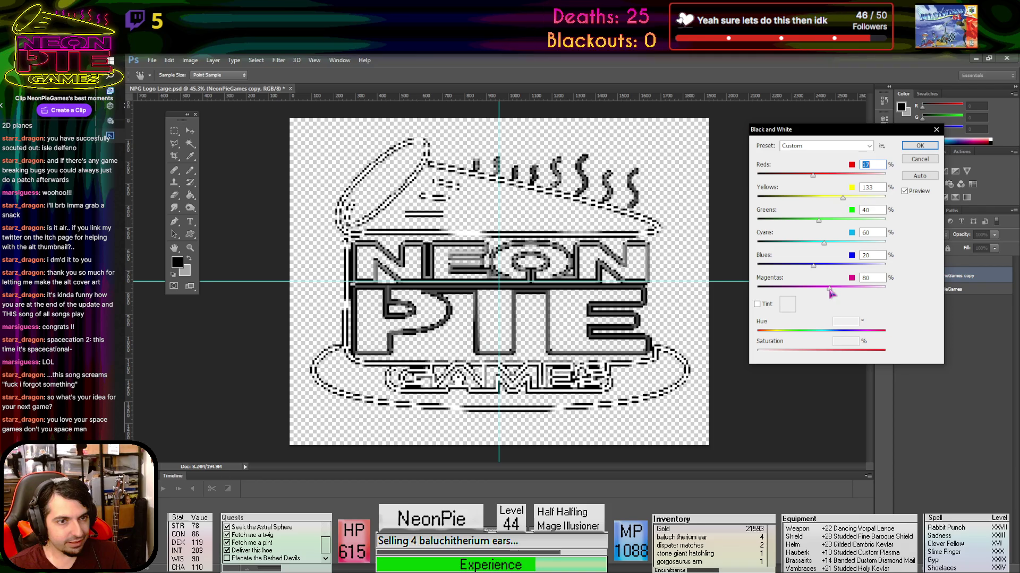
left_click_drag(829, 289, 834, 290)
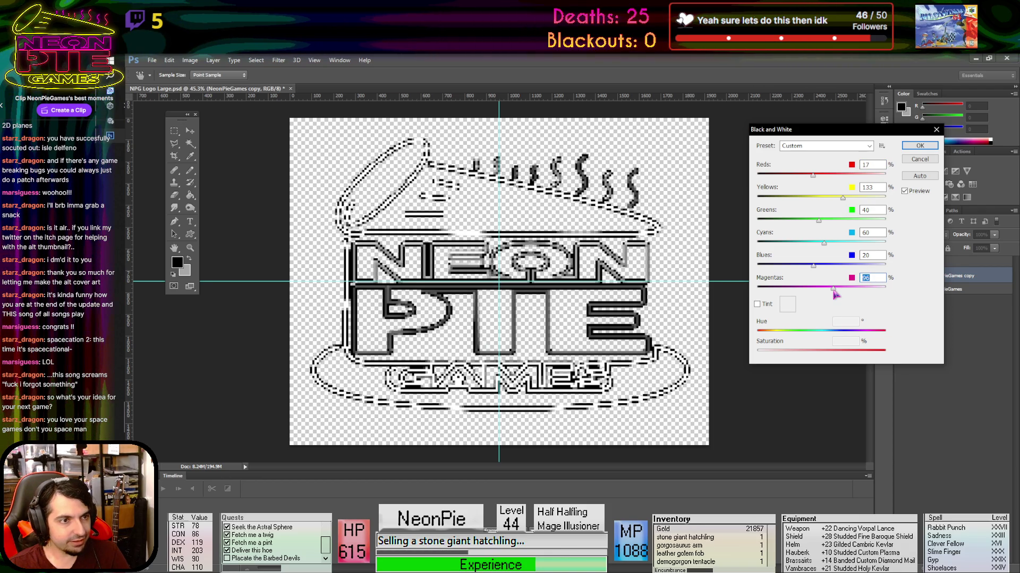
left_click(920, 146)
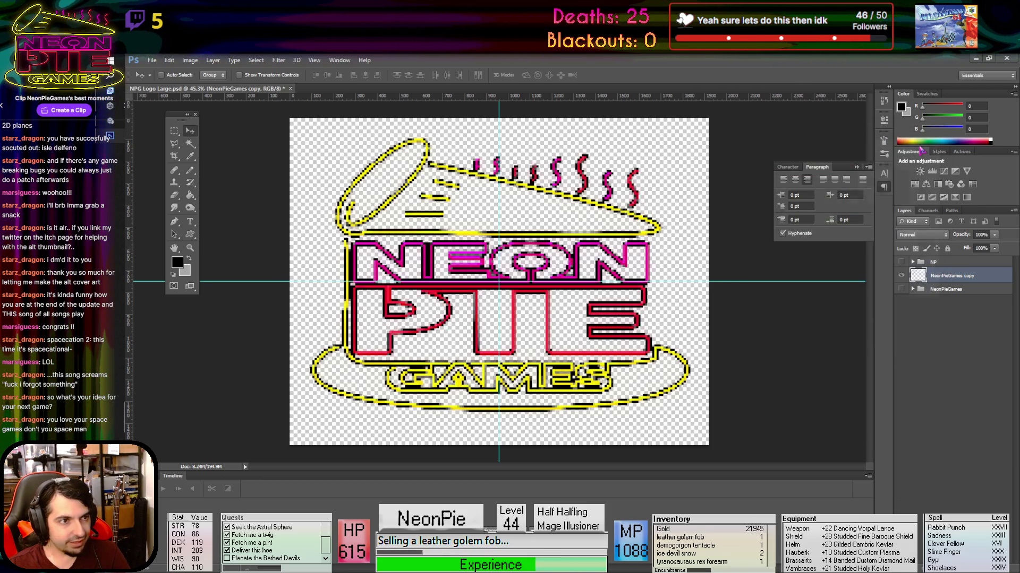
Posterize the black-and-white logo to 4 levels
left_click(195, 60)
mouse_move(192, 86)
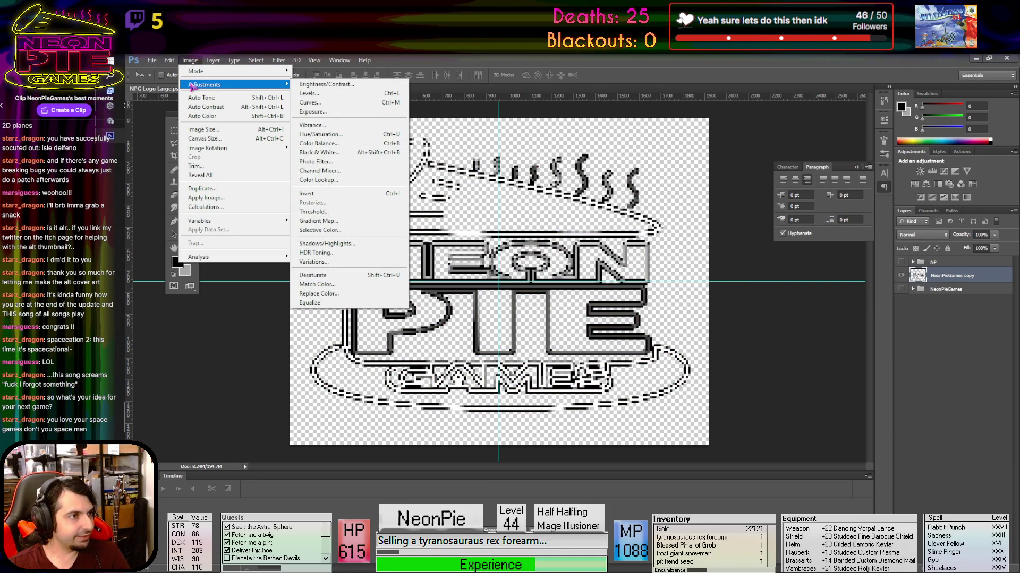
left_click(313, 203)
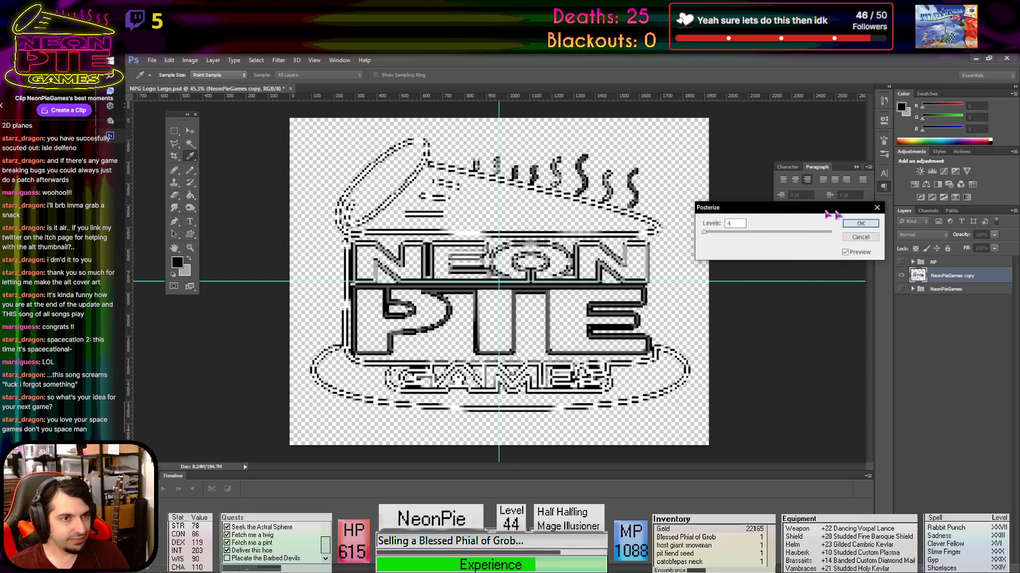
left_click(862, 226)
key("v")
scroll(612, 173, "up", 5)
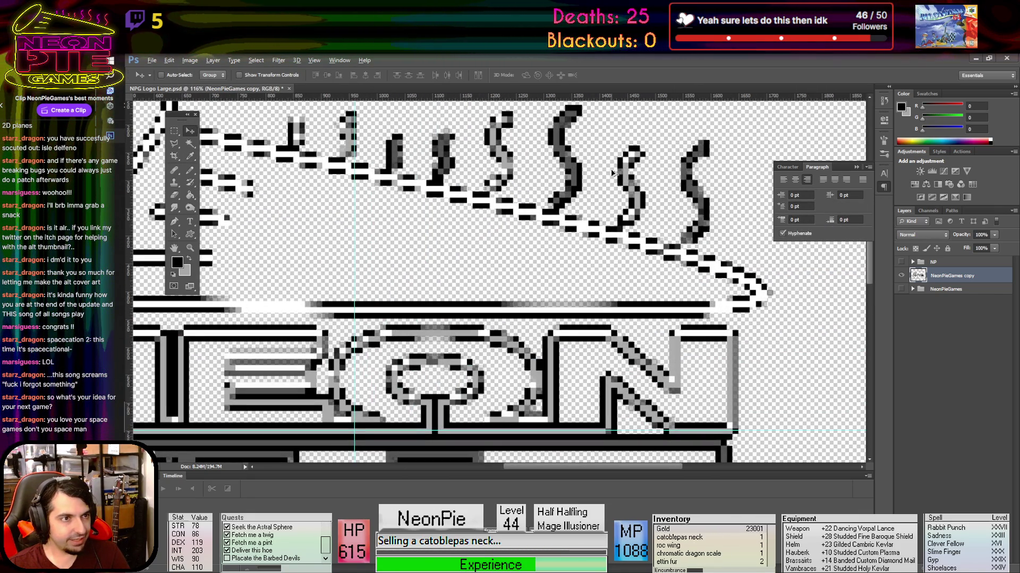
scroll(612, 173, "down", 5)
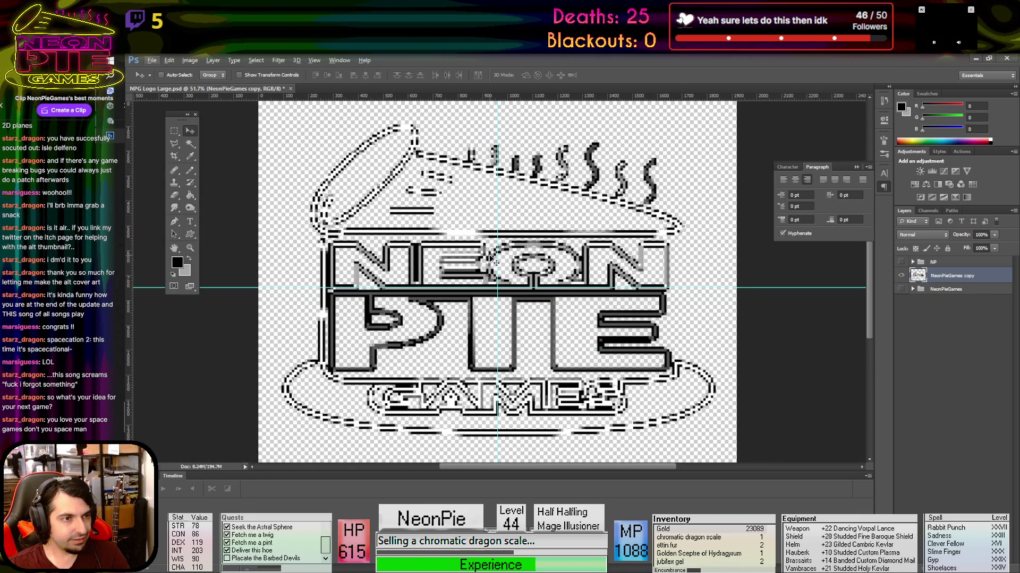
Open Spacecation2.psd from Pictures > Spacecation Stuff
left_click(154, 61)
left_click(162, 80)
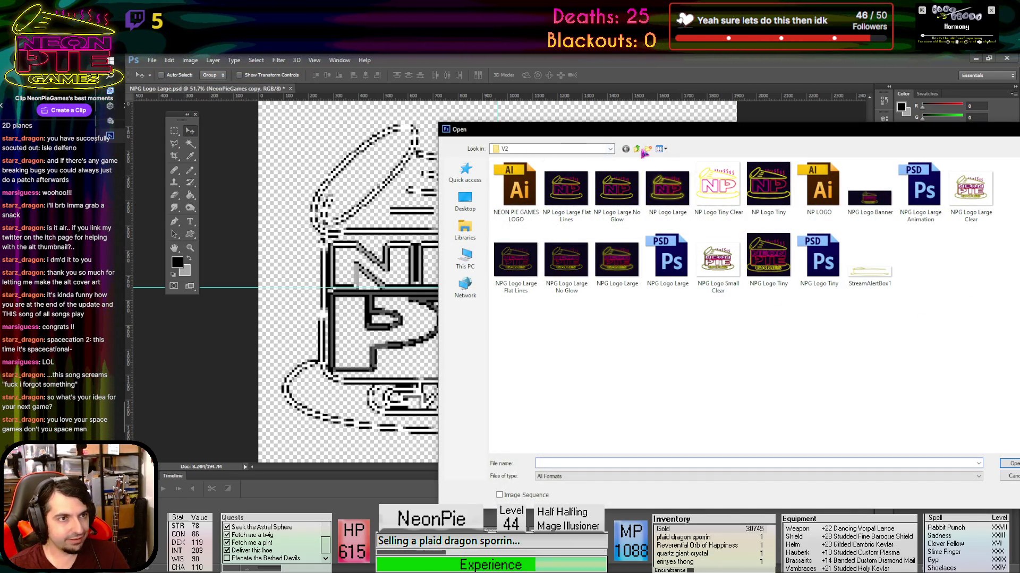
left_click(638, 149)
left_click(638, 149)
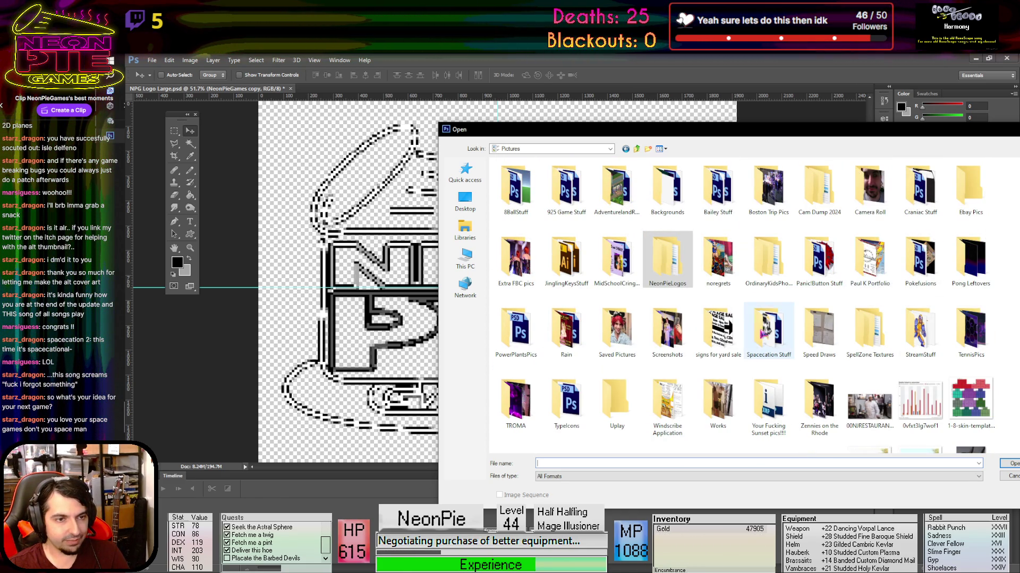
double_click(766, 332)
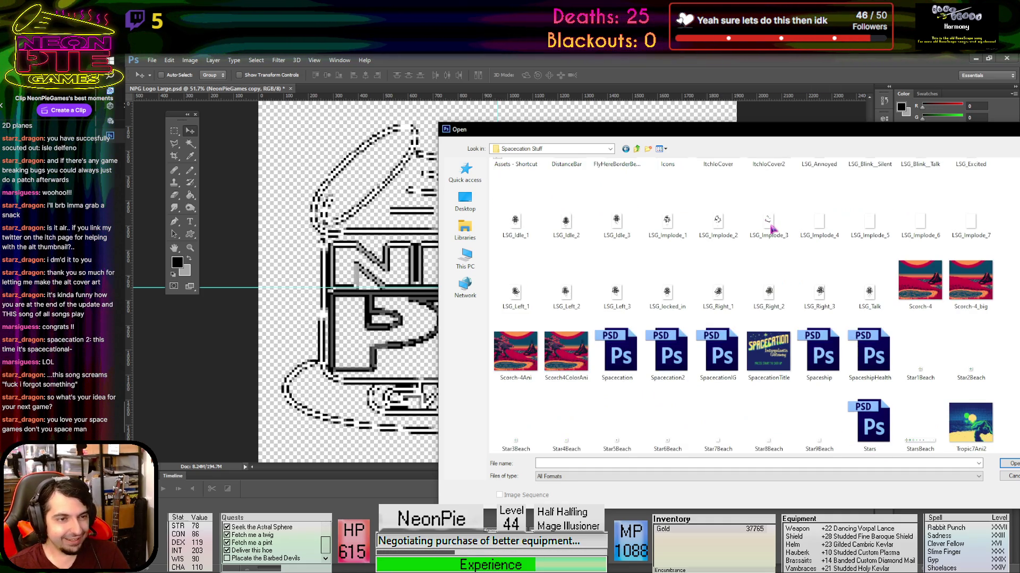
double_click(668, 398)
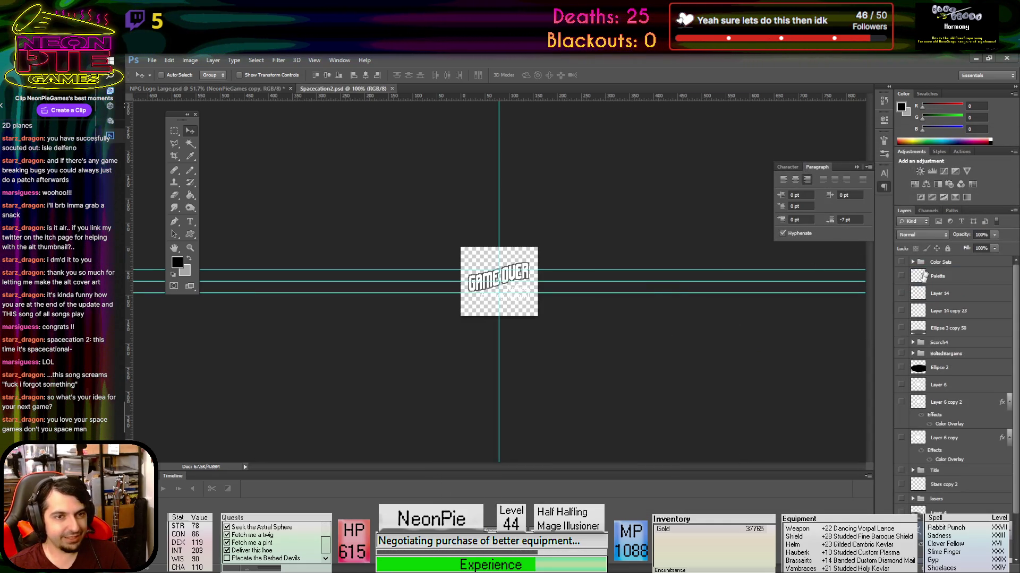
Show the Color Sets folder and drag the GBBeach layer into the NPG Logo Large file
left_click(912, 263)
scroll(927, 440, "down", 3)
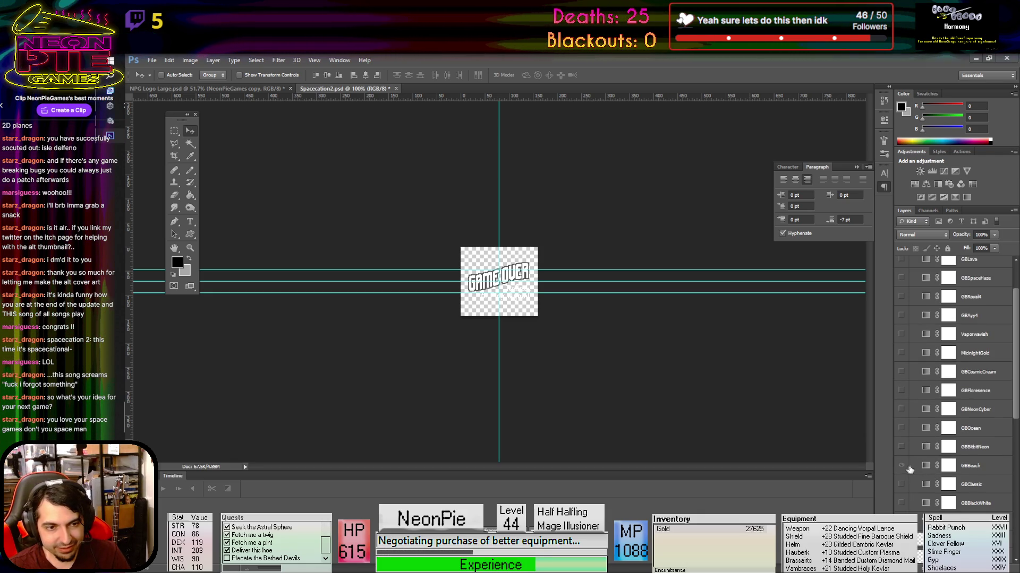
scroll(918, 306, "up", 3)
left_click(897, 262)
scroll(955, 394, "down", 5)
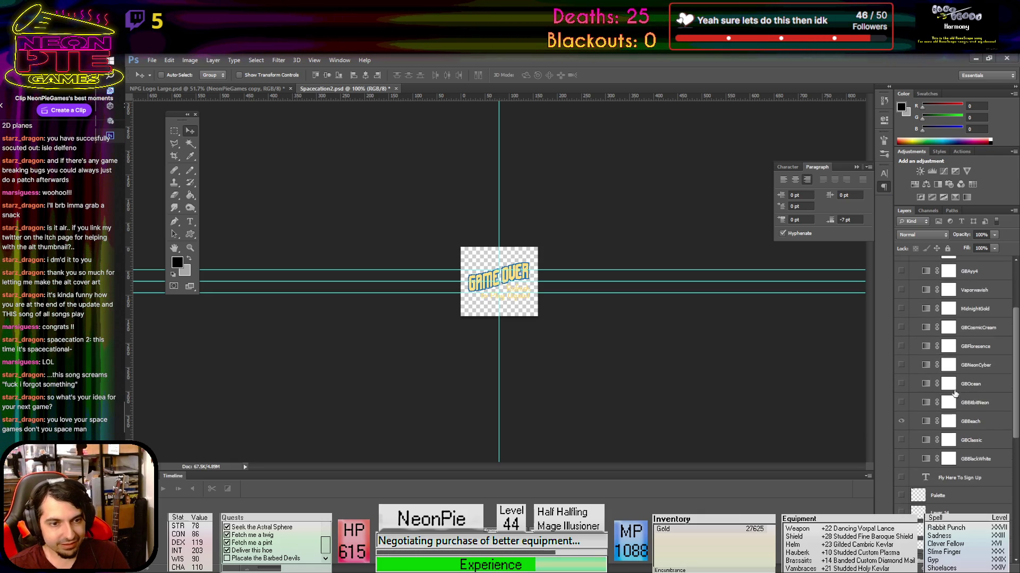
left_click(948, 421)
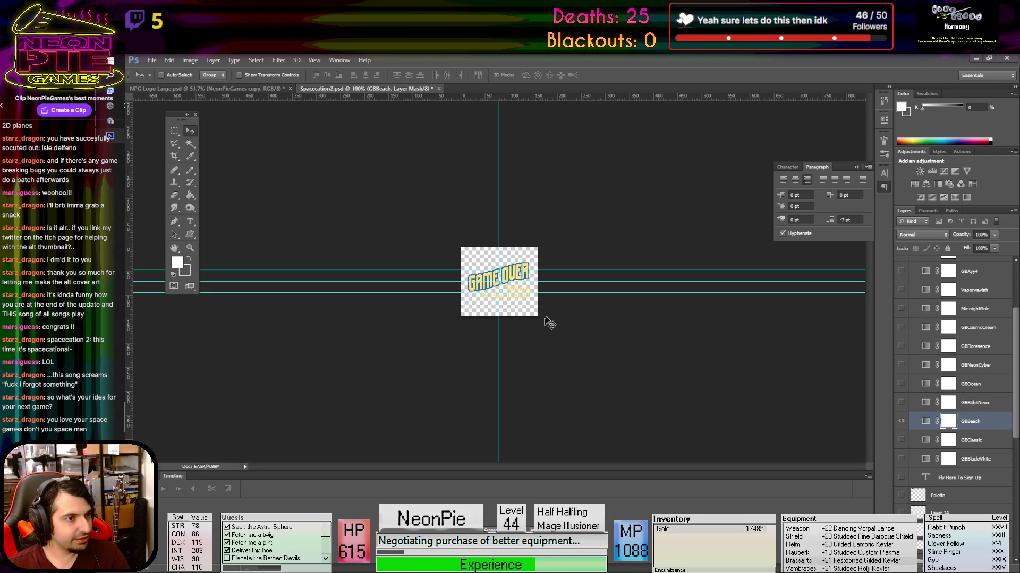
mouse_move(521, 278)
left_mouse_down()
mouse_move(212, 88)
mouse_move(567, 291)
left_mouse_up()
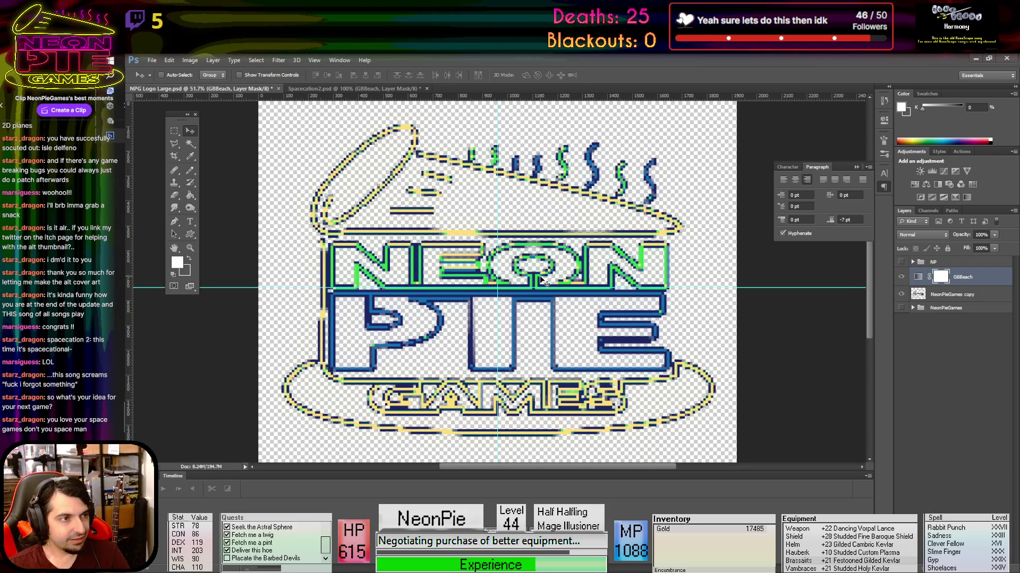
Turn off visibility for both NeonPieGames copy and the NeonPieGames group, leaving an empty canvas
scroll(540, 279, "down", 2)
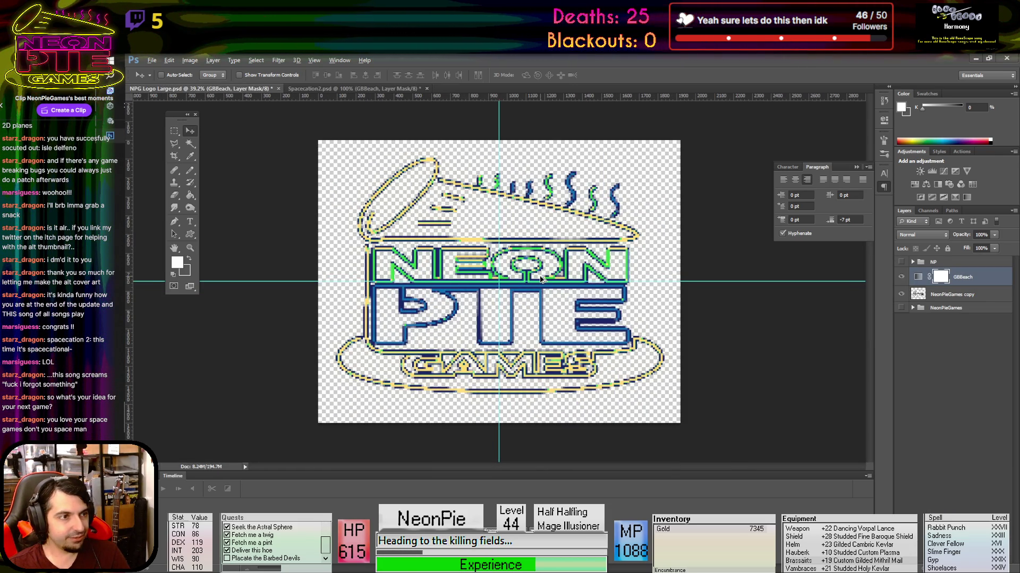
scroll(541, 279, "up", 1)
scroll(540, 279, "down", 1)
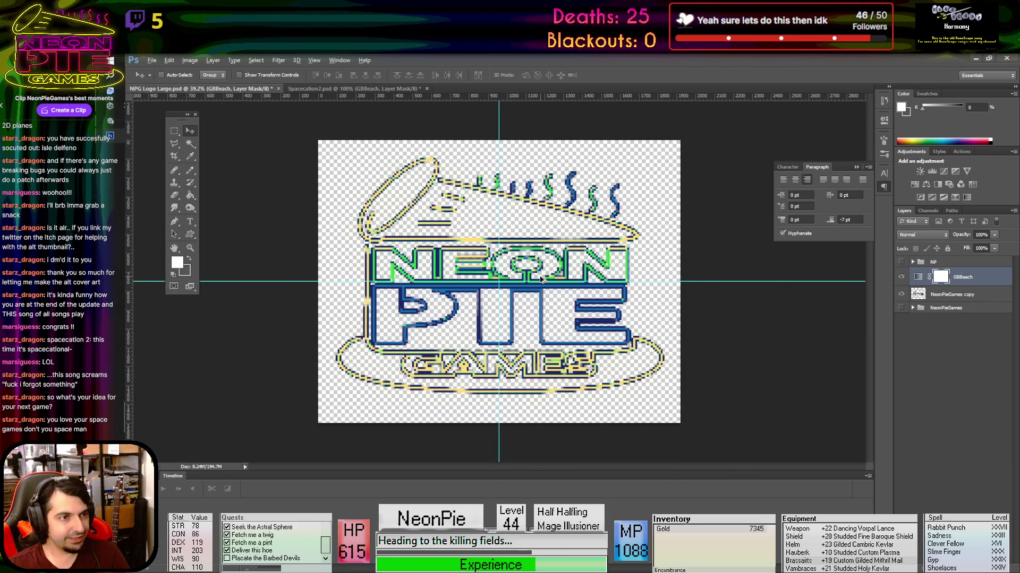
scroll(541, 279, "up", 9)
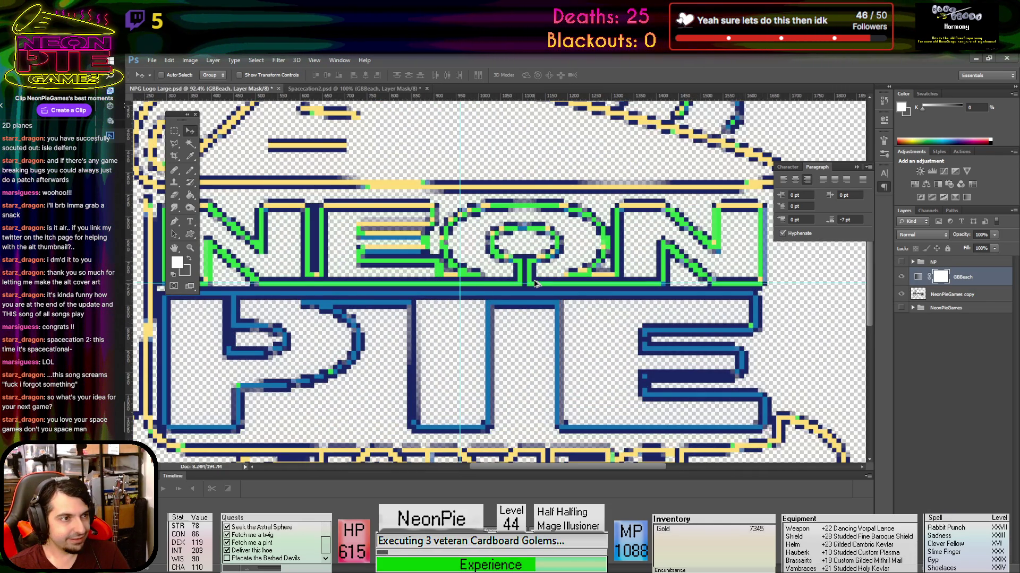
scroll(535, 282, "down", 8)
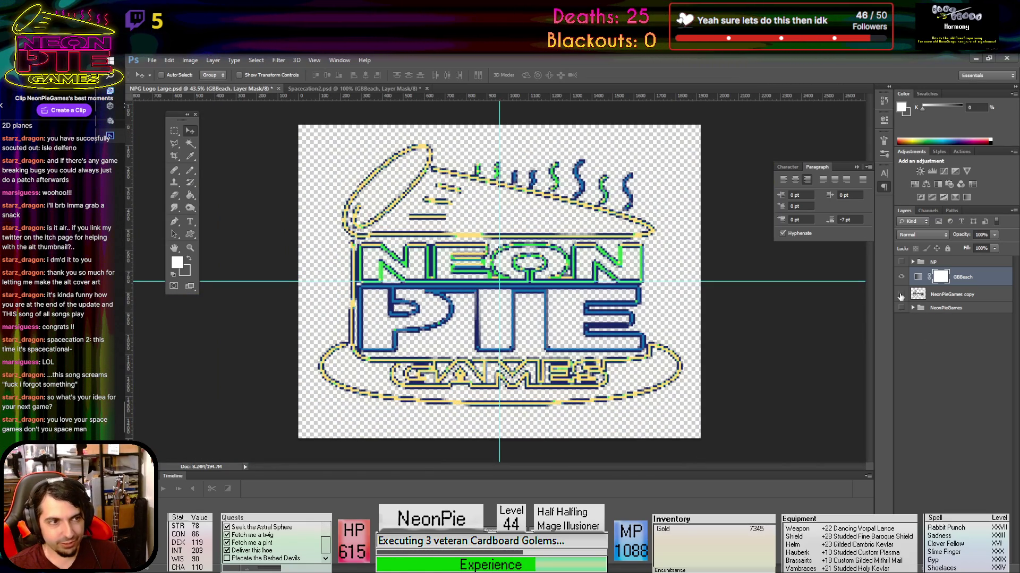
left_click(901, 296)
left_click(901, 308)
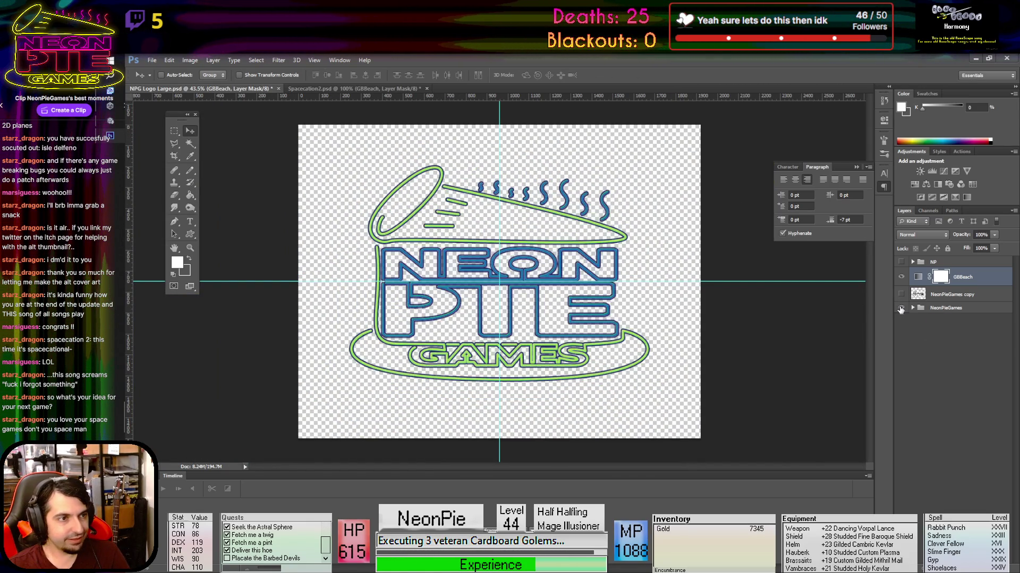
left_click(901, 309)
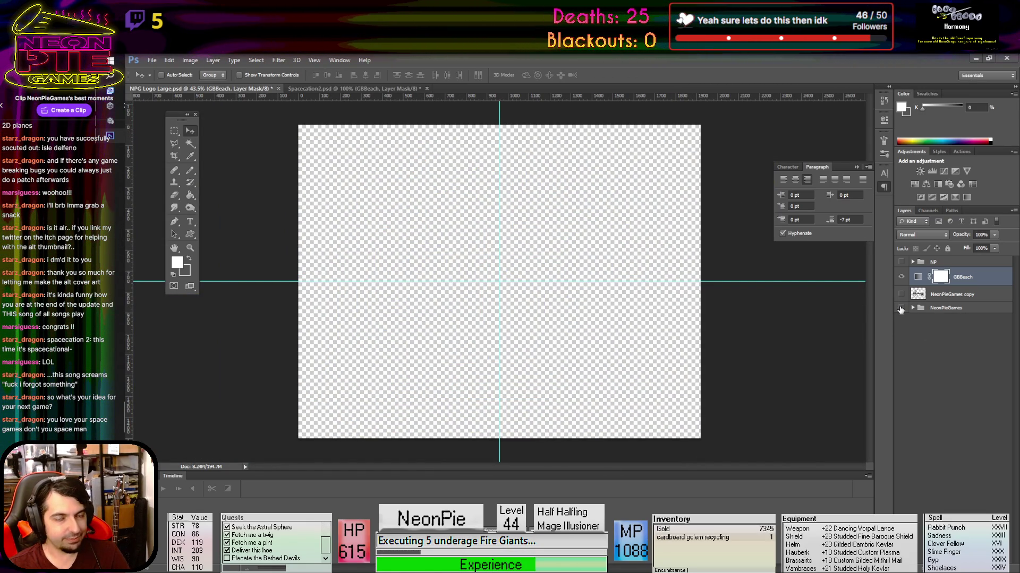
left_click(900, 309)
left_click(901, 309)
left_click(901, 295)
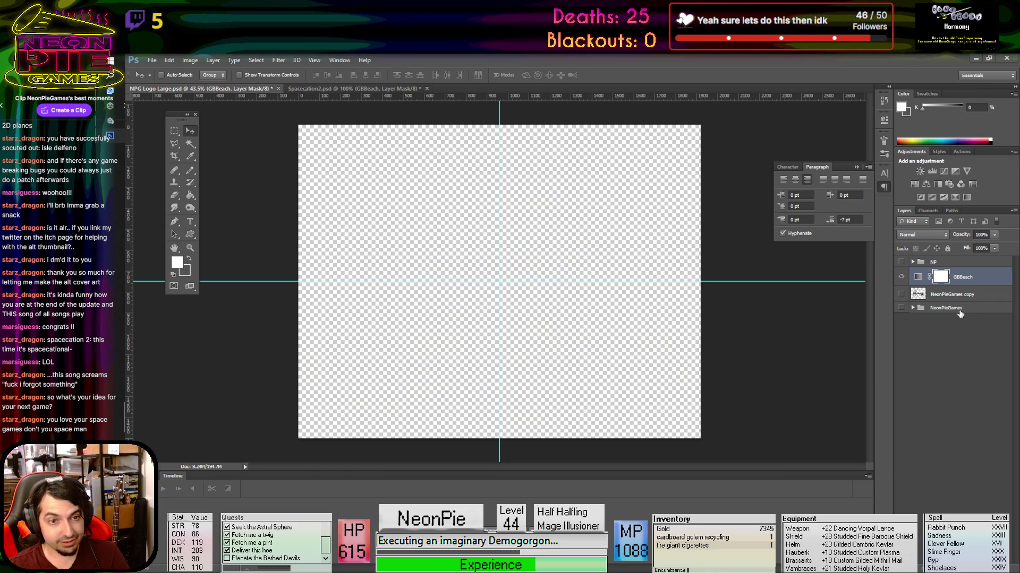
Duplicate the NeonPieGames group as NeonPieGames copy 2 and merge it into one layer
right_click(916, 310)
left_click(901, 311)
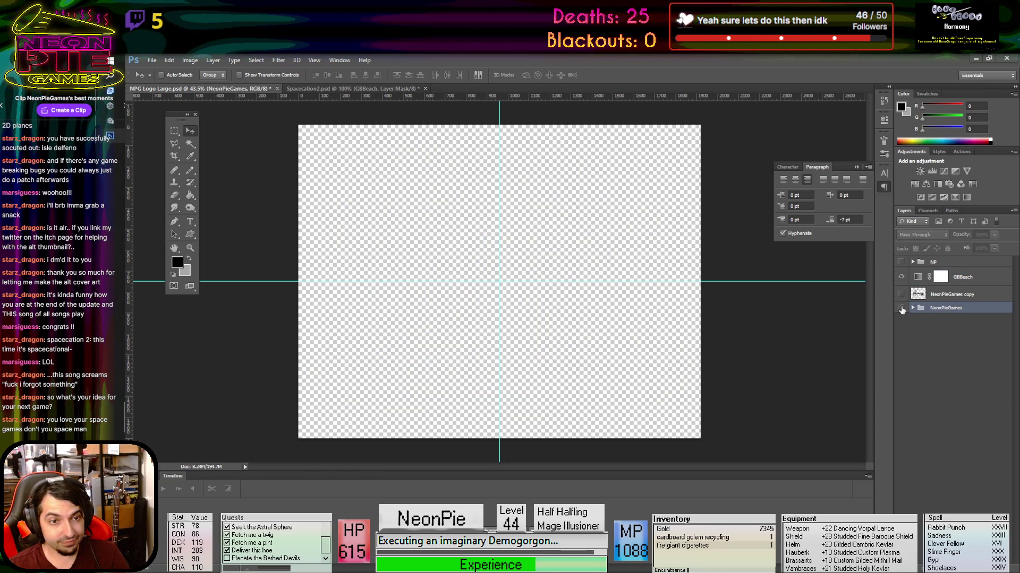
left_click(902, 310)
right_click(915, 308)
left_click(940, 334)
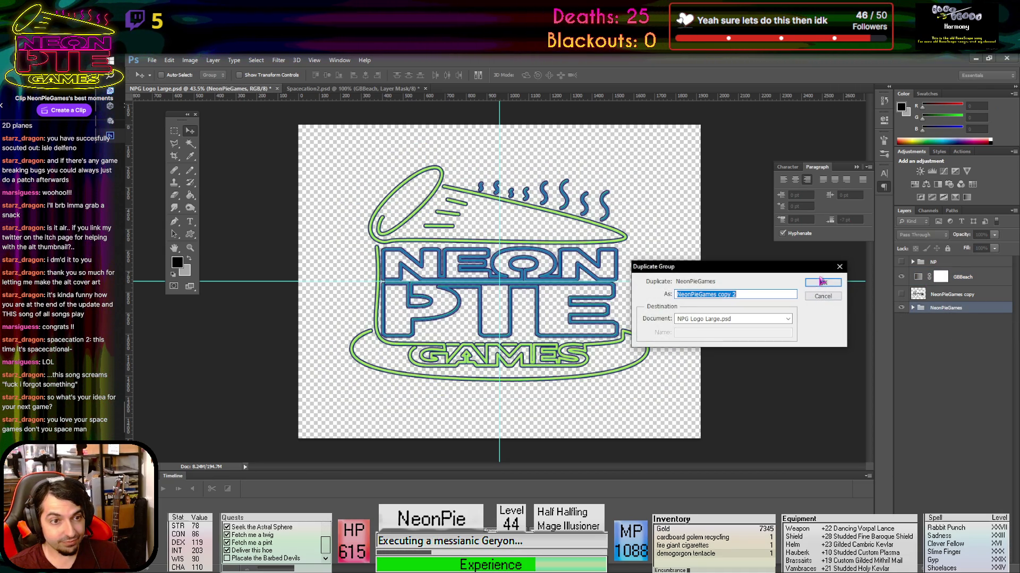
left_click(820, 284)
left_click(901, 318)
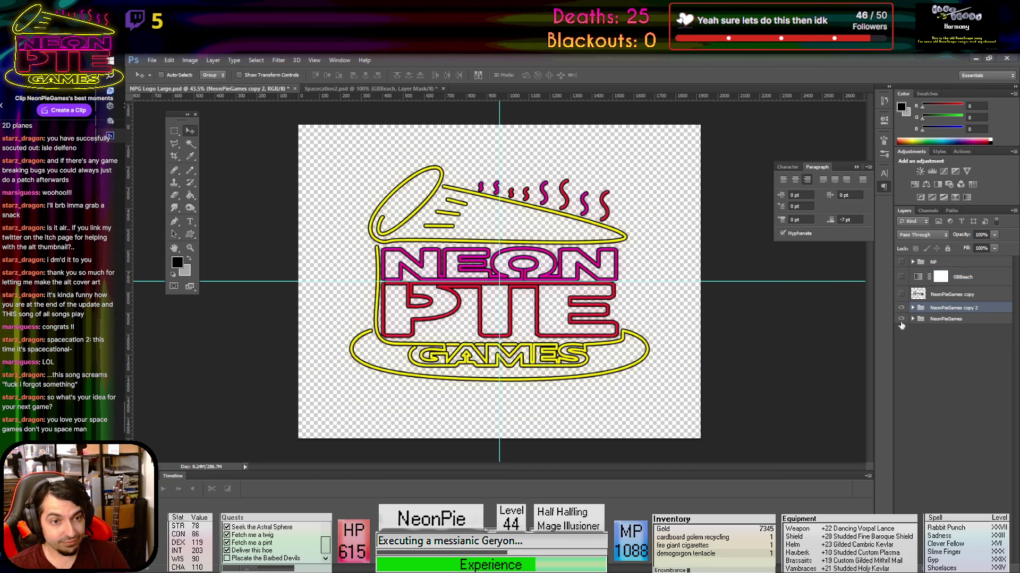
left_click(192, 60)
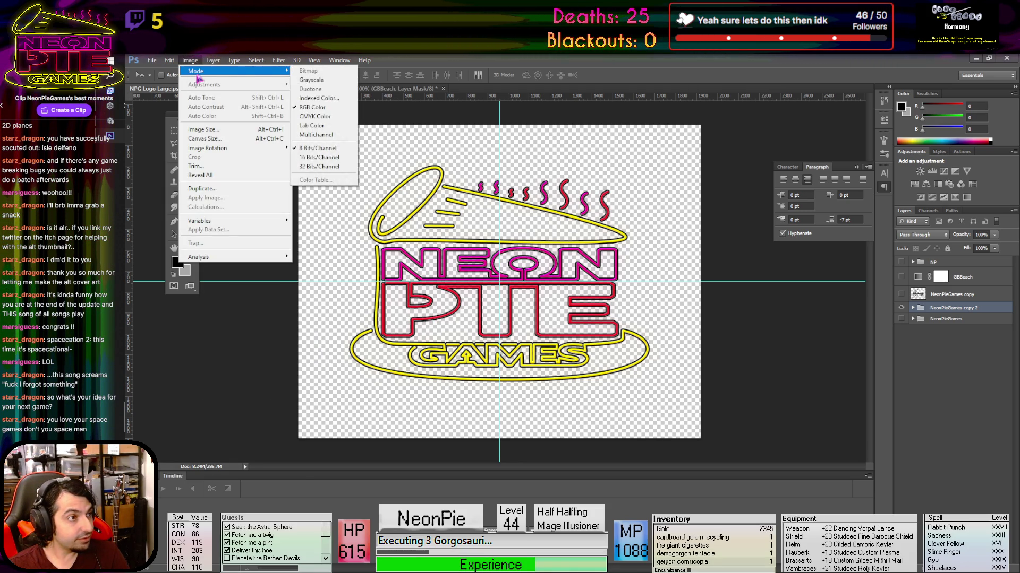
left_click(956, 308)
right_click(955, 308)
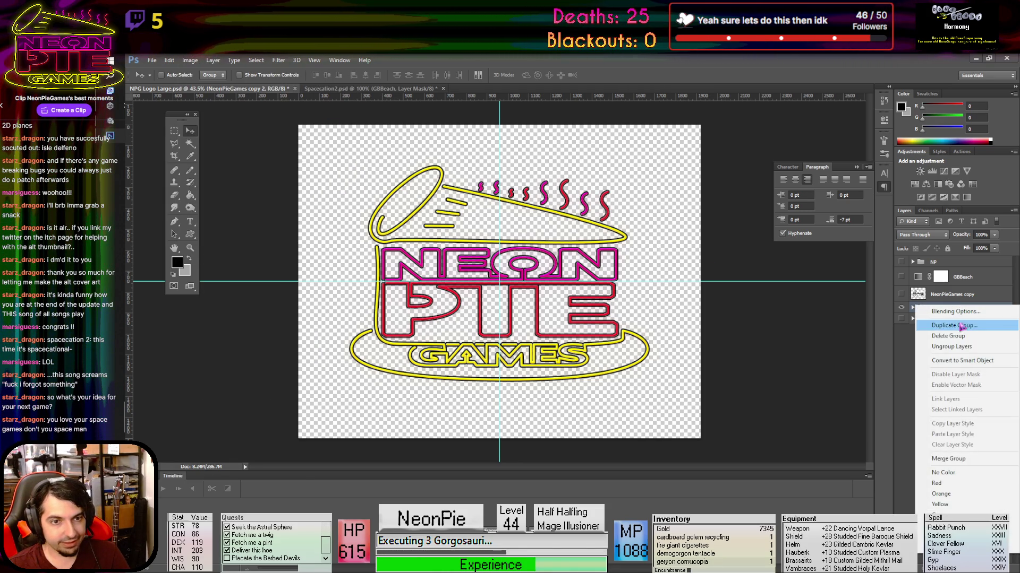
left_click(951, 458)
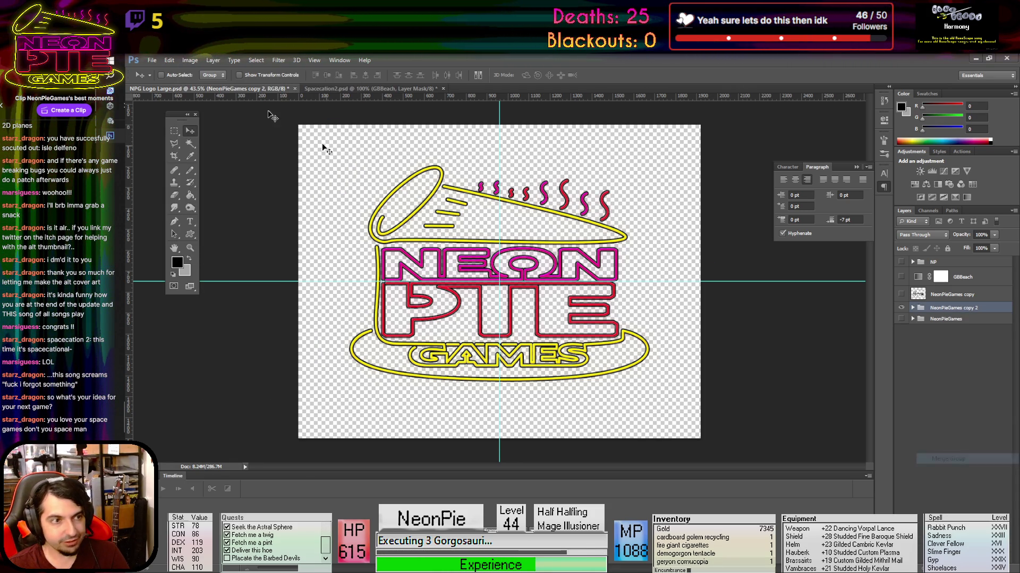
Convert the merged layer to black and white, lightening yellows and magentas and darkening reds
left_click(190, 60)
mouse_move(234, 85)
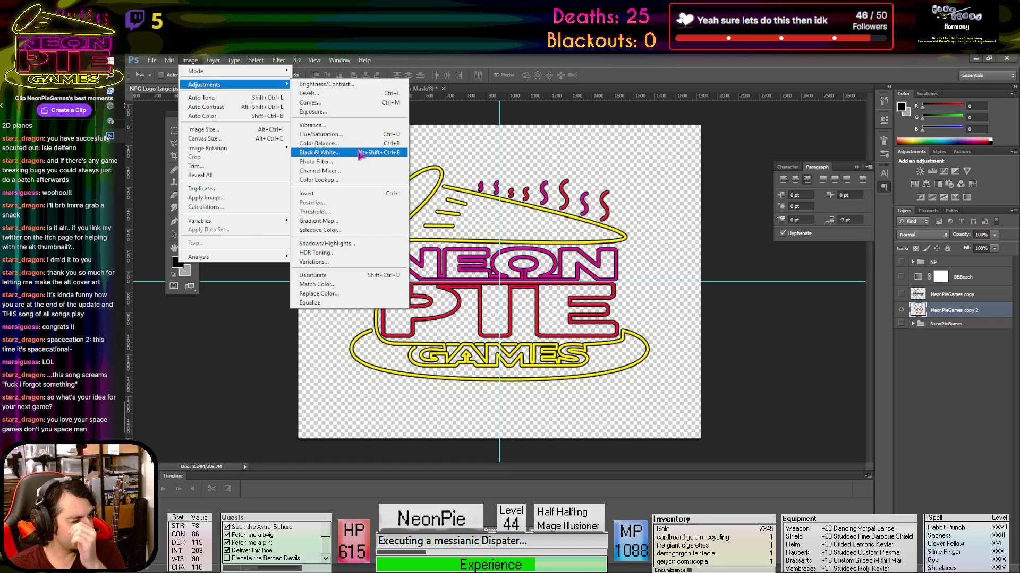
left_click(375, 153)
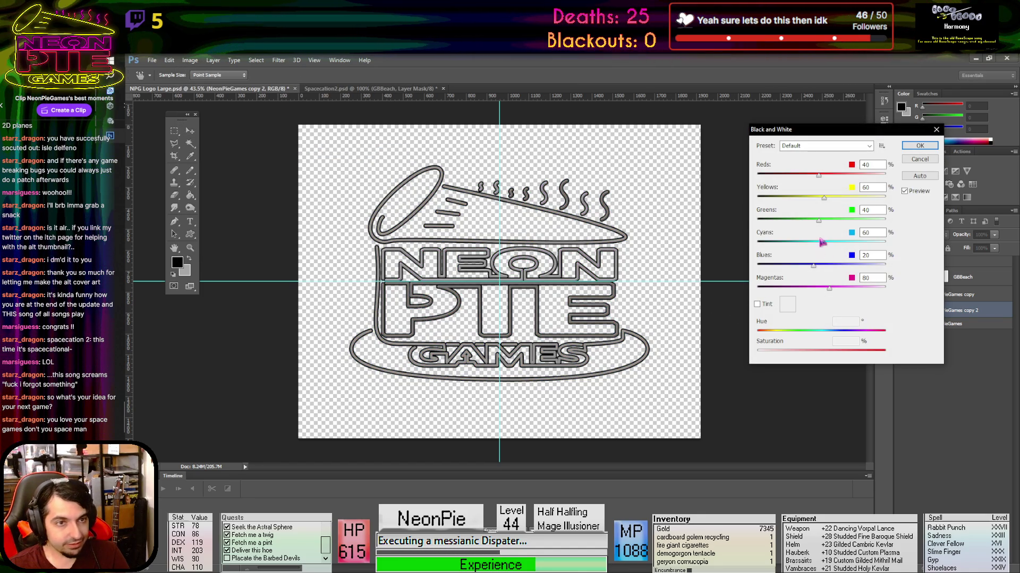
left_click_drag(827, 201, 842, 203)
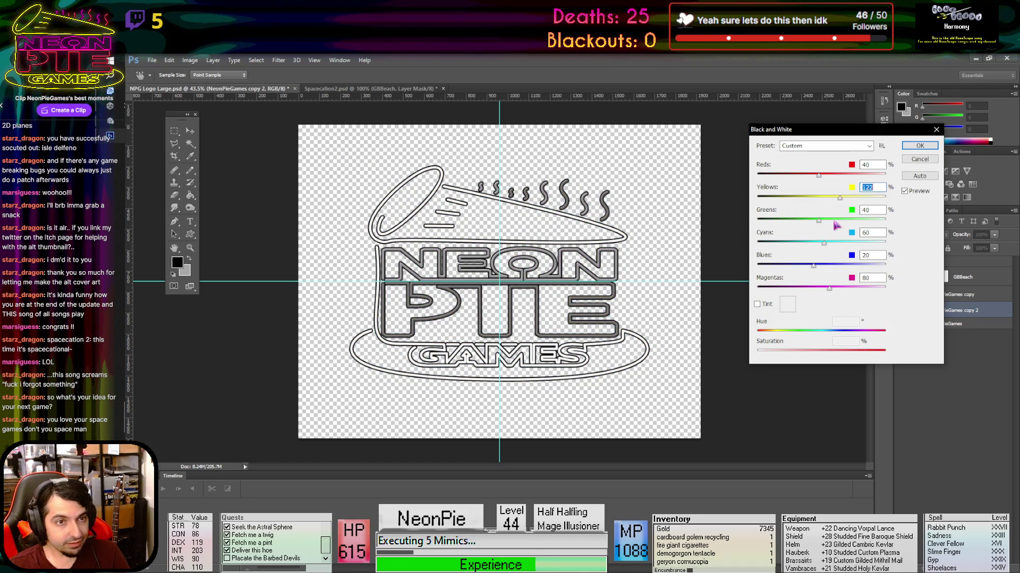
left_click_drag(821, 181, 812, 181)
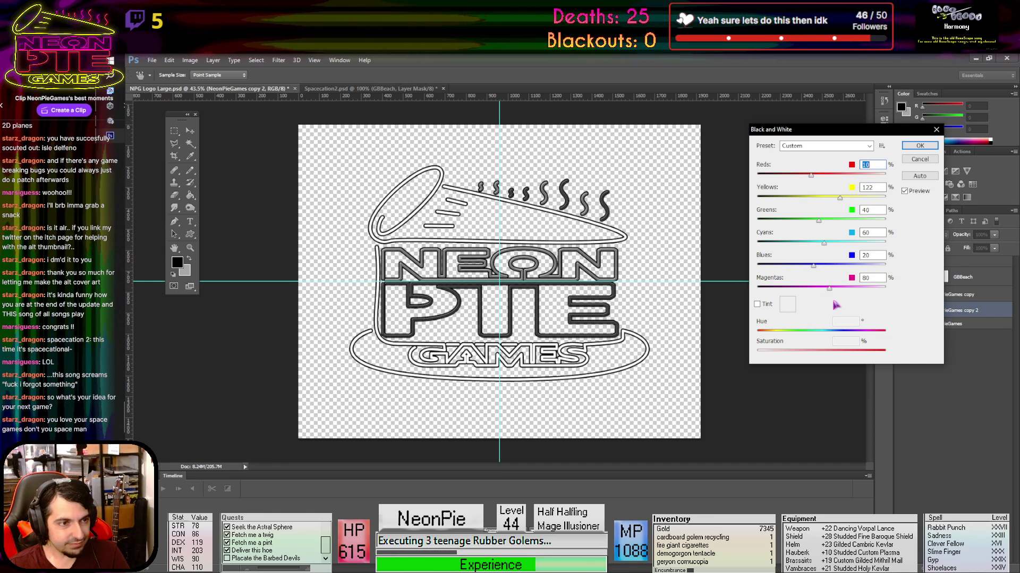
left_click_drag(829, 288, 836, 291)
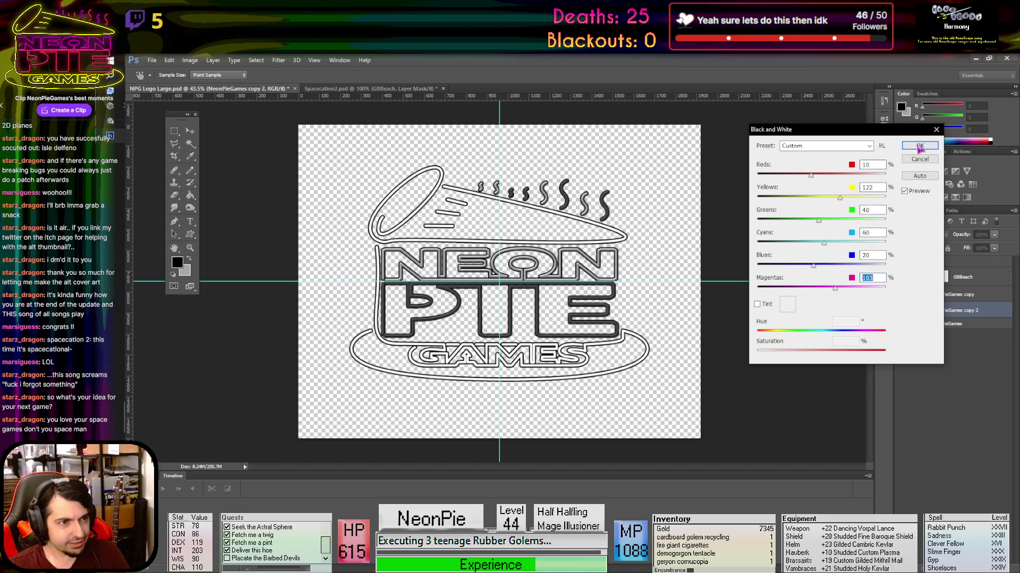
left_click(920, 147)
Show the GBBeach colour layer so the logo takes green, blue and yellow outlines
left_click(902, 277)
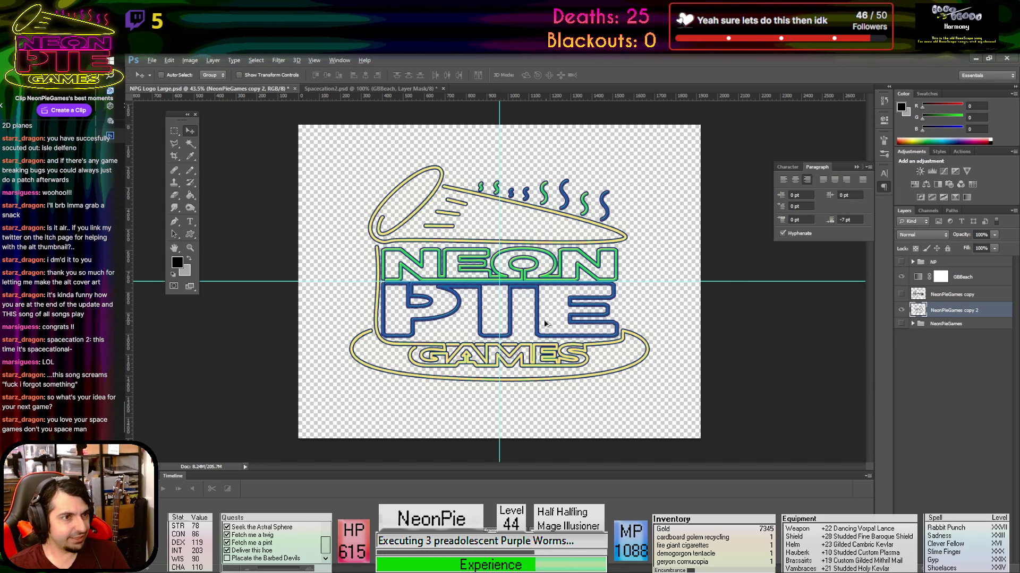
scroll(530, 324, "up", 3)
scroll(530, 323, "up", 1)
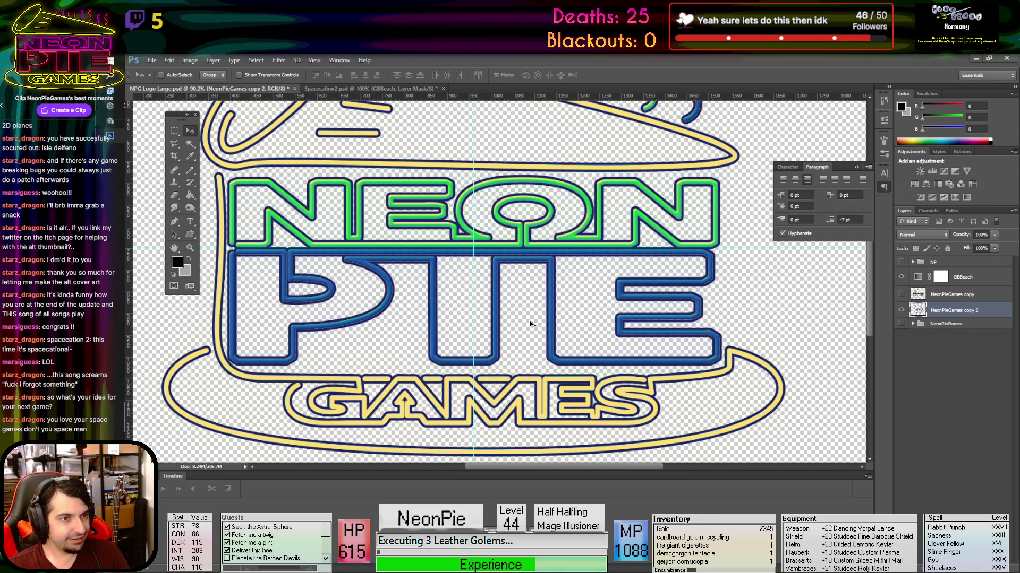
scroll(530, 323, "down", 4)
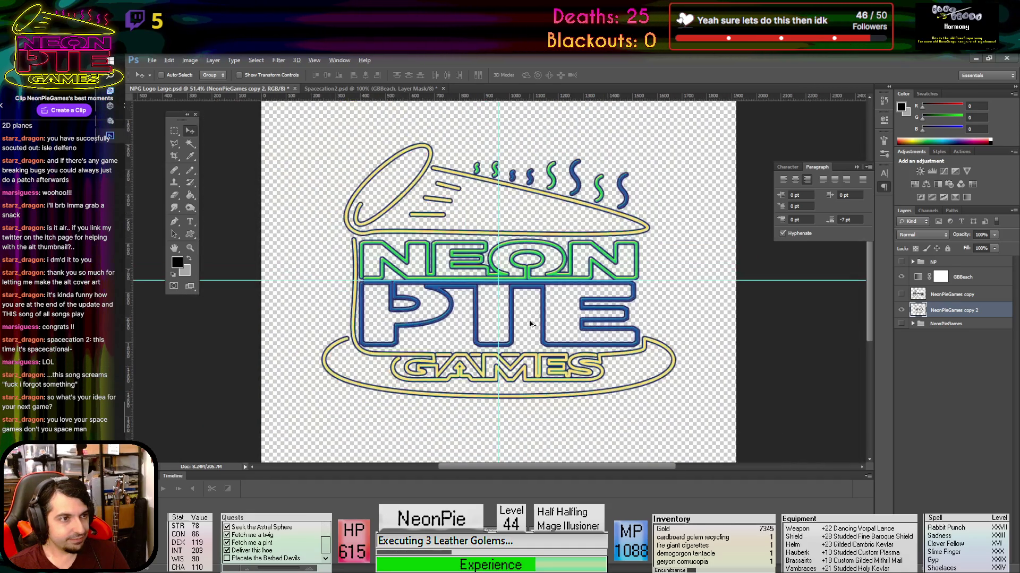
scroll(530, 324, "up", 1)
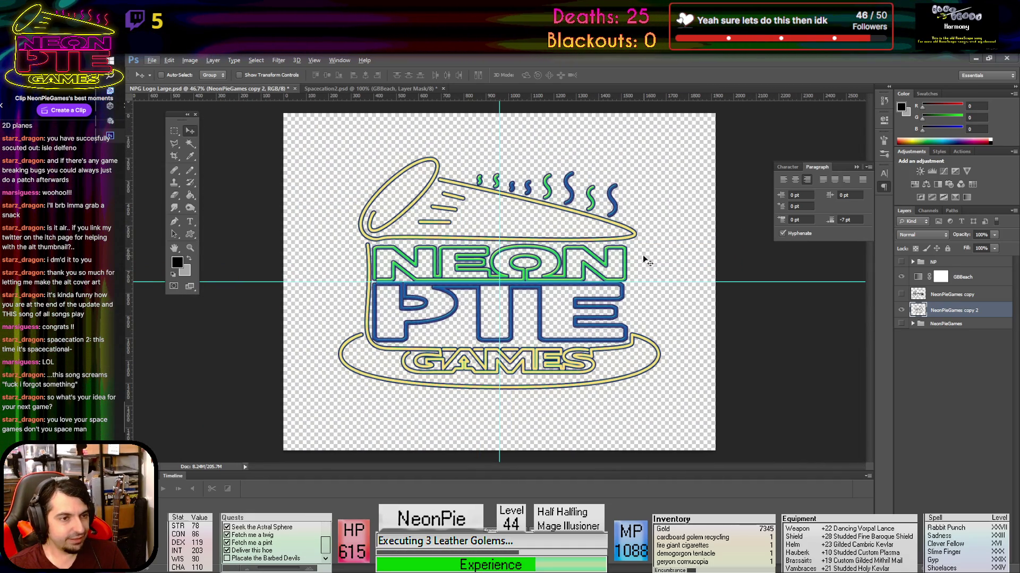
Save NPG Logo Large as a PNG in D:/My Games/SpacecationIG/Assets/Textures/Extras
left_click(151, 61)
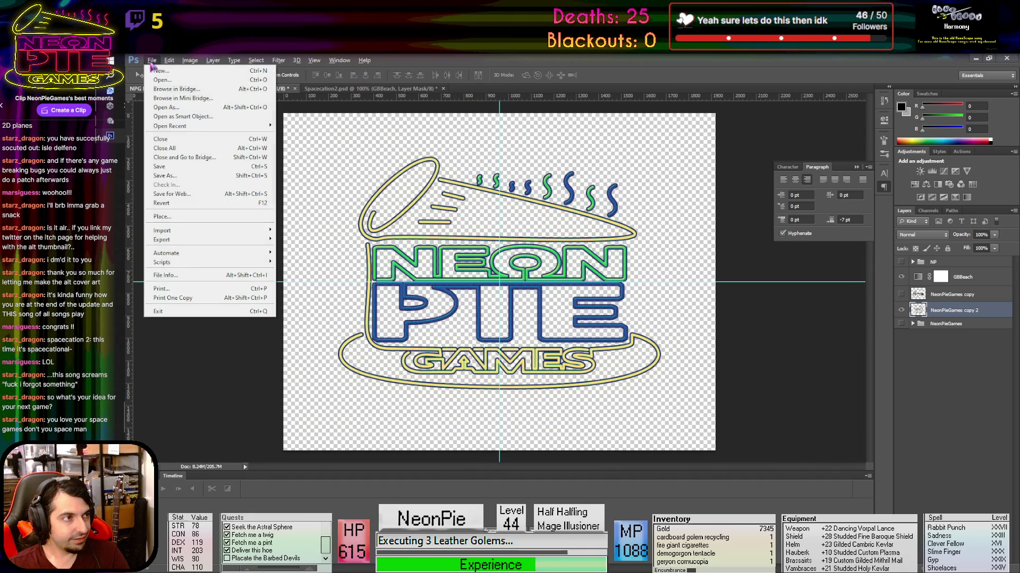
left_click(176, 176)
left_click(582, 393)
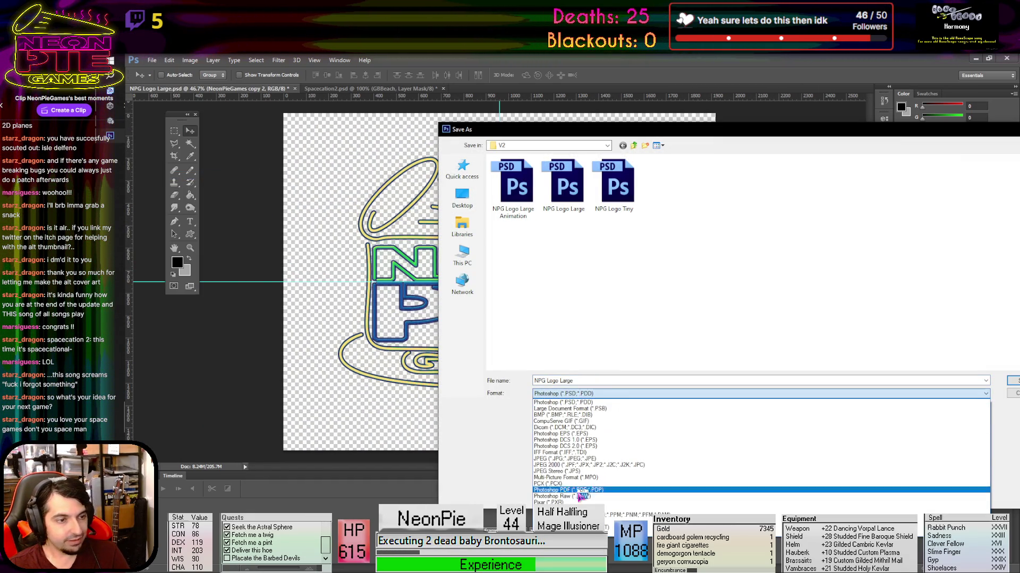
left_click(563, 509)
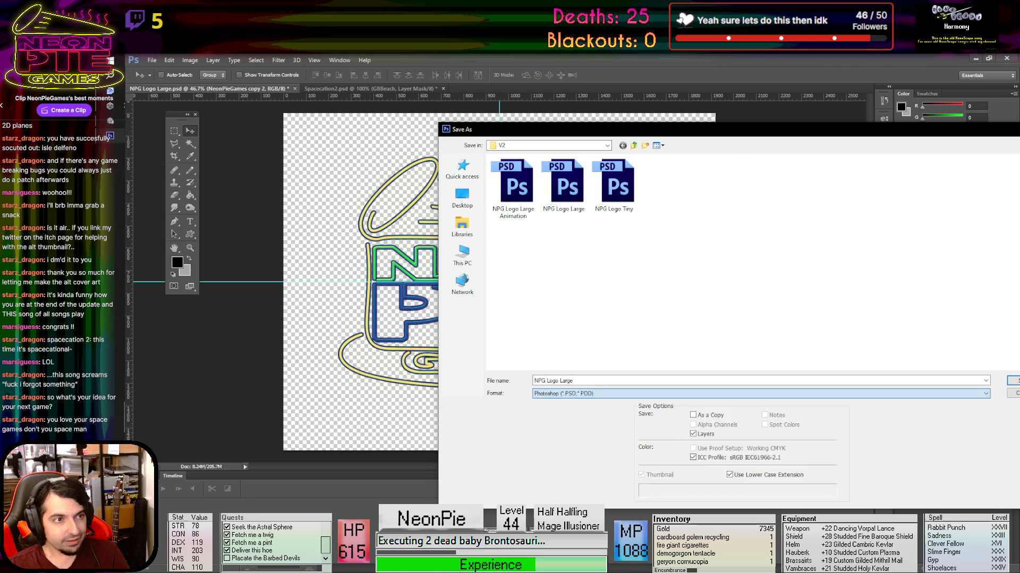
left_click(462, 258)
double_click(632, 240)
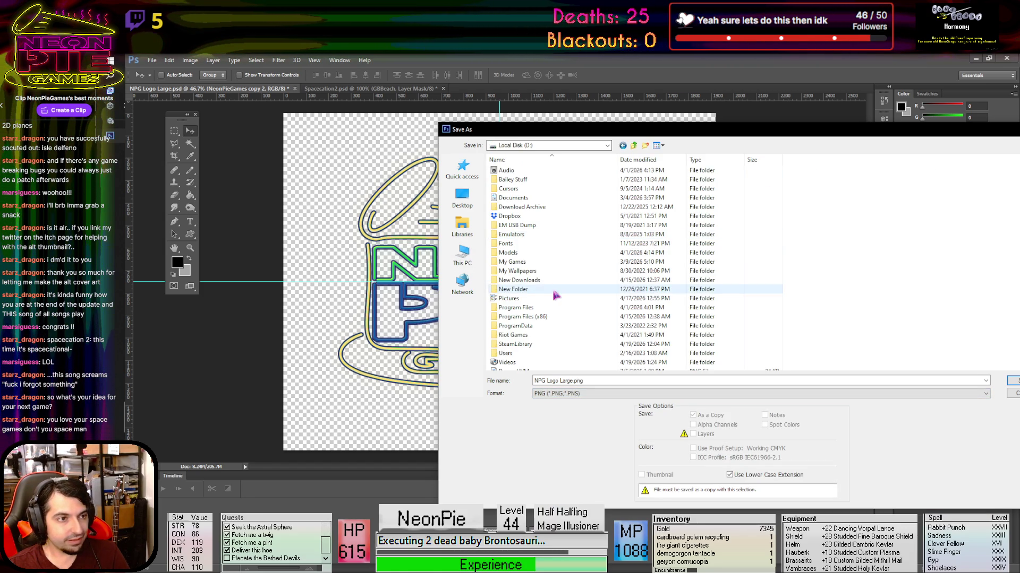
double_click(538, 262)
double_click(533, 308)
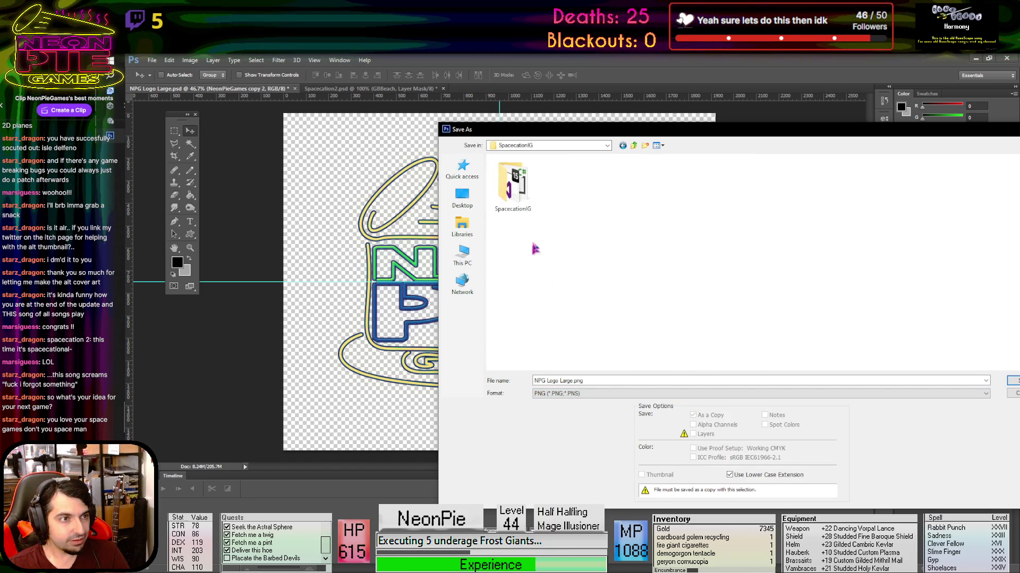
double_click(507, 179)
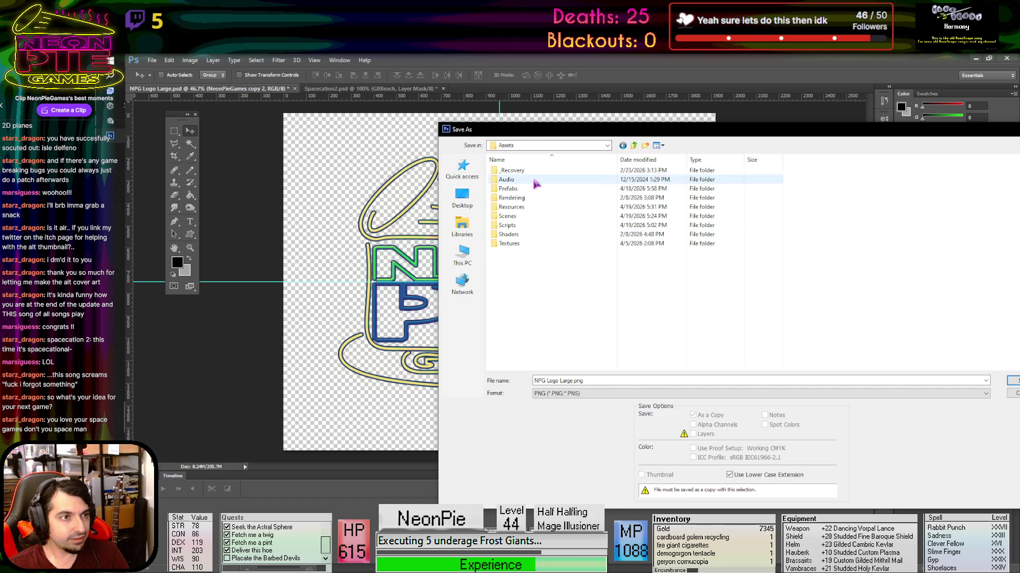
double_click(514, 244)
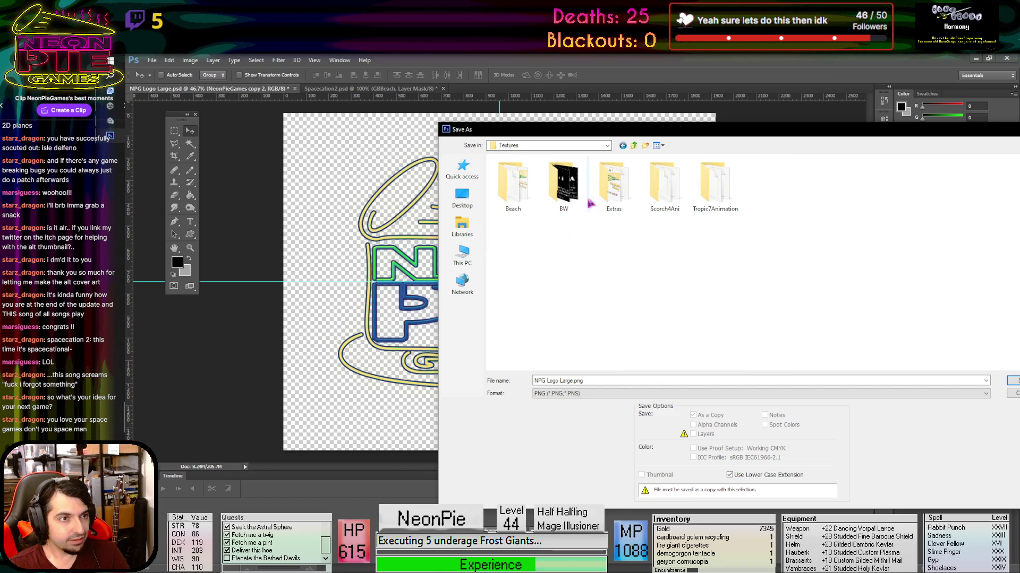
double_click(610, 180)
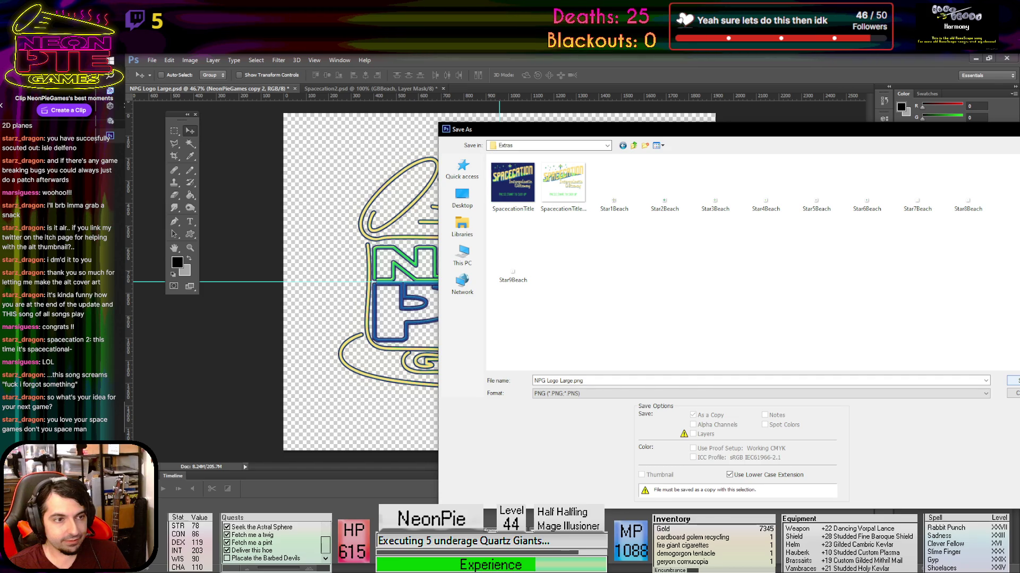
key("Return")
left_click(796, 290)
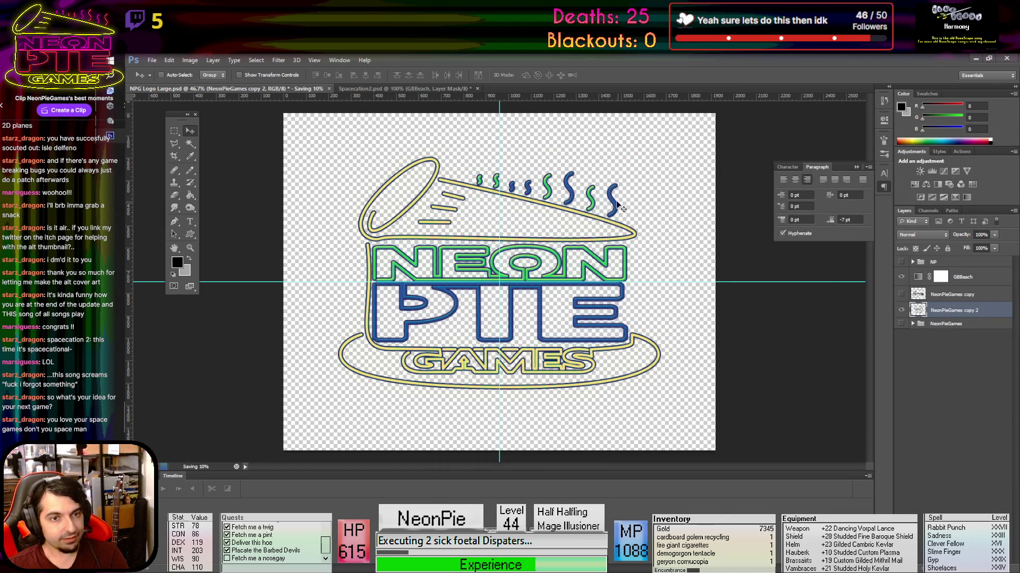
Close NPG Logo Large and Spacecation2 without saving, then quit Photoshop
left_click(295, 89)
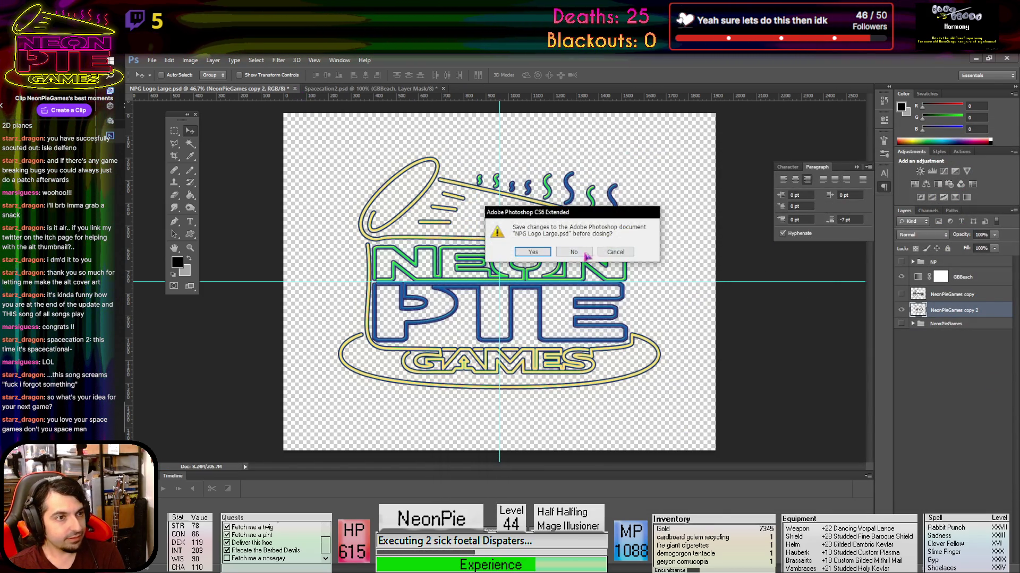
key("n")
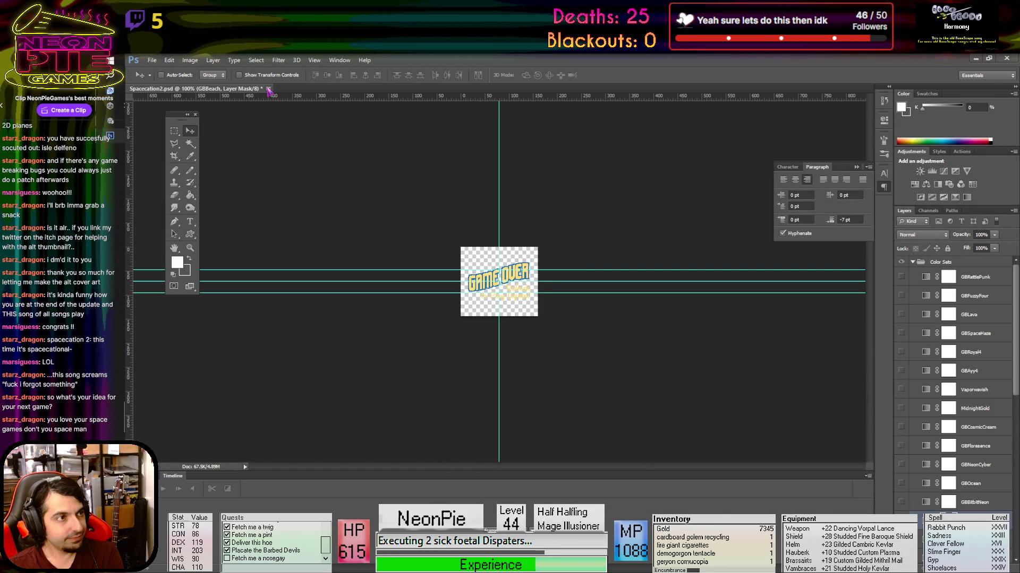
left_click(268, 89)
left_click(567, 253)
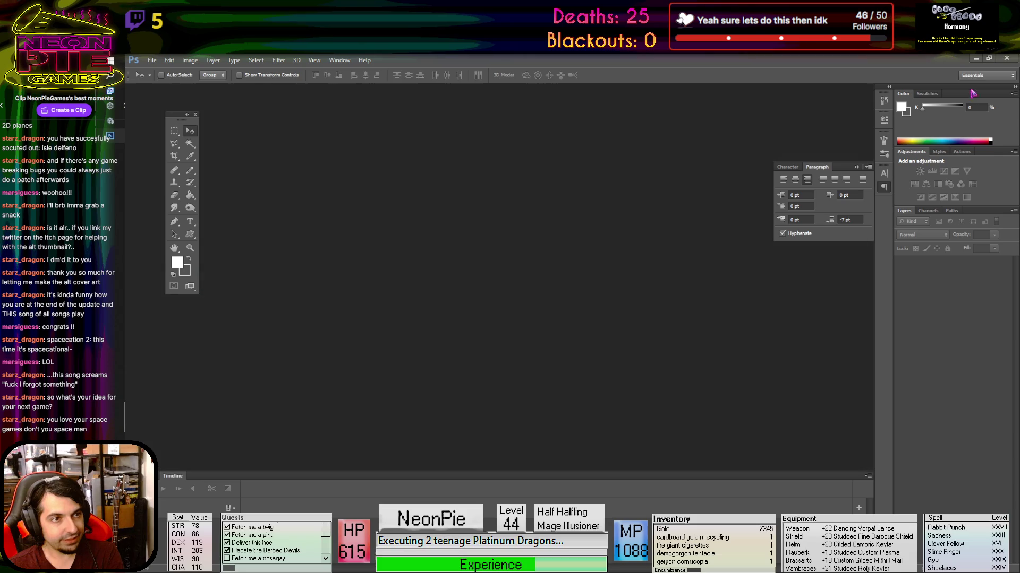
left_click(1007, 59)
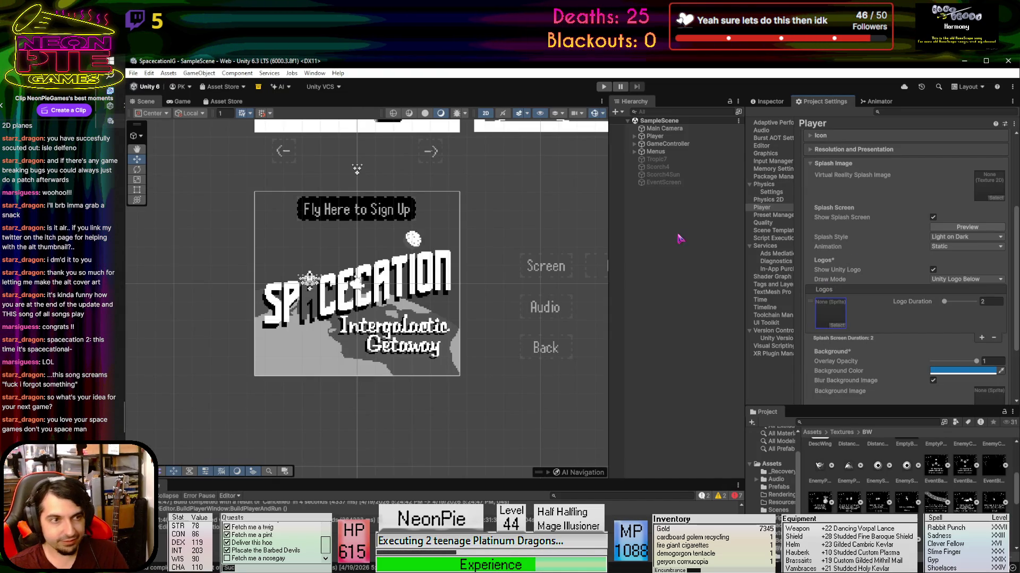
Give the Textures/Extras NPG Logo Large texture Compression None and Point filtering, and apply
scroll(845, 457, "down", 5)
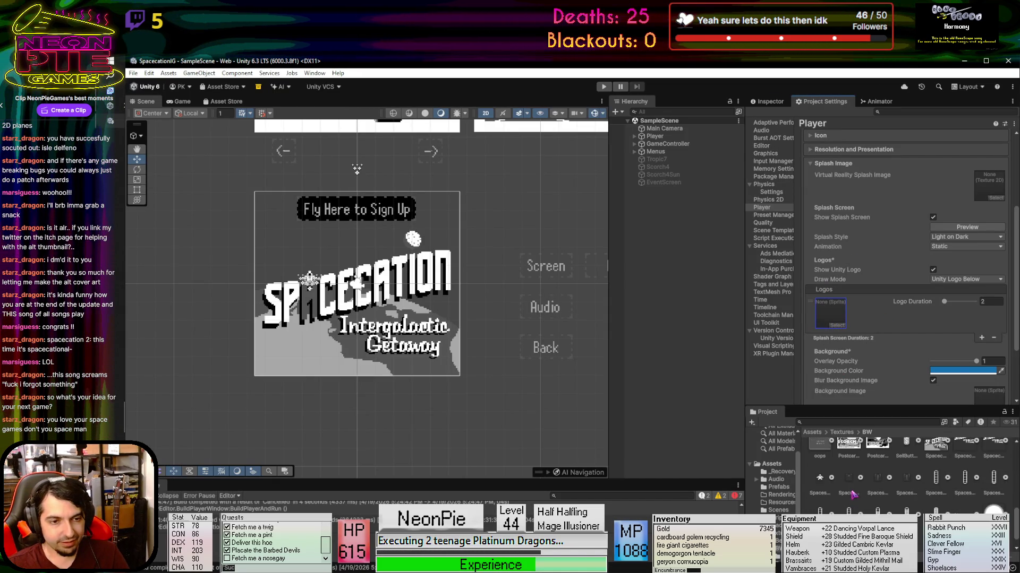
left_click(842, 433)
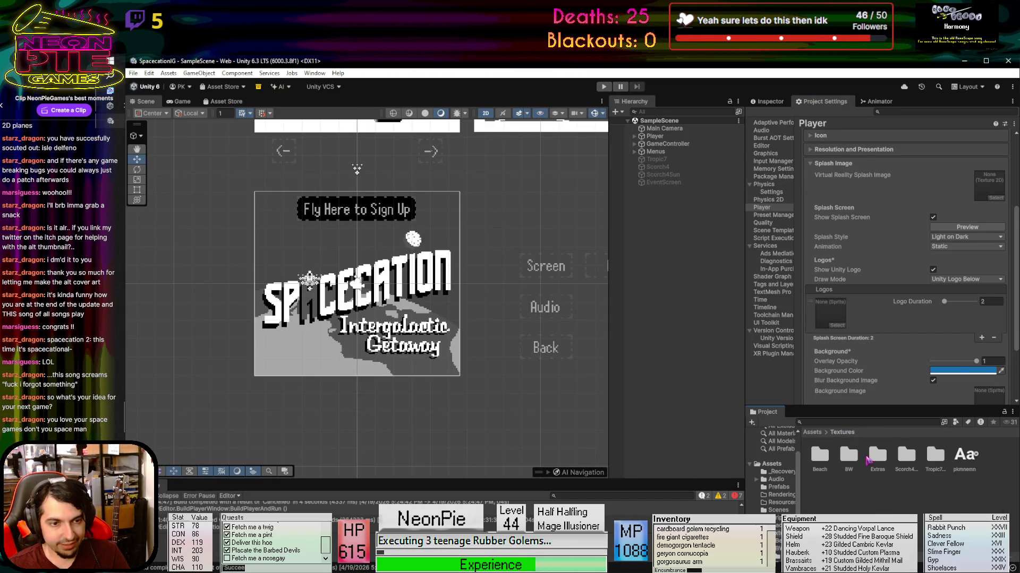
double_click(878, 459)
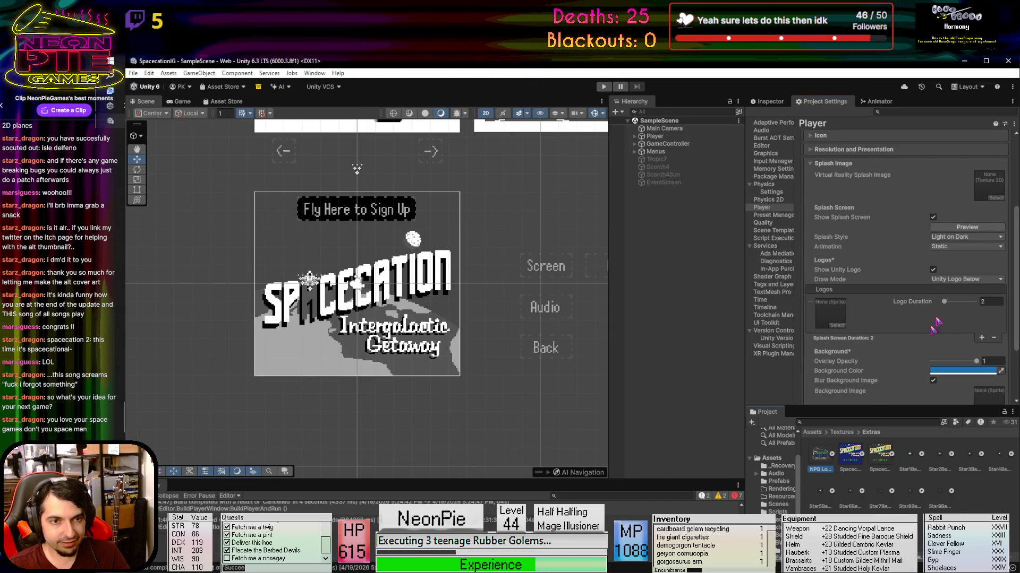
left_click(770, 101)
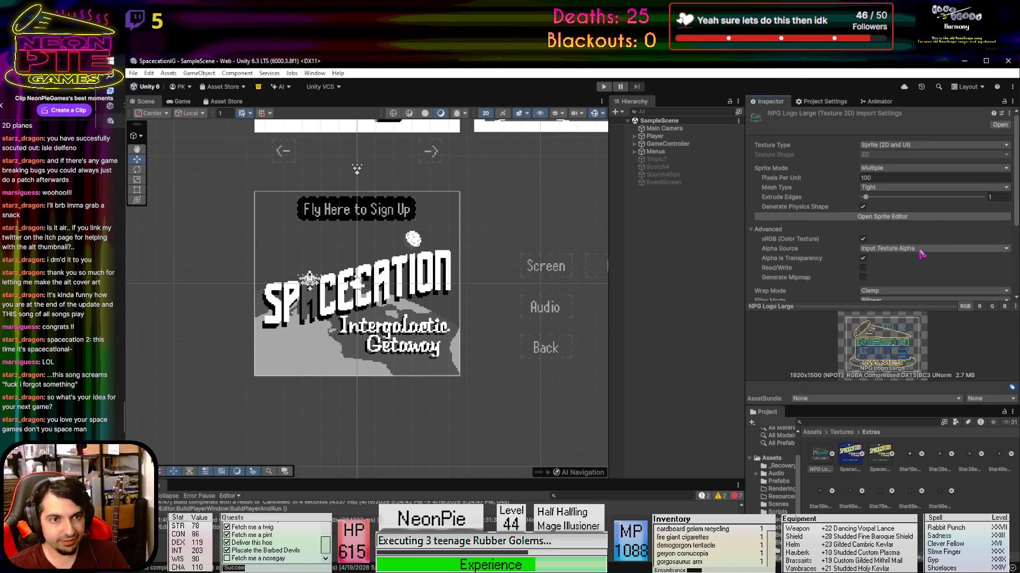
scroll(895, 199, "down", 3)
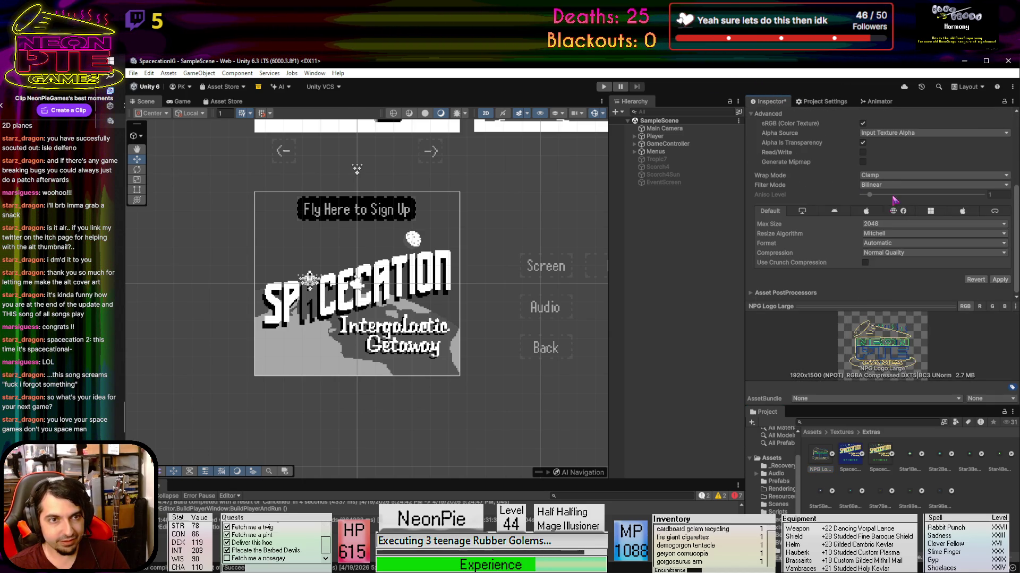
left_click(877, 253)
left_click(876, 261)
left_click(897, 194)
left_click(897, 205)
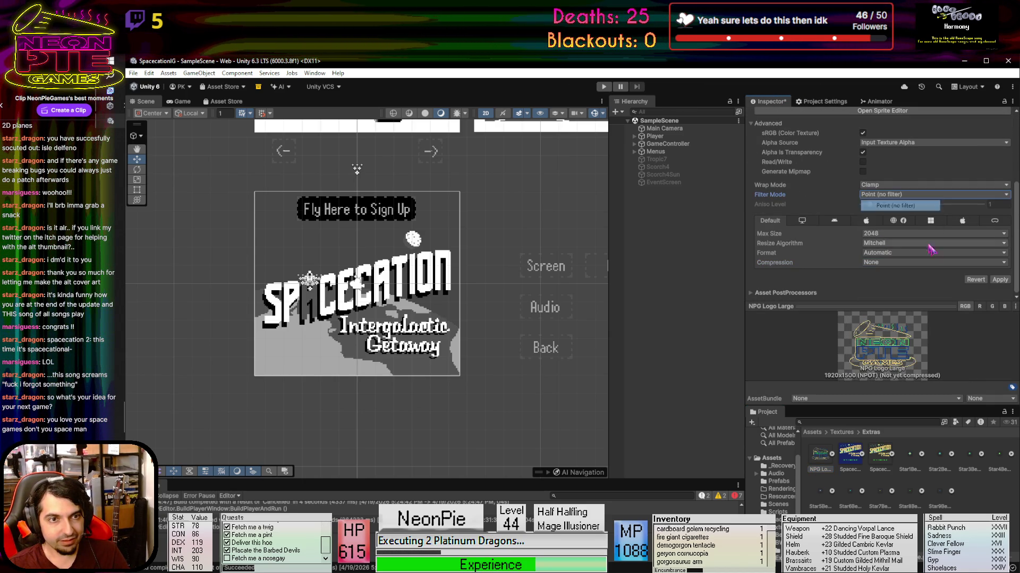
left_click(1000, 280)
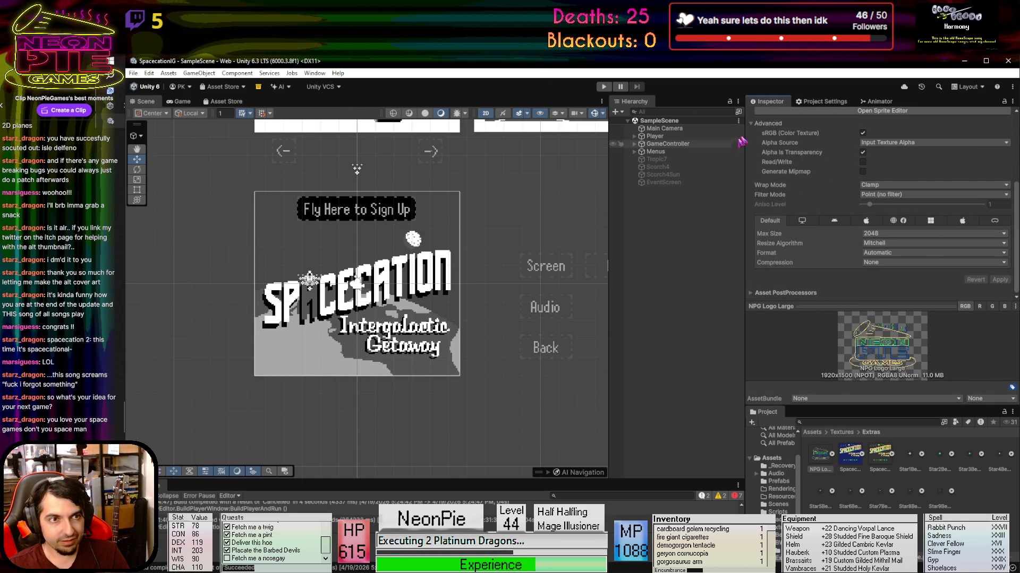
left_click(818, 102)
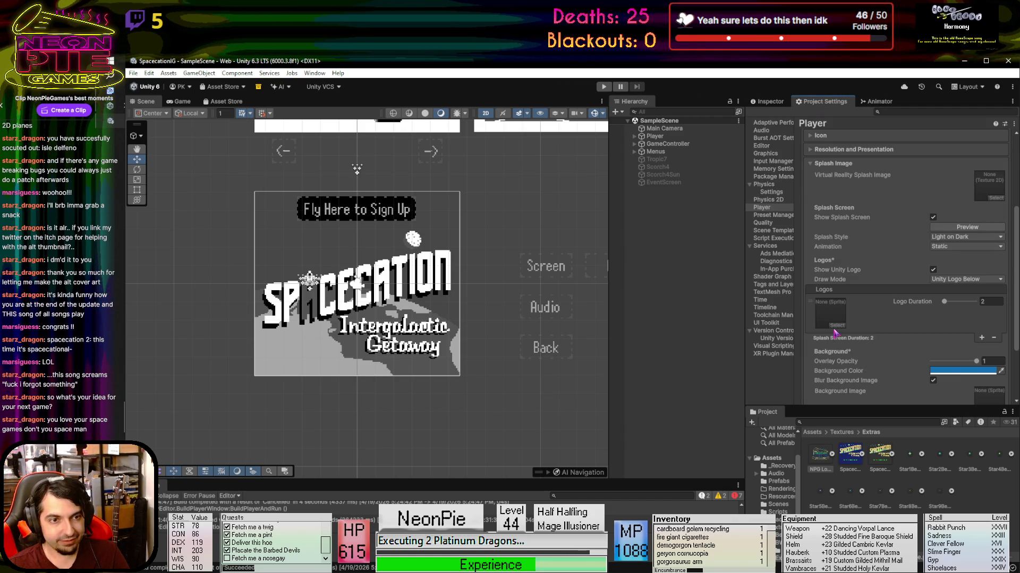
Set NPG Logo as the splash logo and eyedrop its dark navy as the splash background colour
left_click(833, 326)
scroll(834, 329, "down", 5)
scroll(835, 329, "up", 5)
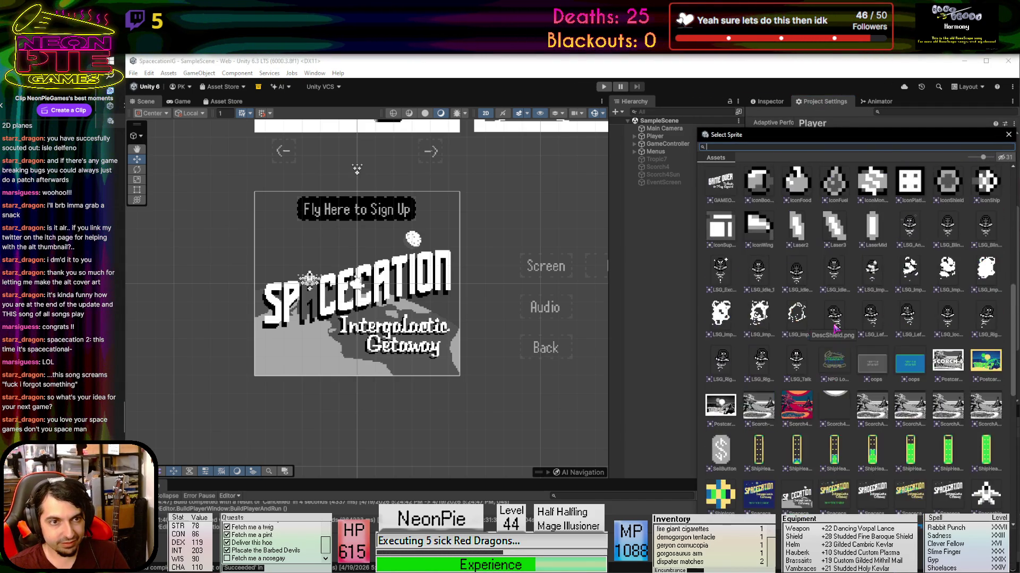
double_click(838, 428)
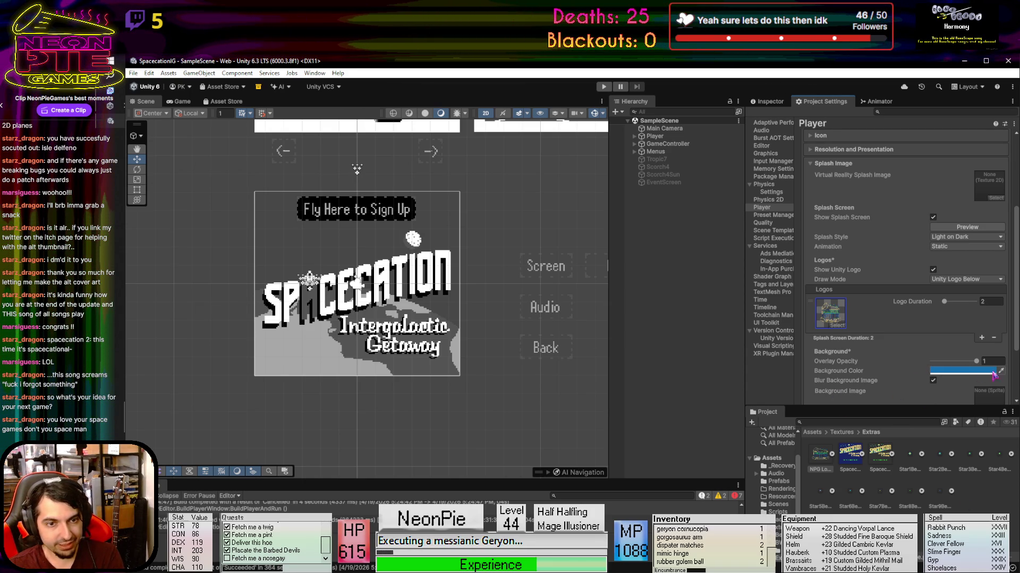
left_click(1001, 372)
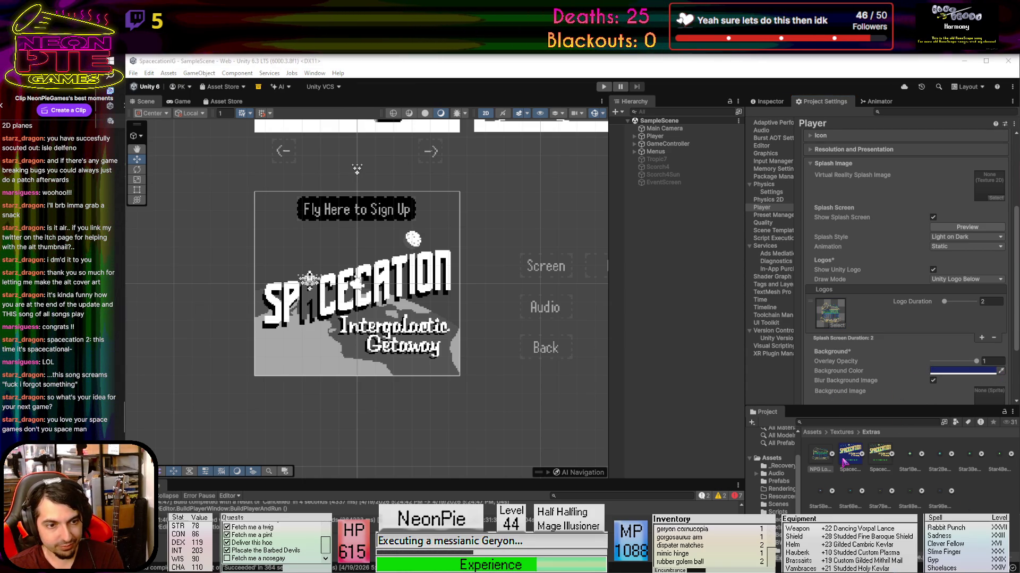
left_click(845, 462)
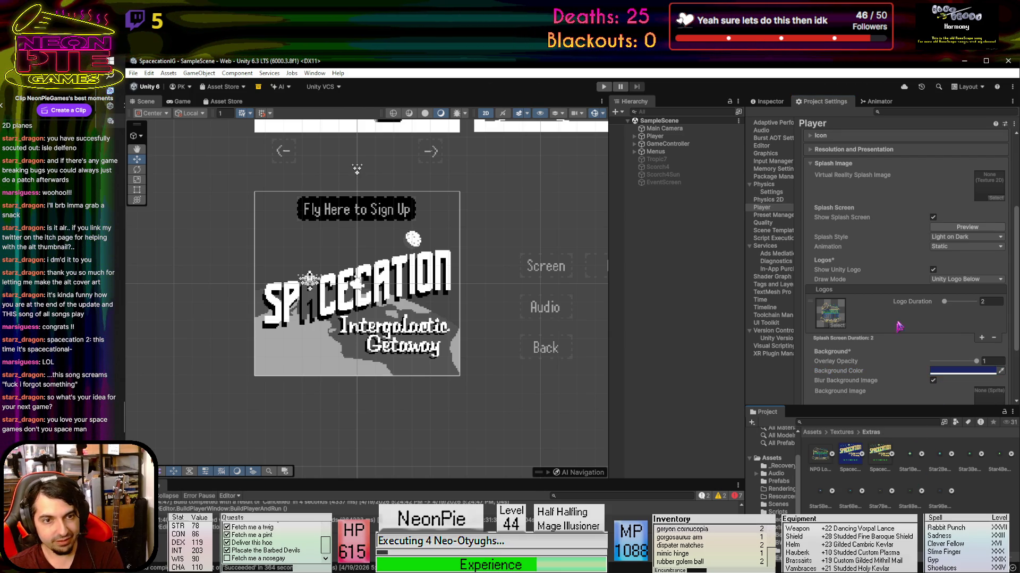
left_click(952, 280)
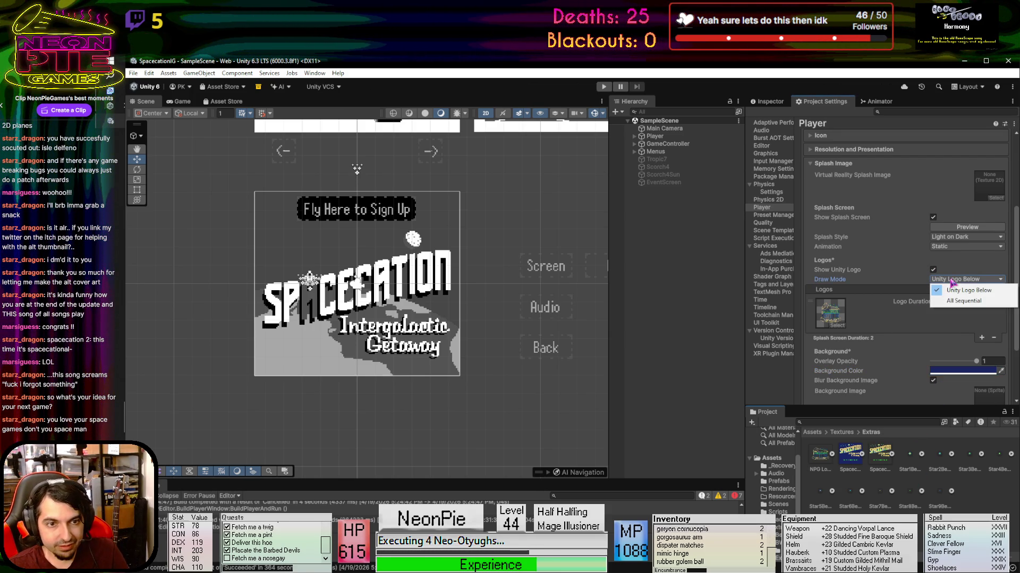
left_click(933, 269)
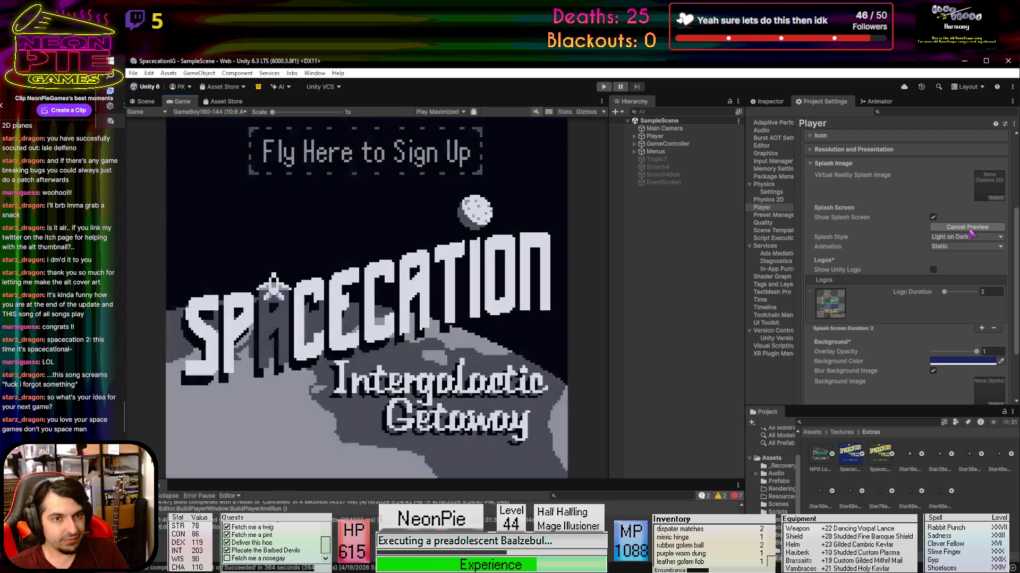
left_click(992, 292)
type(".5")
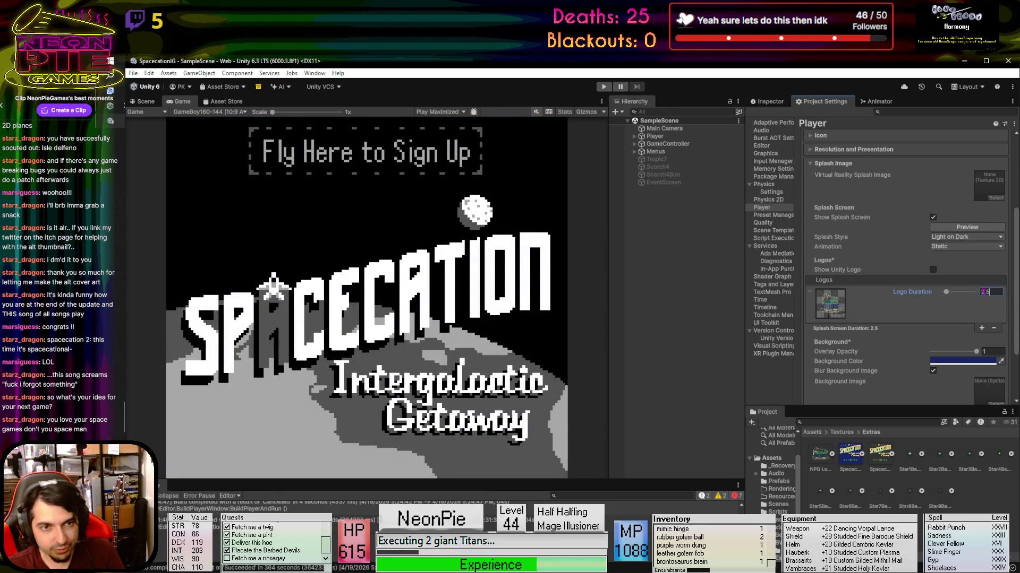
left_click(964, 227)
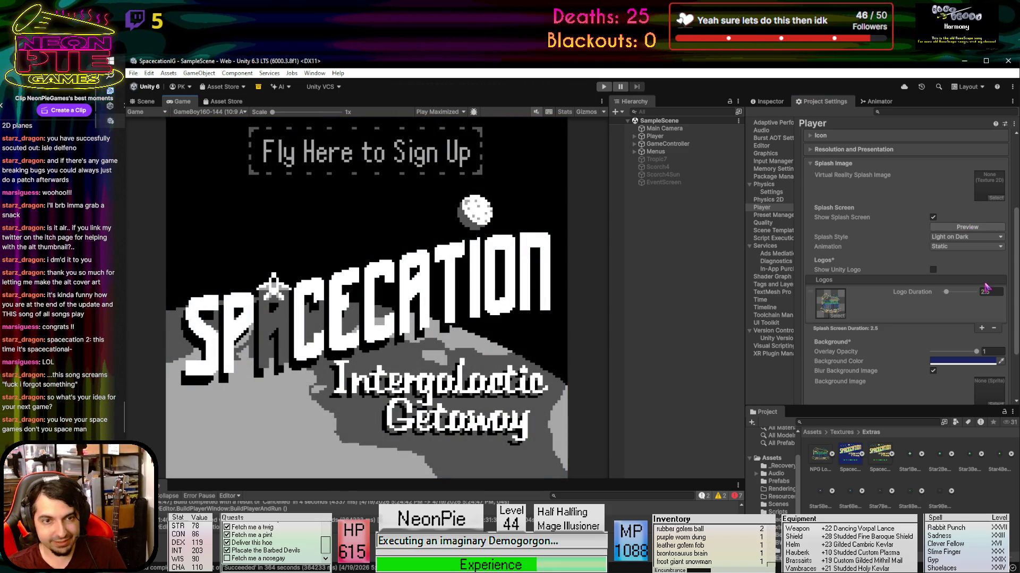
left_click(975, 247)
left_click(951, 268)
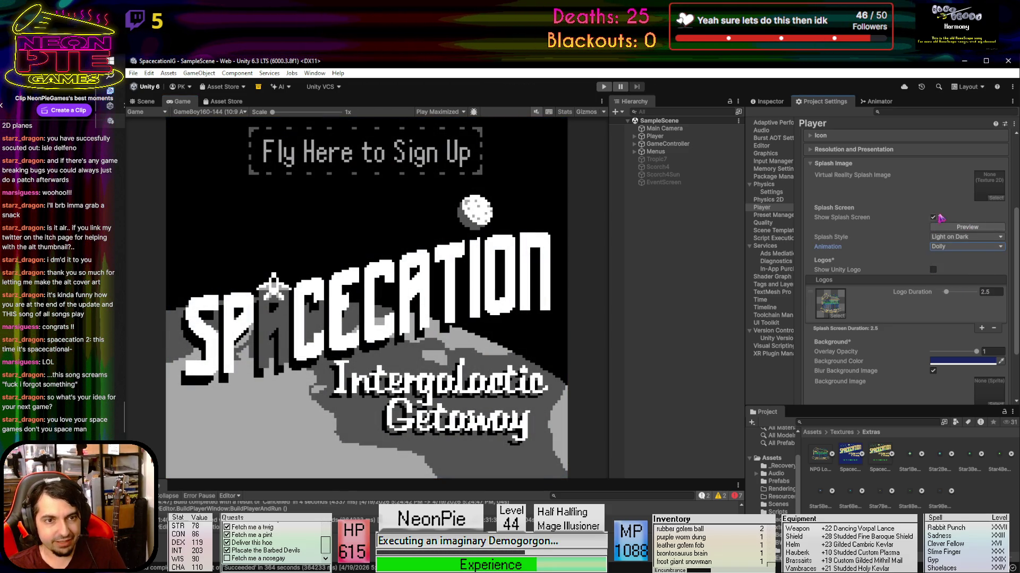
left_click(955, 227)
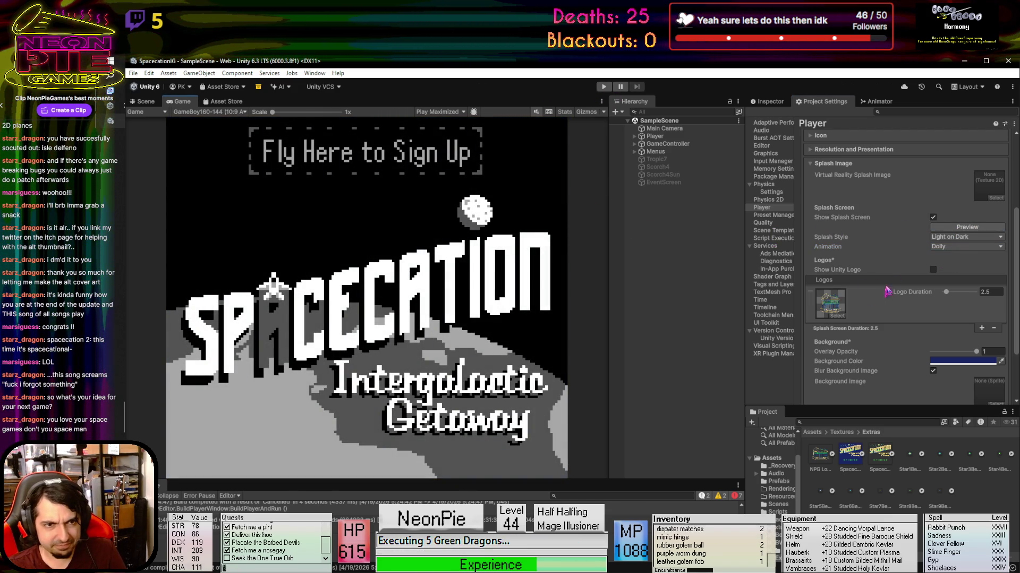
left_click(968, 227)
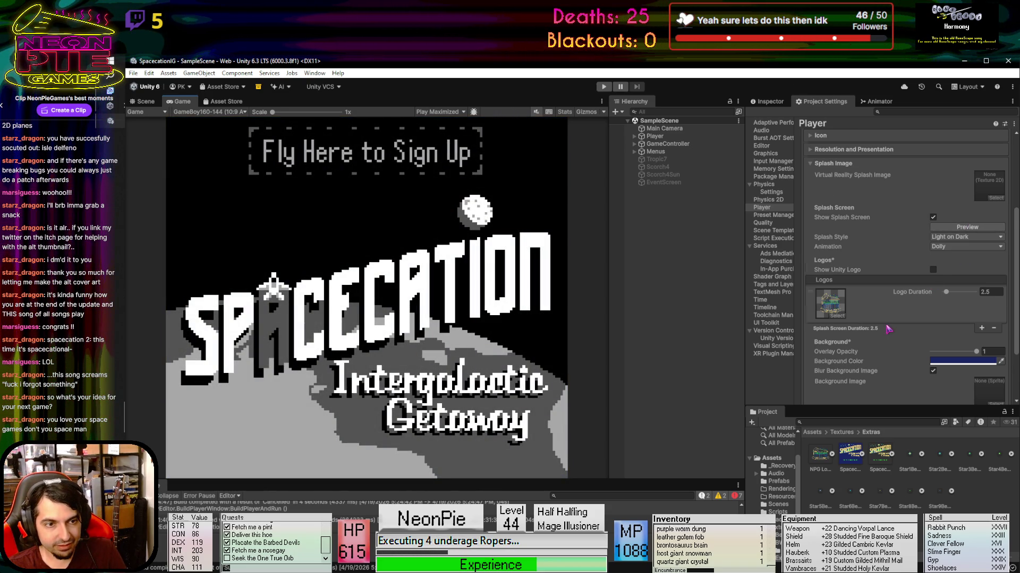
scroll(881, 337, "down", 3)
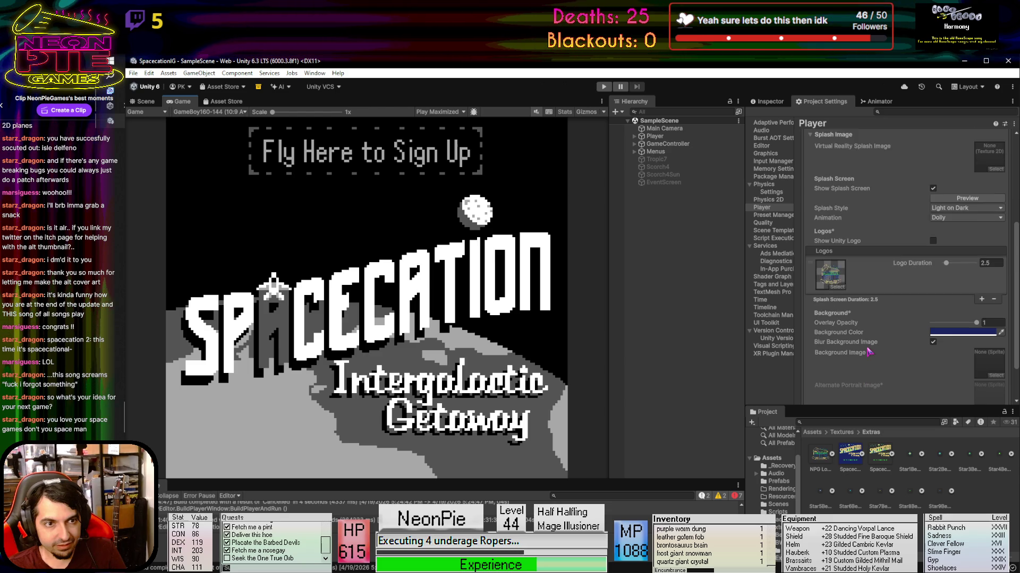
scroll(869, 351, "up", 3)
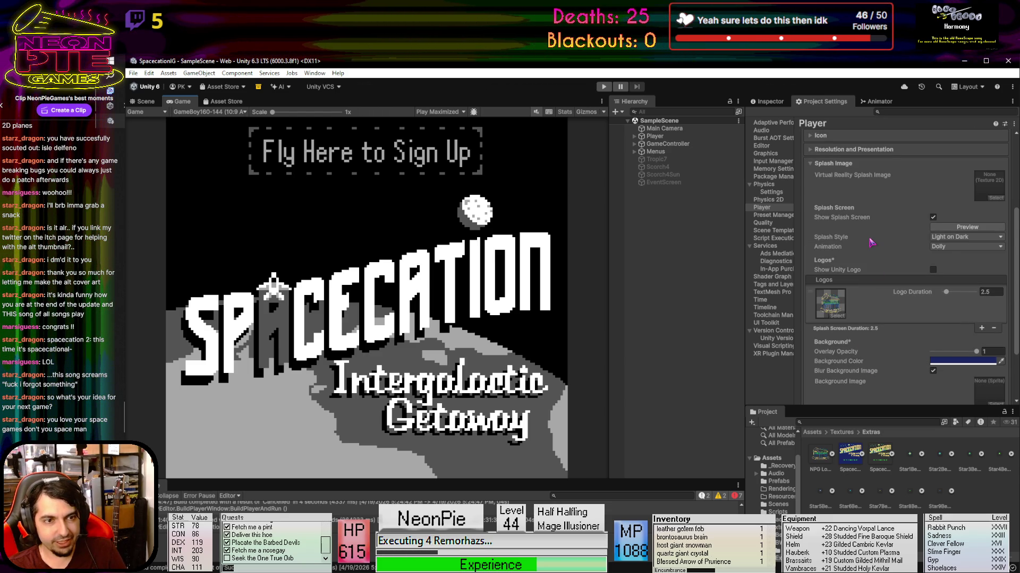
scroll(874, 265, "down", 4)
scroll(878, 308, "down", 4)
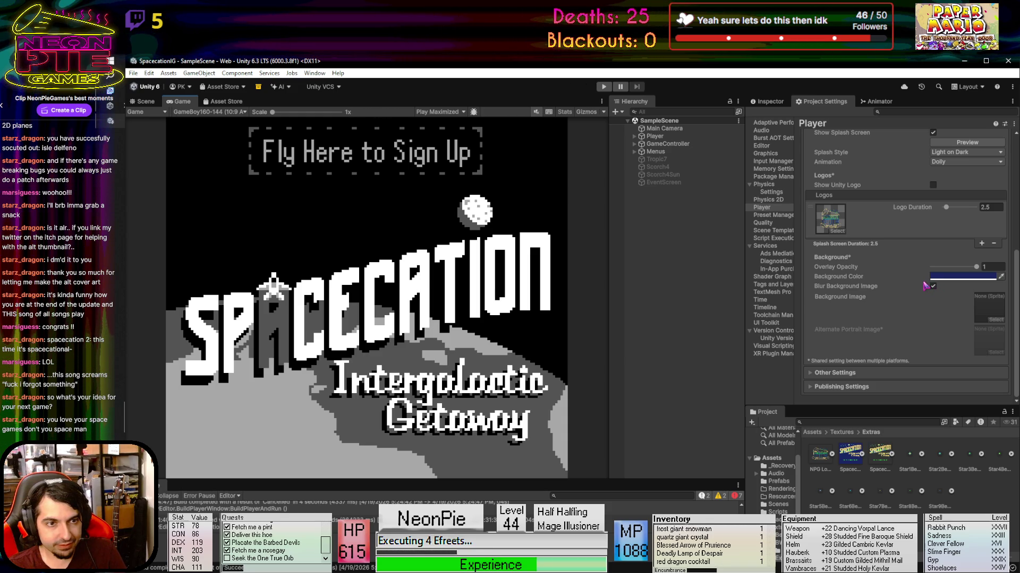
scroll(903, 287, "up", 5)
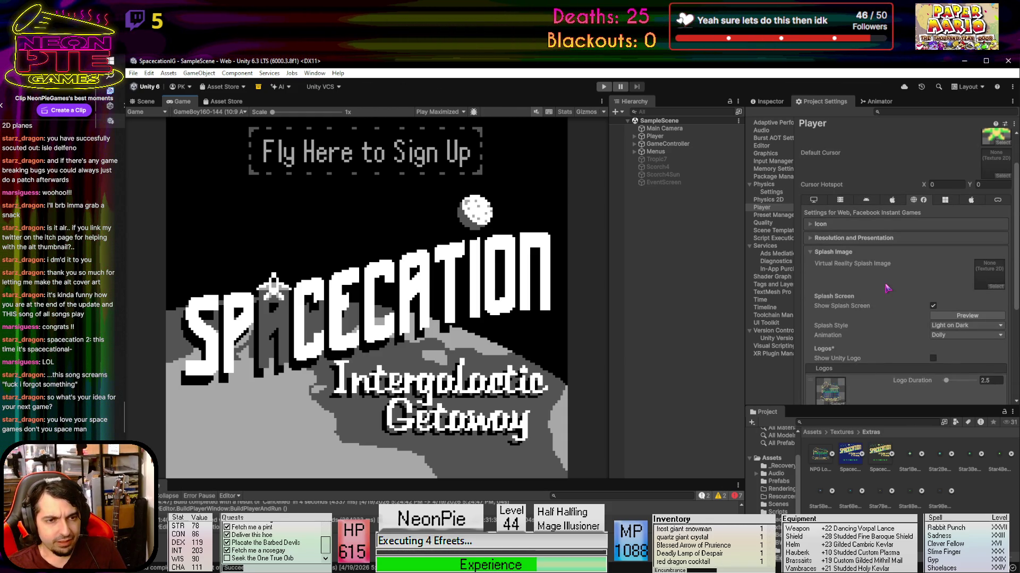
scroll(886, 288, "down", 3)
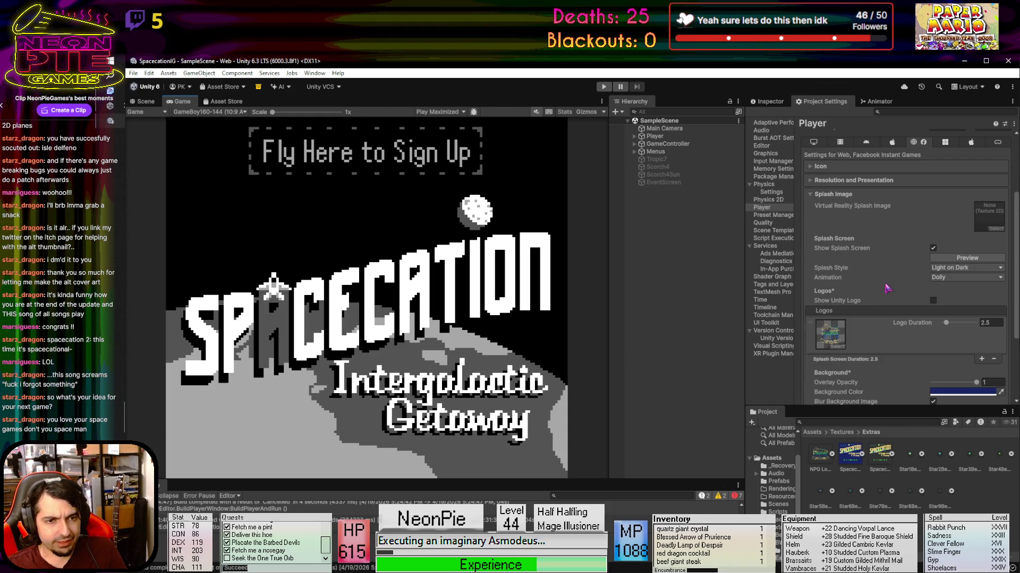
left_click(933, 301)
left_click(966, 311)
left_click(958, 332)
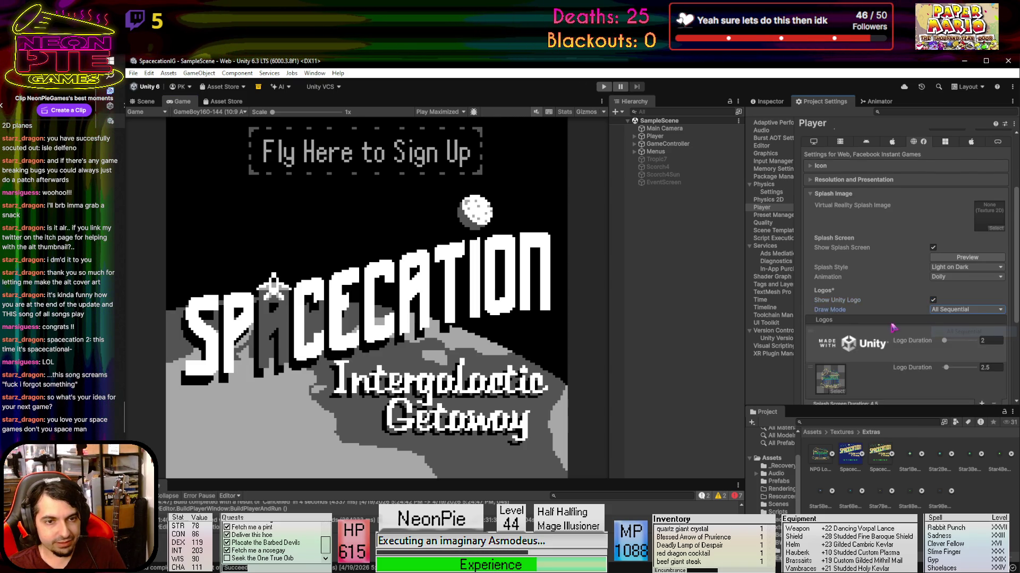
scroll(906, 317, "down", 1)
scroll(906, 317, "down", 3)
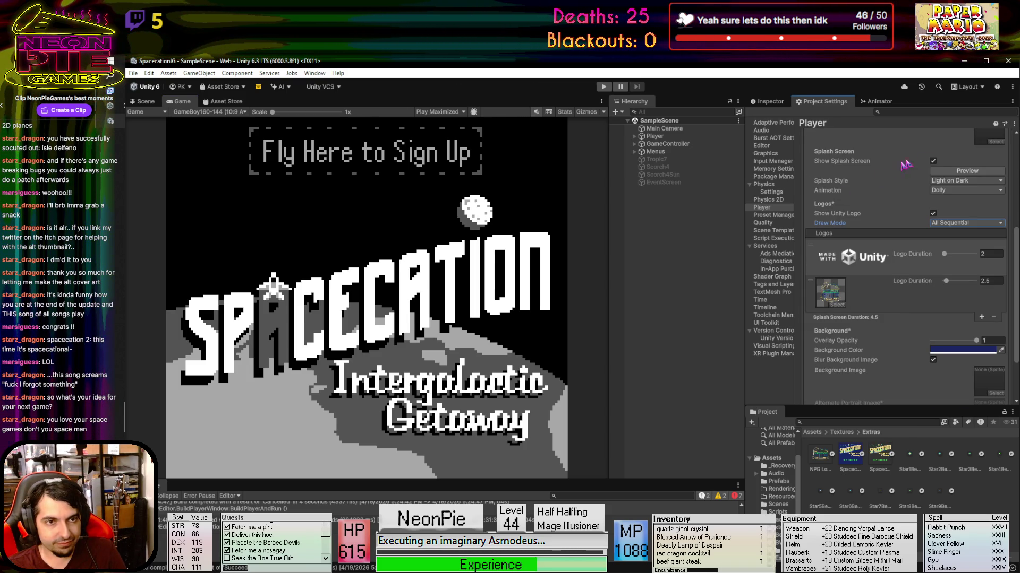
left_click(967, 171)
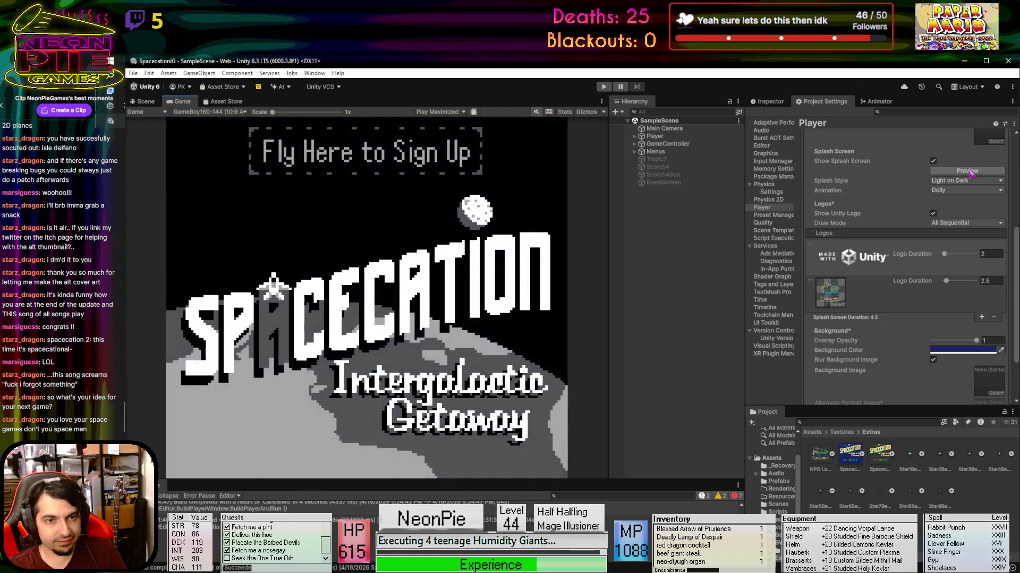
left_click(933, 214)
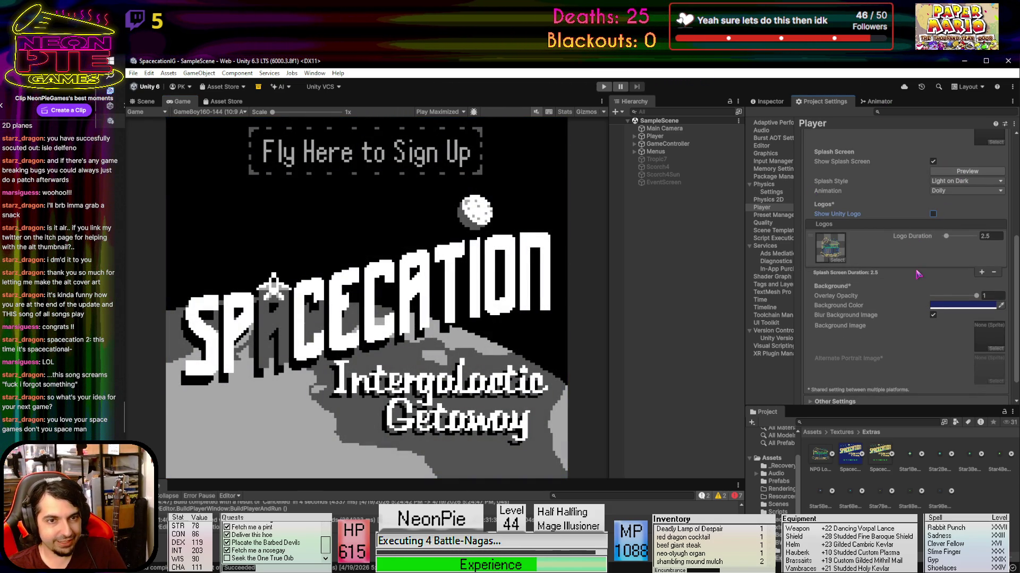
left_click(982, 171)
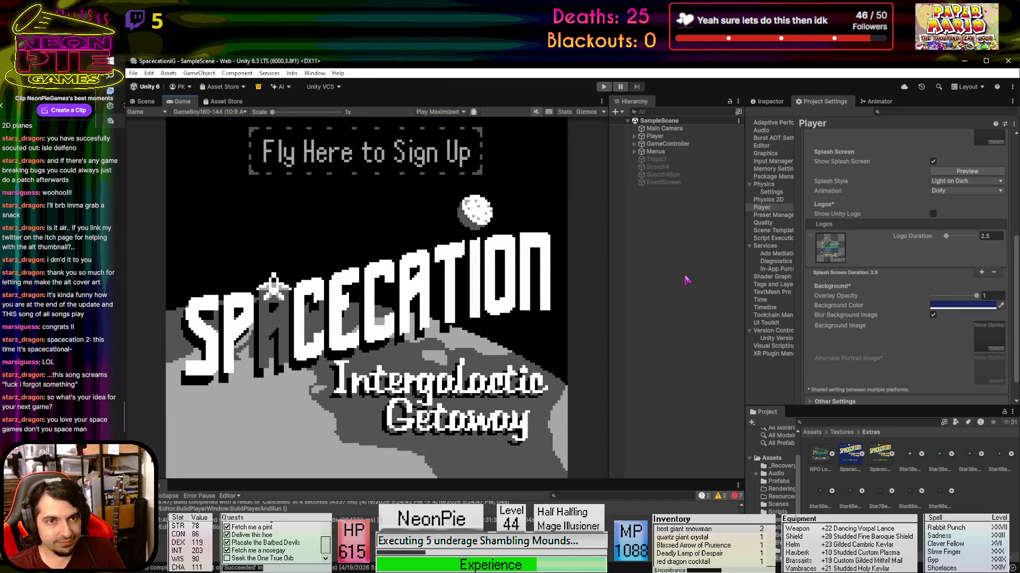
scroll(882, 278, "up", 5)
scroll(882, 278, "down", 2)
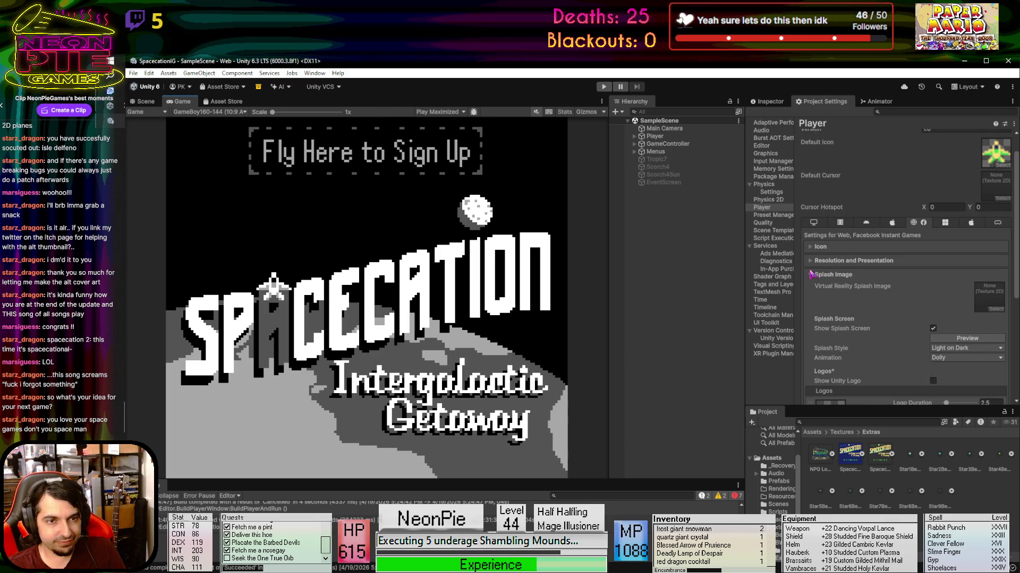
Look through the Resolution, Icon, Other and Publishing Player settings, then return to the Inspector
scroll(808, 260, "down", 2)
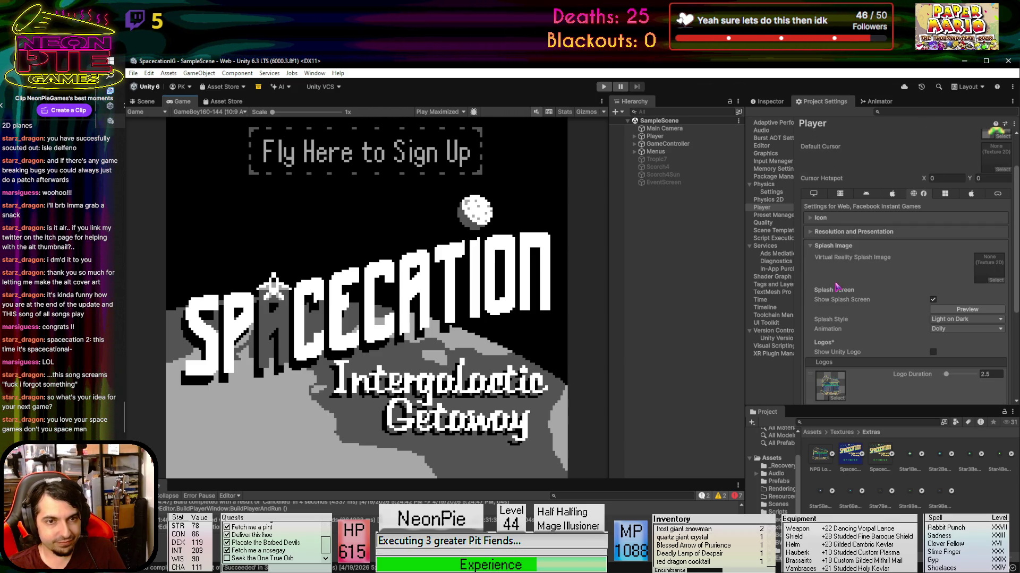
left_click(811, 246)
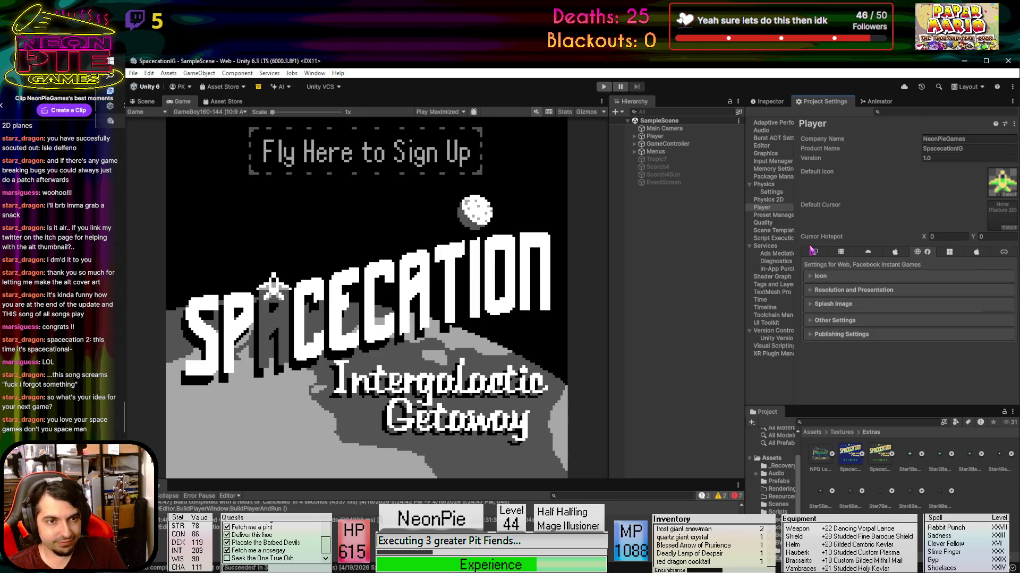
left_click(811, 291)
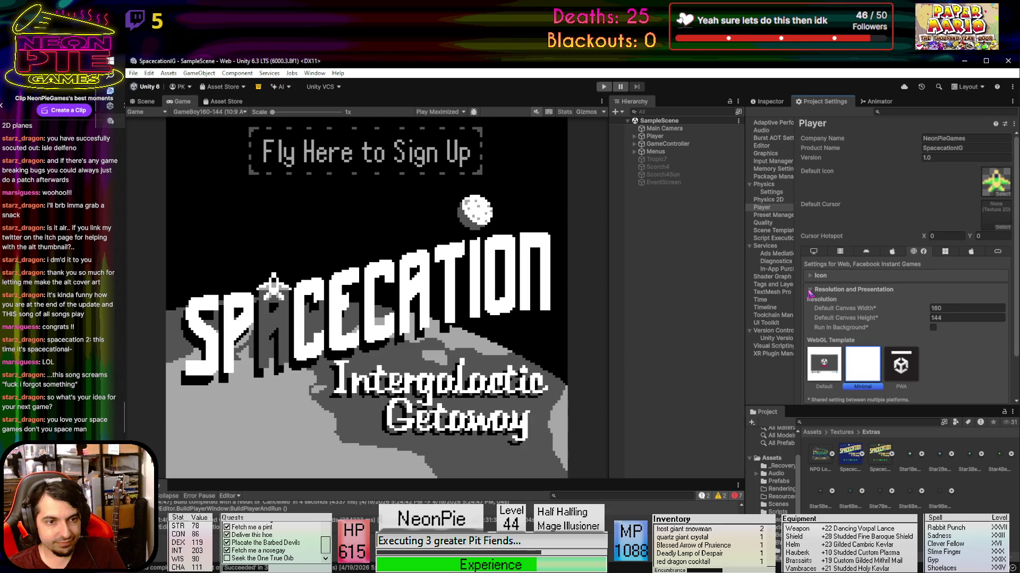
left_click(809, 291)
left_click(811, 277)
left_click(810, 277)
left_click(809, 317)
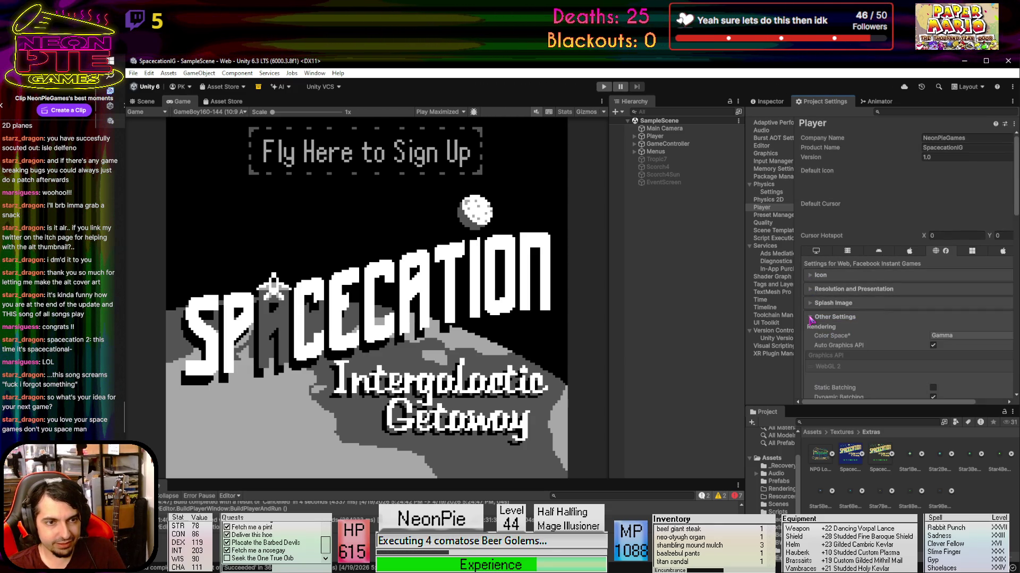
scroll(808, 223, "down", 3)
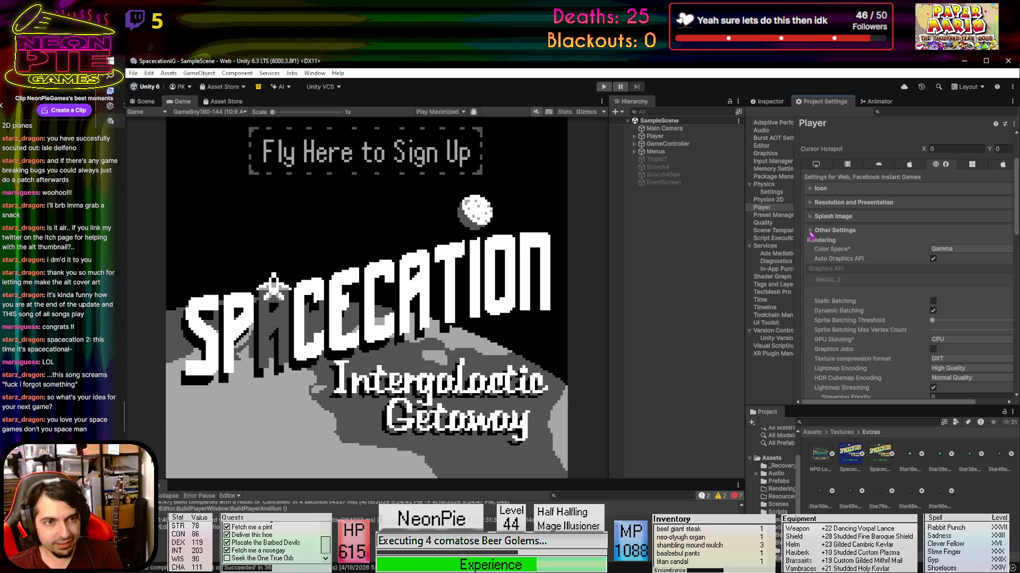
left_click(810, 231)
left_click(810, 332)
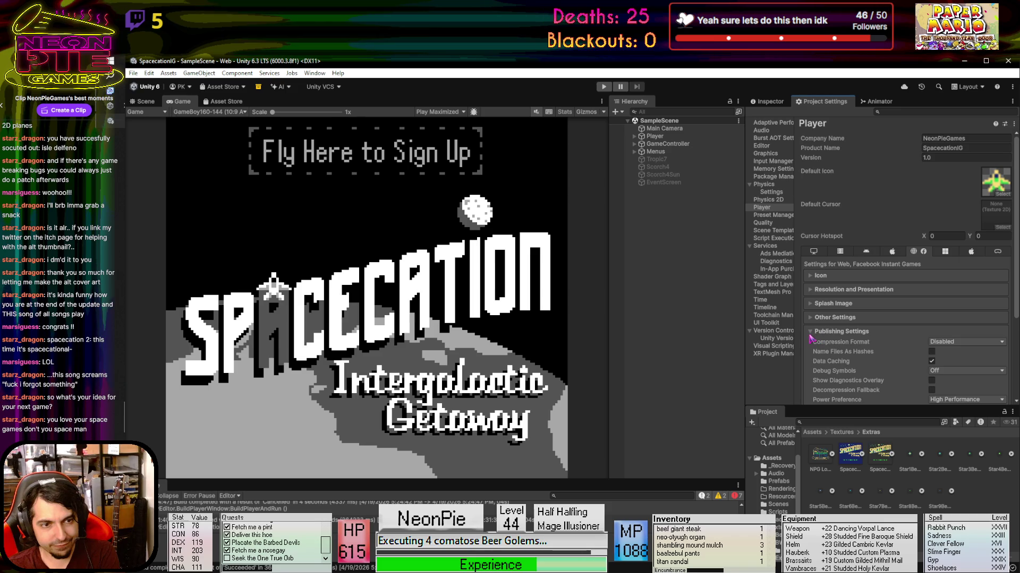
left_click(810, 334)
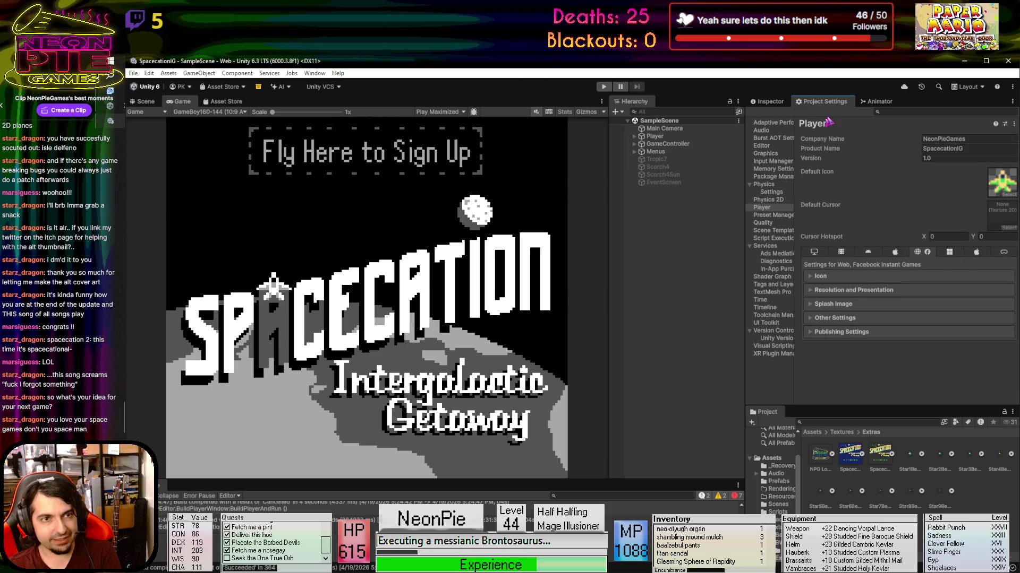
left_click(766, 101)
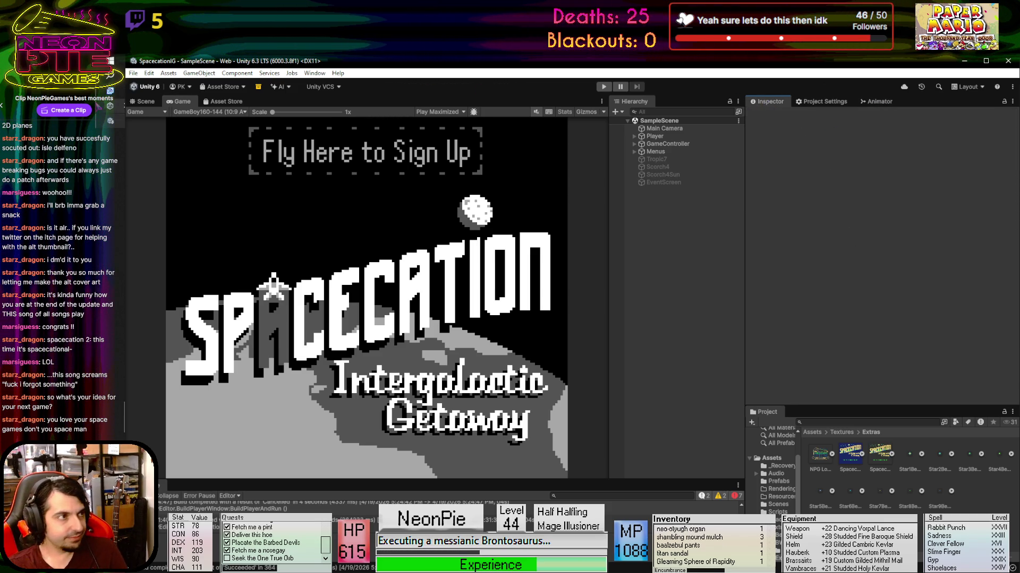
left_click(133, 74)
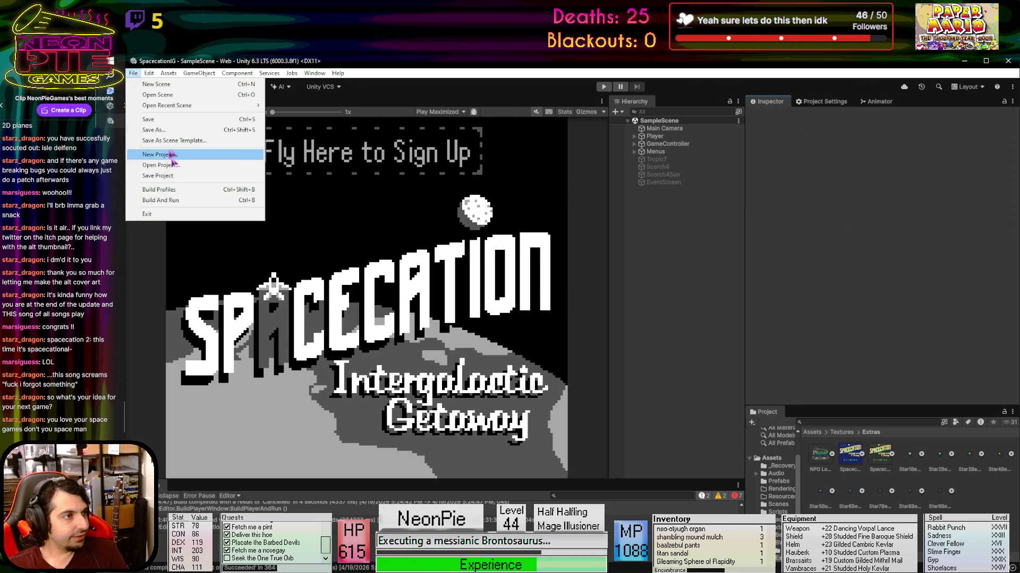
Build the Web version into Playable Builds/Spacecation[BrowserVersion], then close Build Profiles
left_click(159, 188)
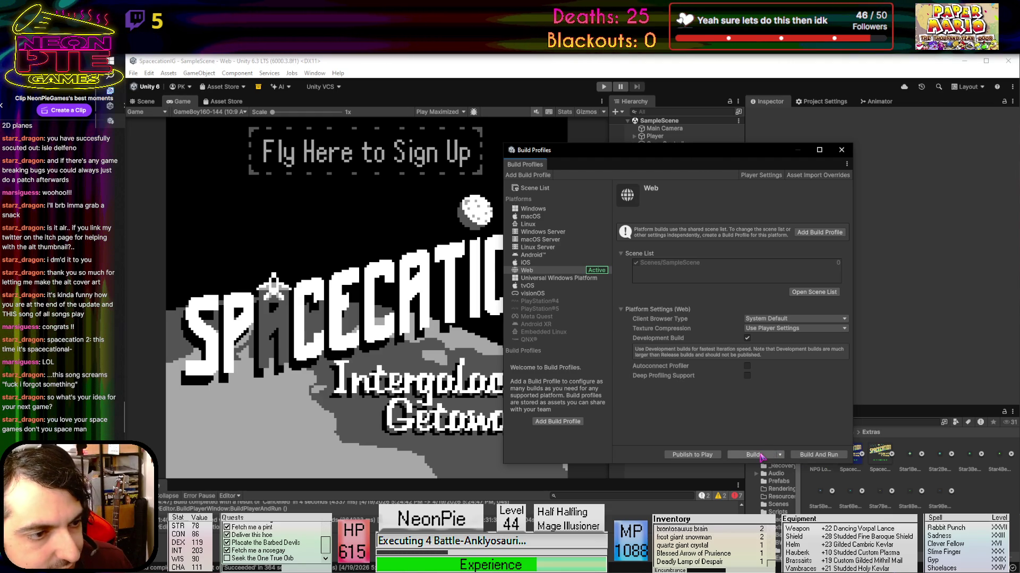
left_click(760, 455)
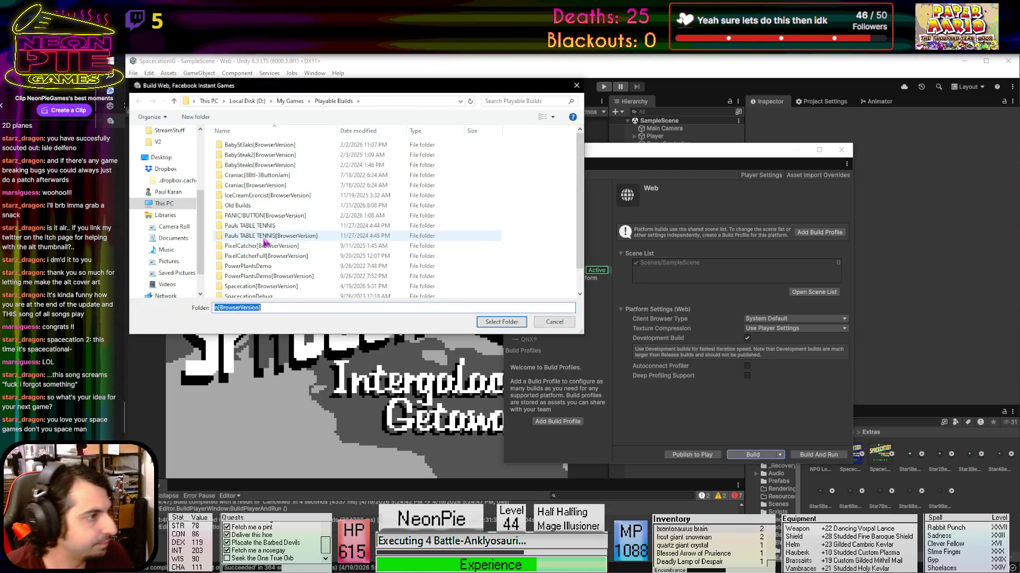
scroll(265, 244, "down", 1)
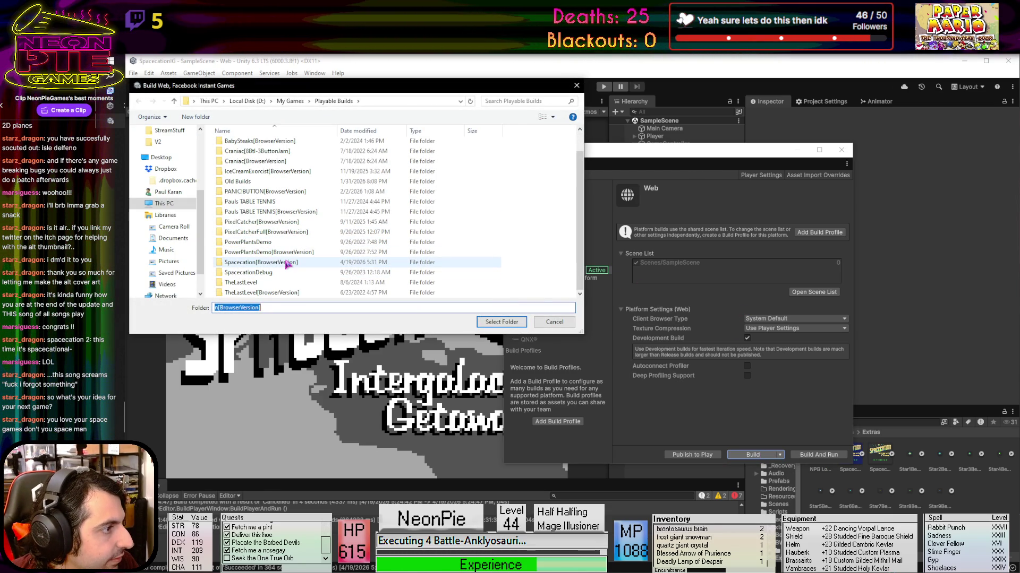
double_click(287, 263)
left_click(234, 147)
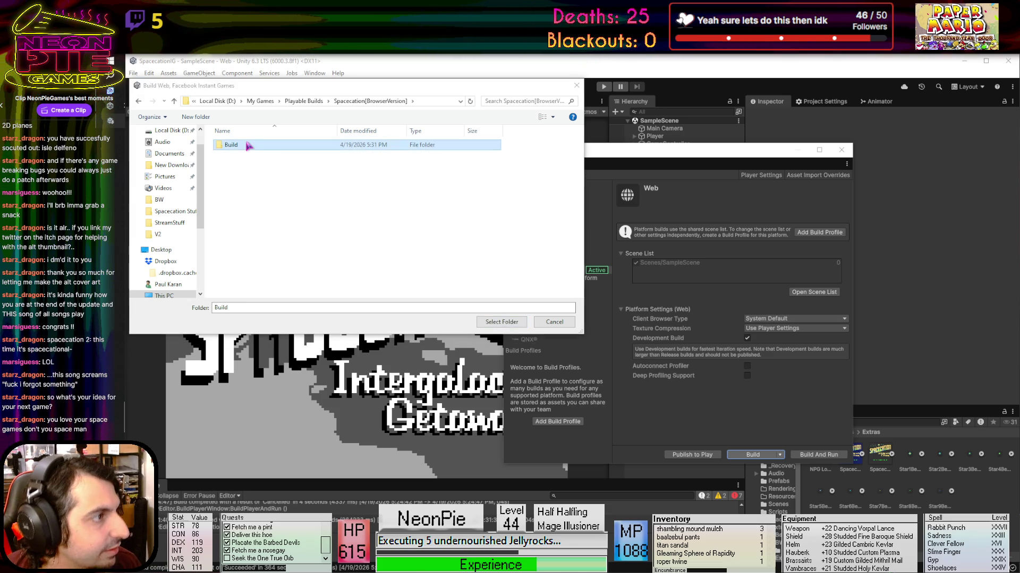
left_click(304, 102)
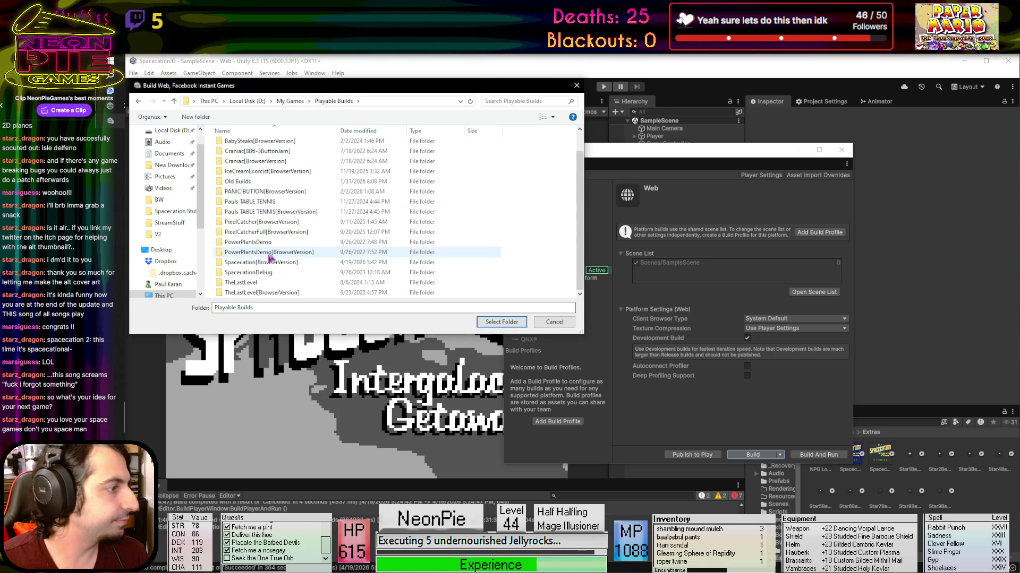
left_click(285, 272)
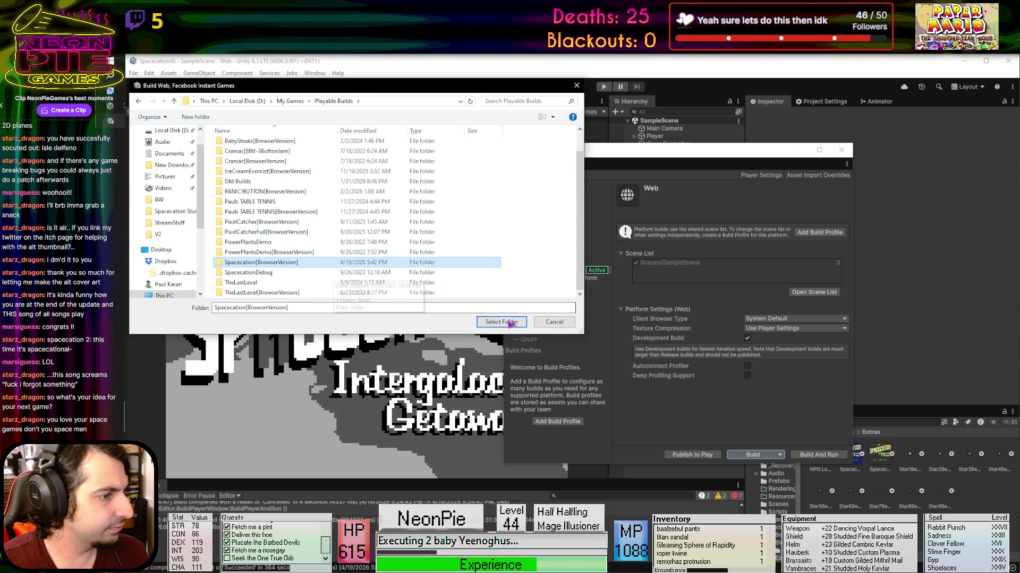
left_click(491, 322)
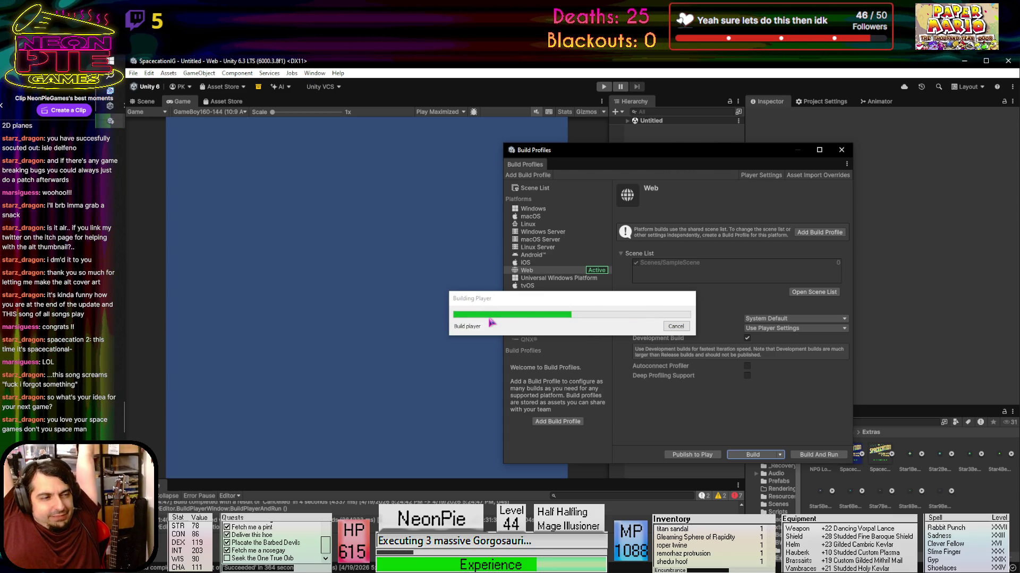
left_click(842, 150)
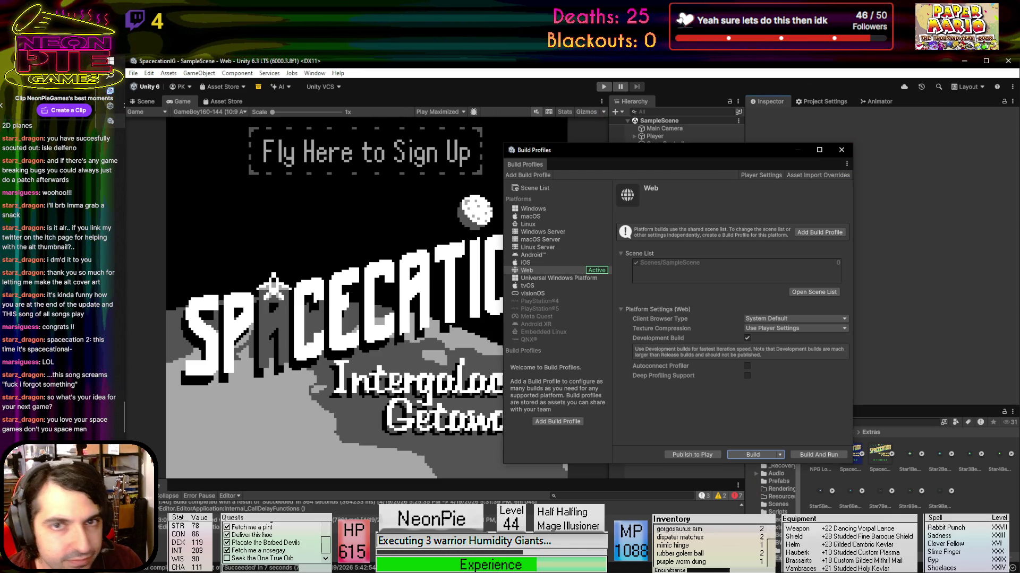
left_click(842, 150)
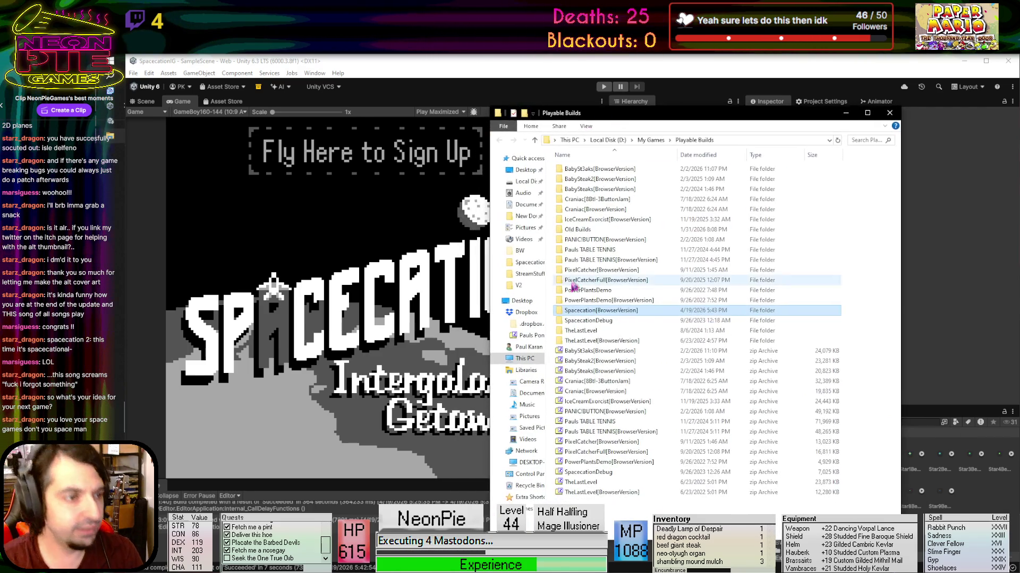
Zip the Spacecation[BrowserVersion] folder with 7-Zip, then close File Explorer and the Unity editor
right_click(595, 311)
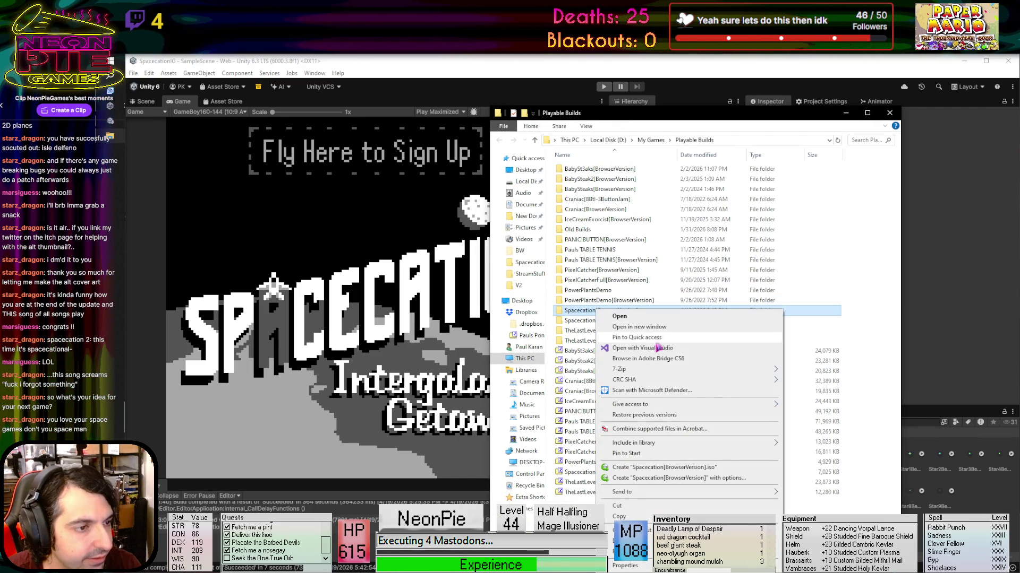
mouse_move(667, 370)
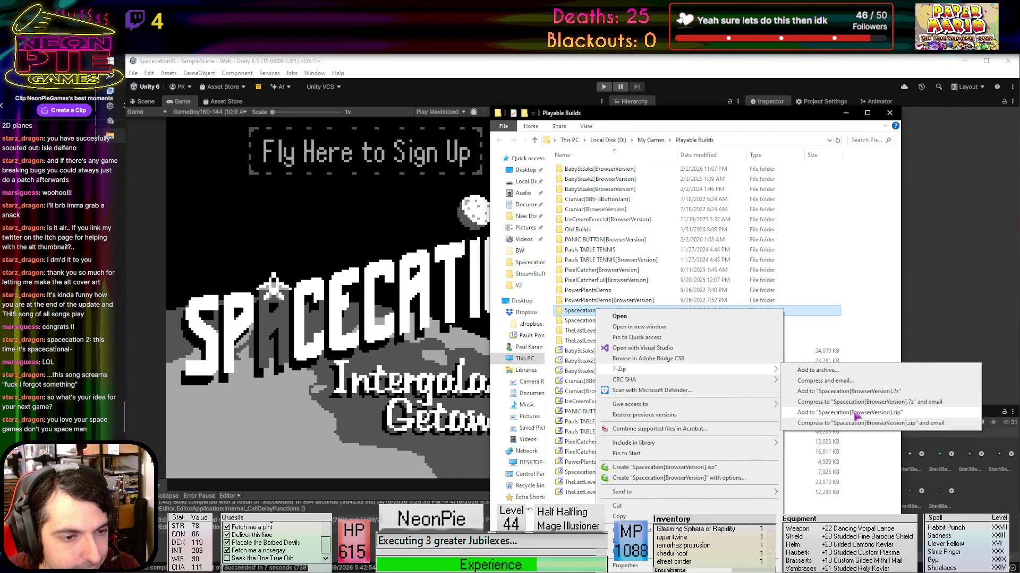
left_click(856, 416)
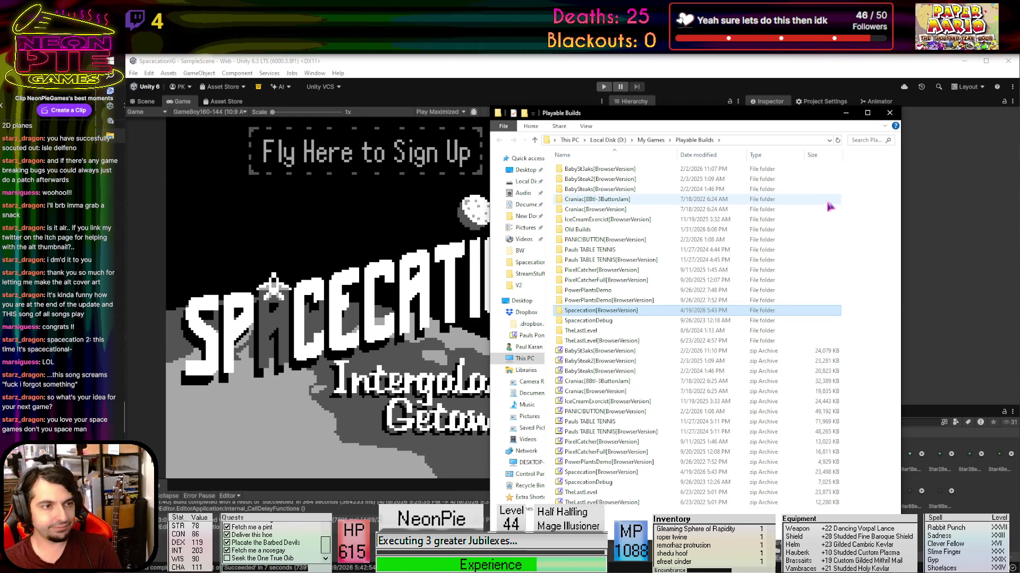
left_click(890, 113)
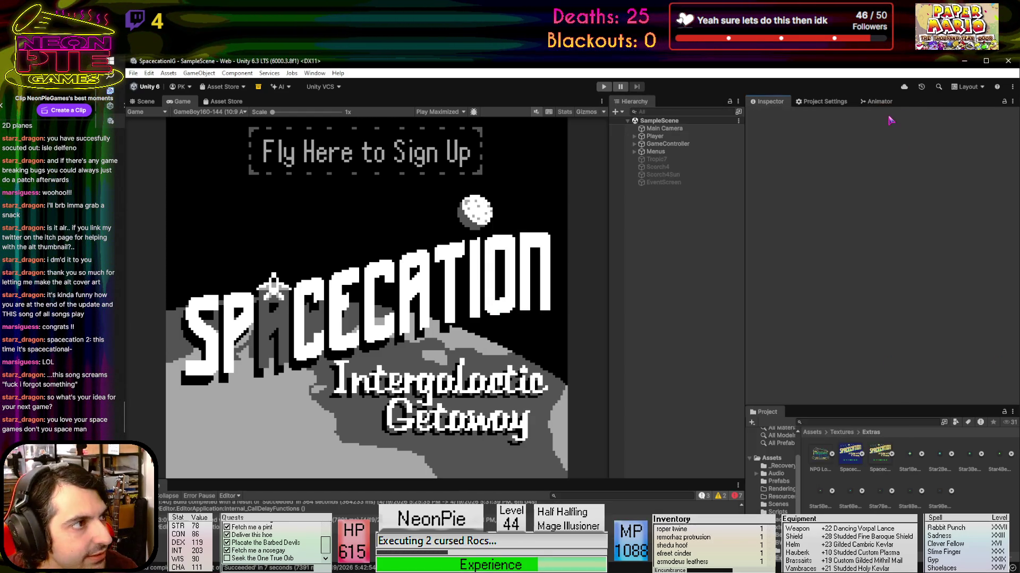
left_click(1011, 59)
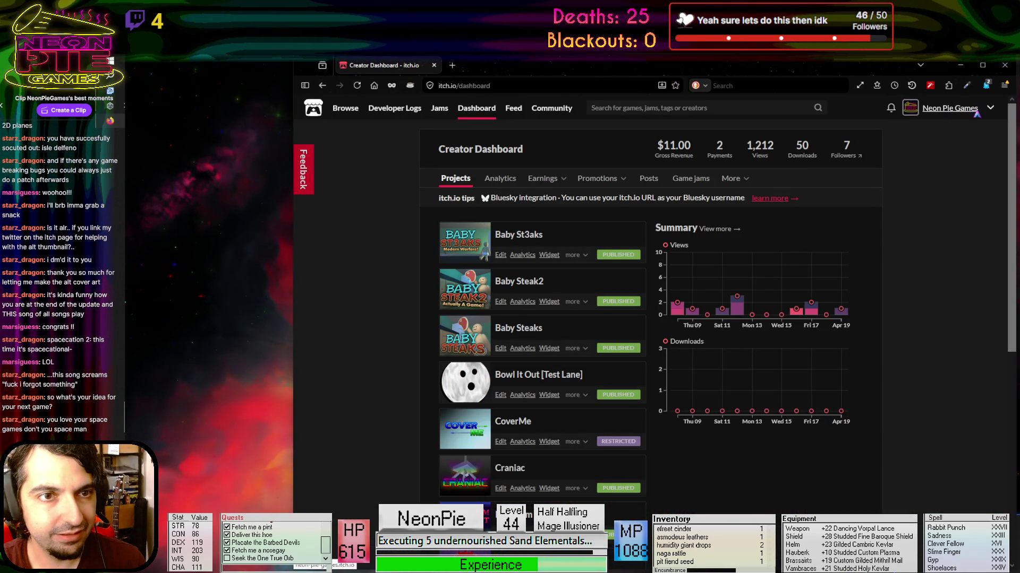
Go from the Neon Pie Games profile to the creator dashboard and edit Spacecation IG
left_click(975, 109)
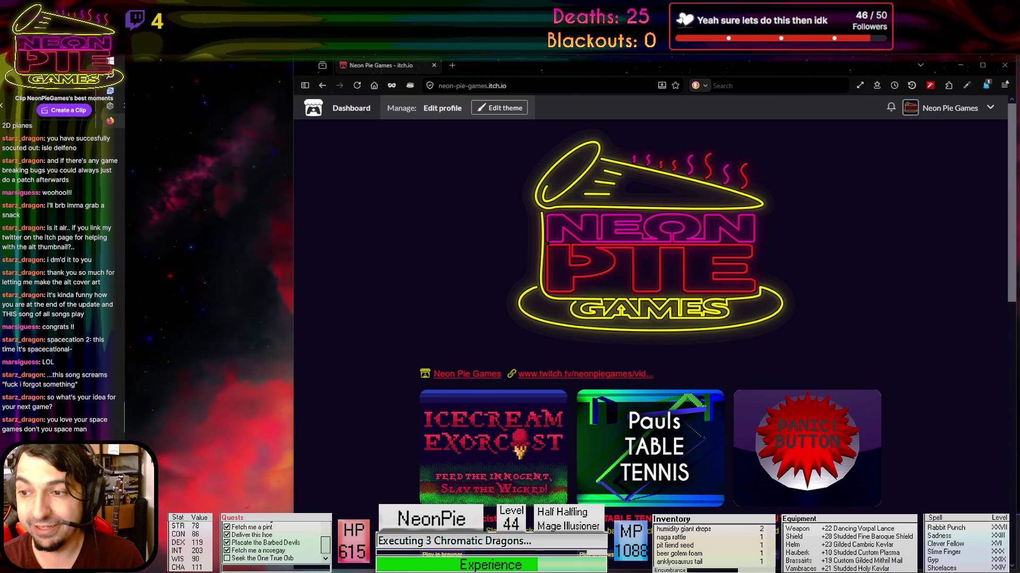
left_click(991, 109)
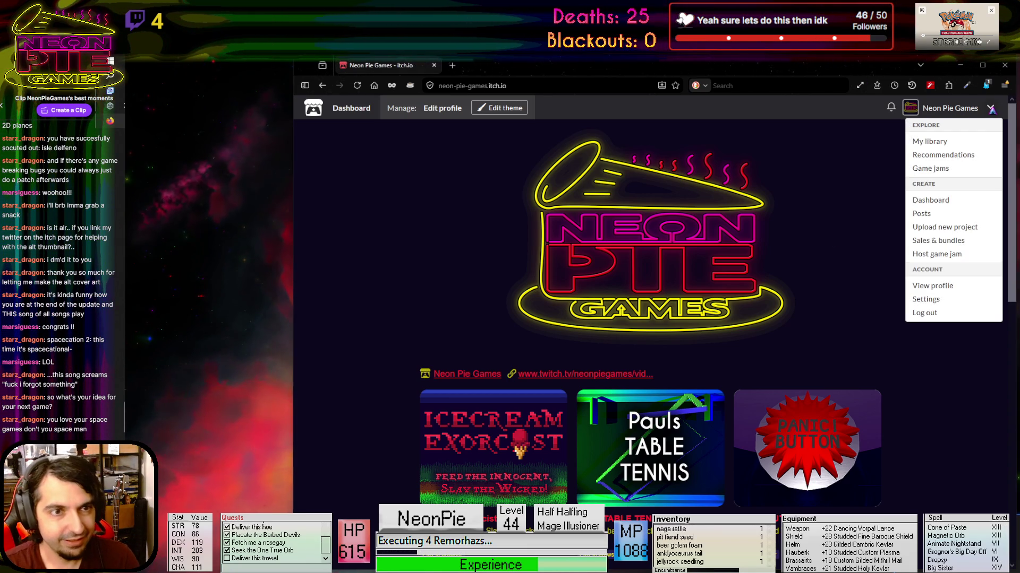
left_click(945, 200)
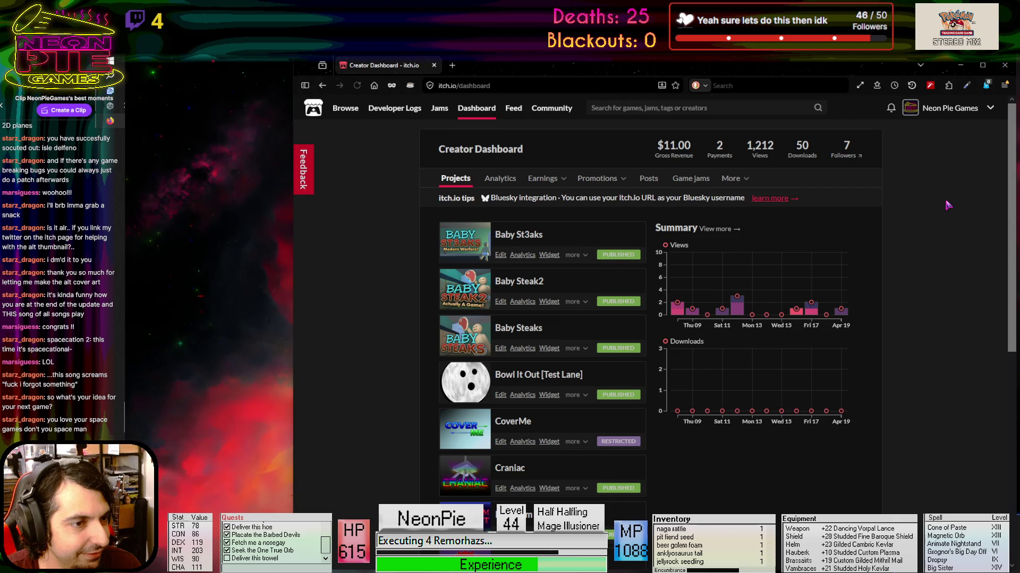
scroll(945, 205, "down", 4)
scroll(542, 298, "down", 2)
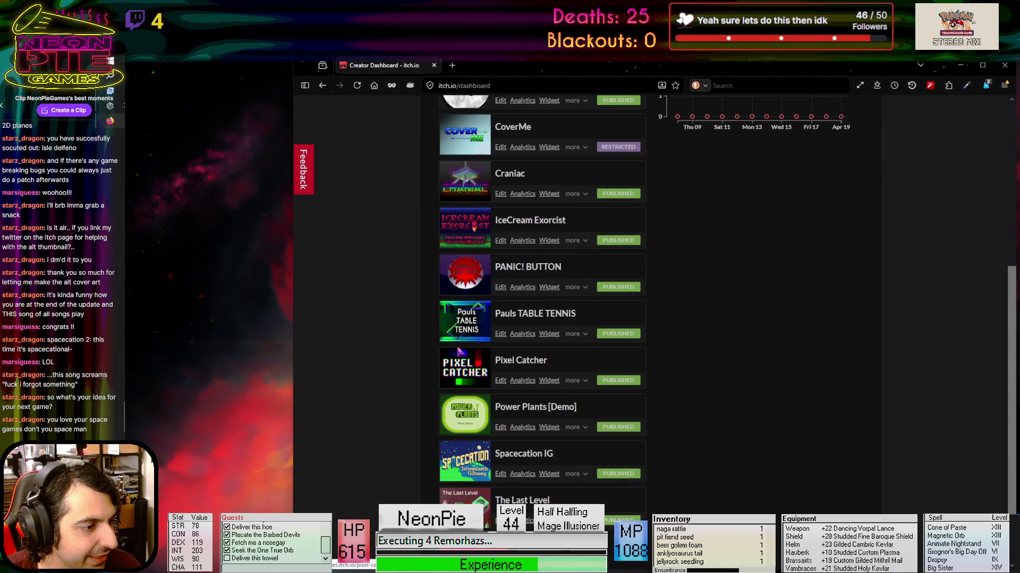
left_click(501, 478)
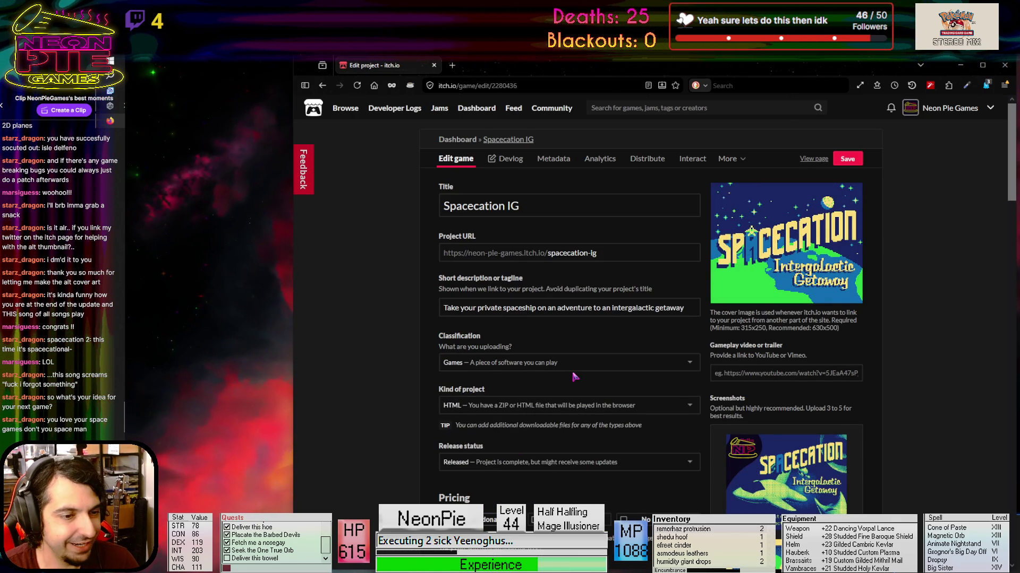
Delete the SpacecationDebug.zip file from the Uploads section, ticking the confirmation box
scroll(573, 377, "down", 10)
scroll(575, 378, "down", 2)
scroll(556, 336, "down", 3)
scroll(556, 336, "down", 7)
scroll(556, 336, "down", 5)
scroll(556, 336, "down", 3)
scroll(556, 336, "up", 15)
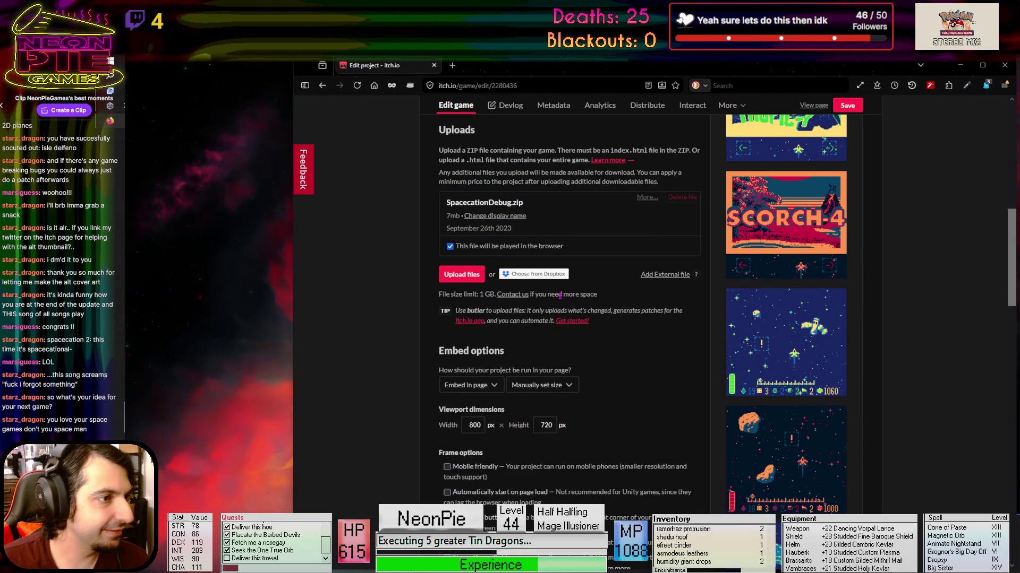
scroll(560, 295, "up", 1)
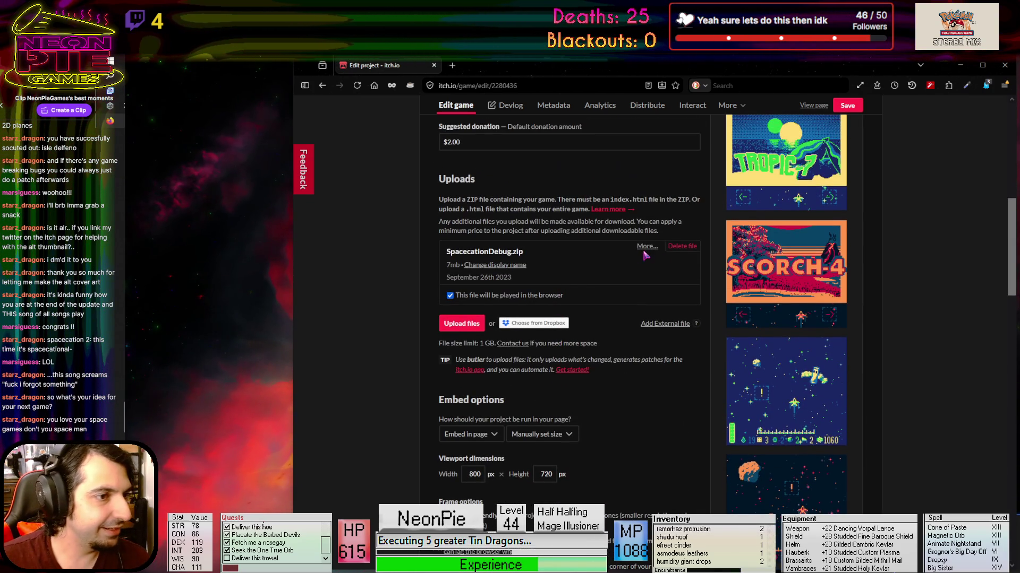
left_click(681, 248)
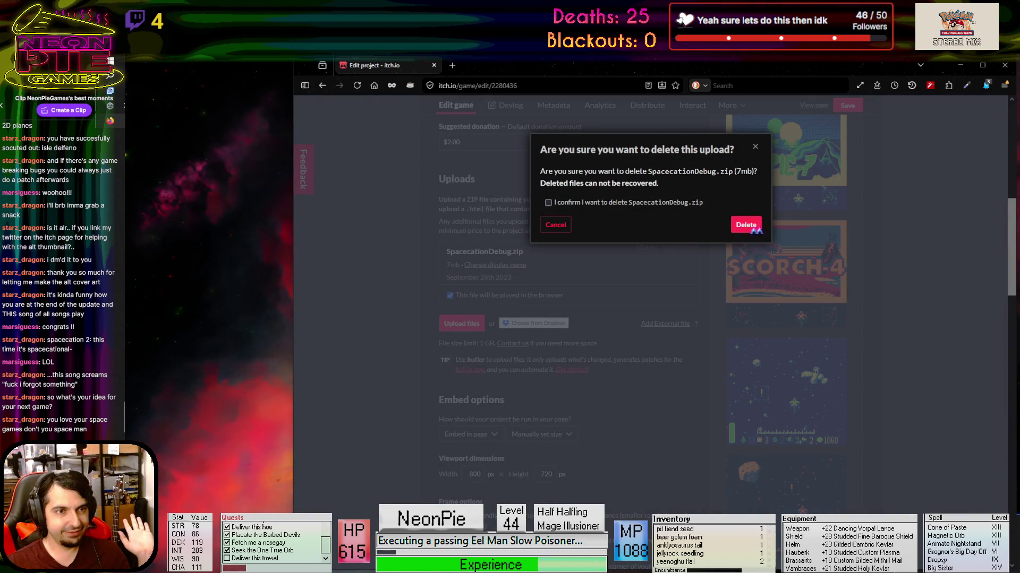
left_click(698, 202)
left_click(747, 225)
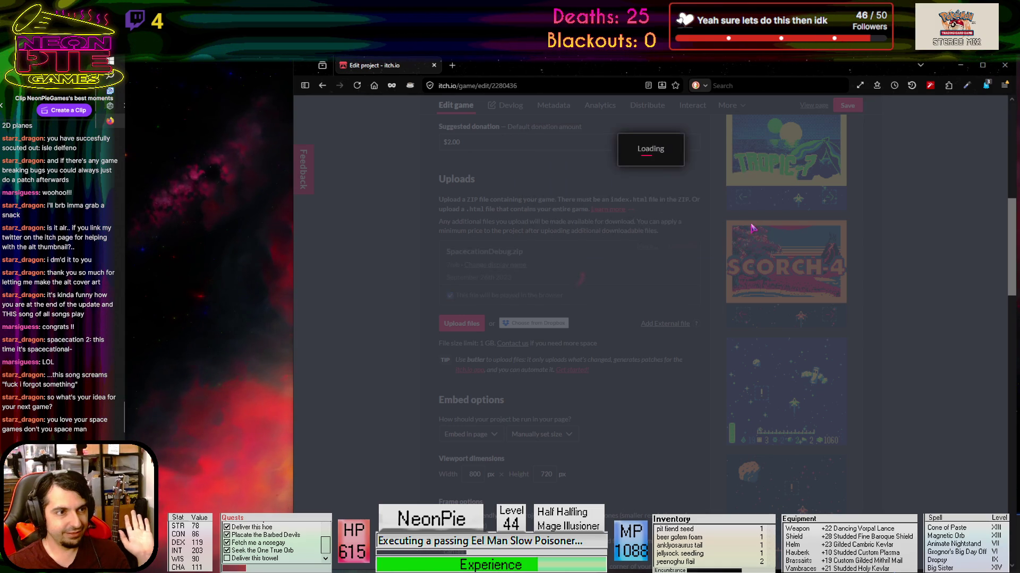
left_click(474, 250)
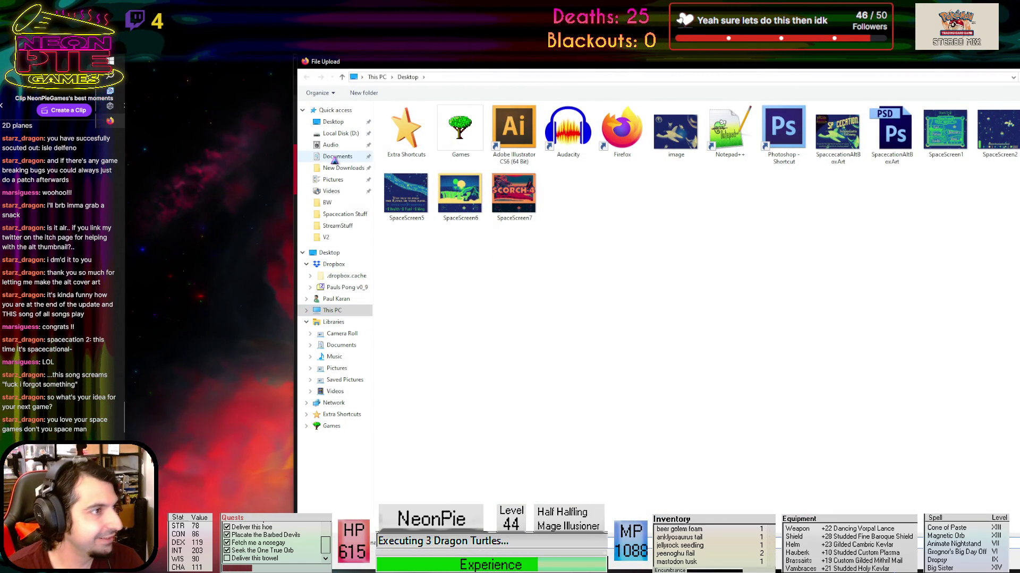
Upload Spacecation[BrowserVersion].zip from D:\My Games\Playable Builds as the new game file
left_click(345, 133)
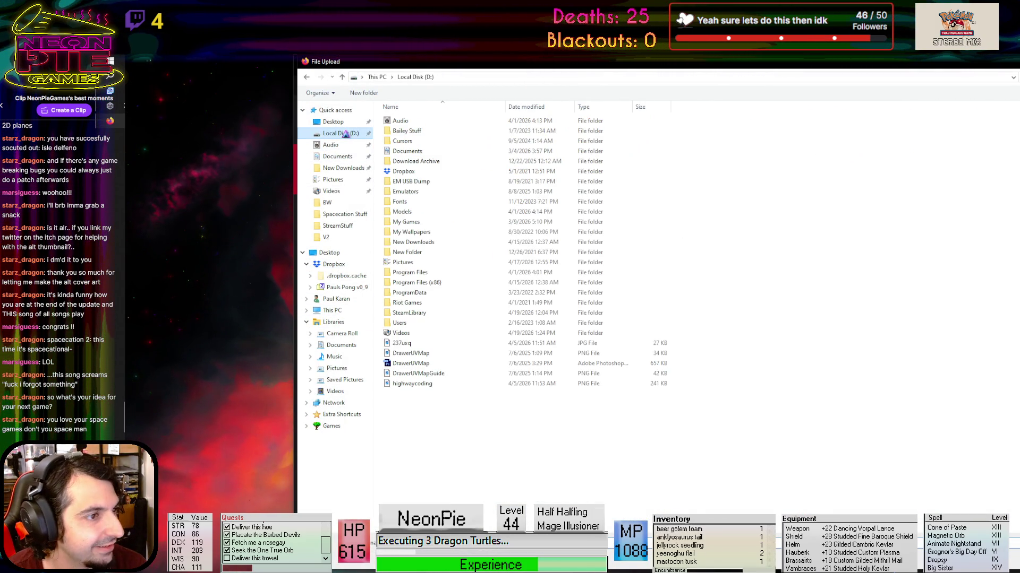
double_click(440, 222)
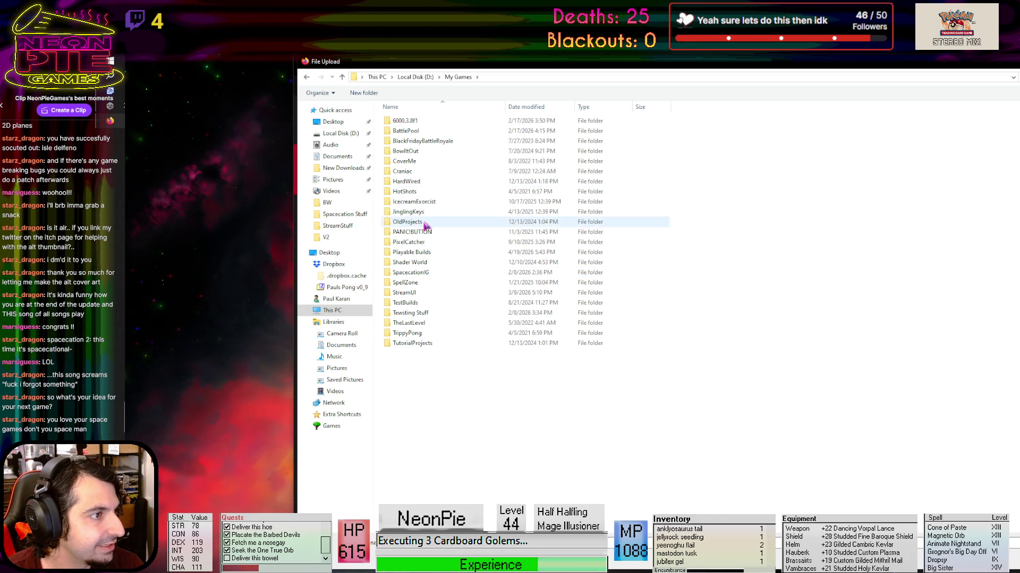
double_click(434, 251)
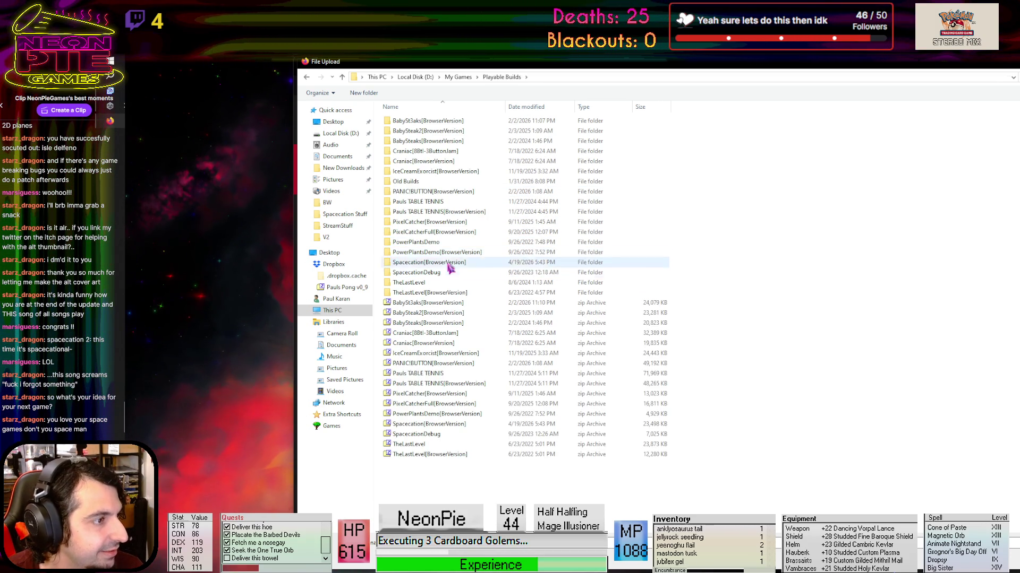
left_click(449, 425)
double_click(448, 425)
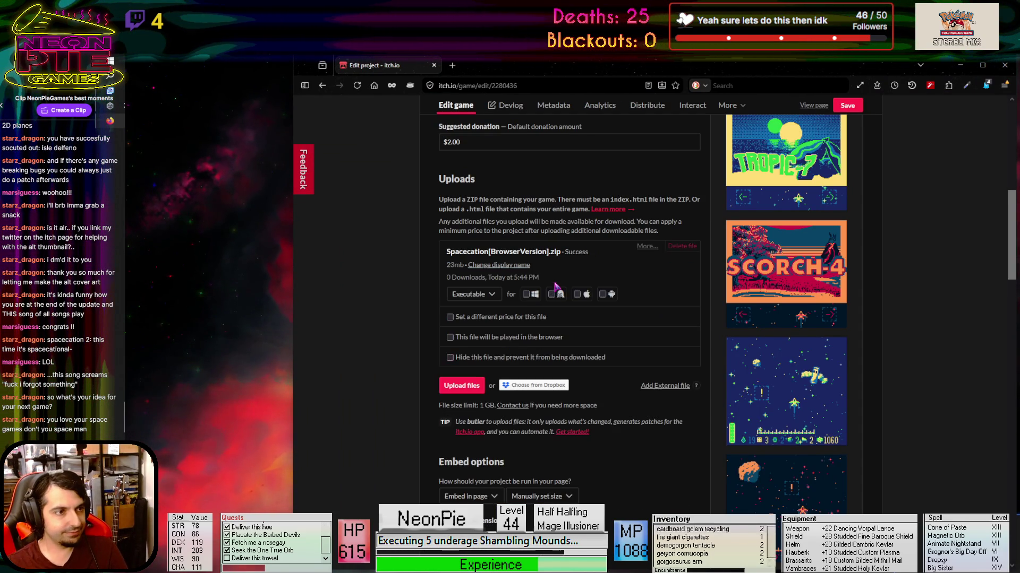
Mark the new zip as played in the browser, save the project, and view its public page
left_click(455, 334)
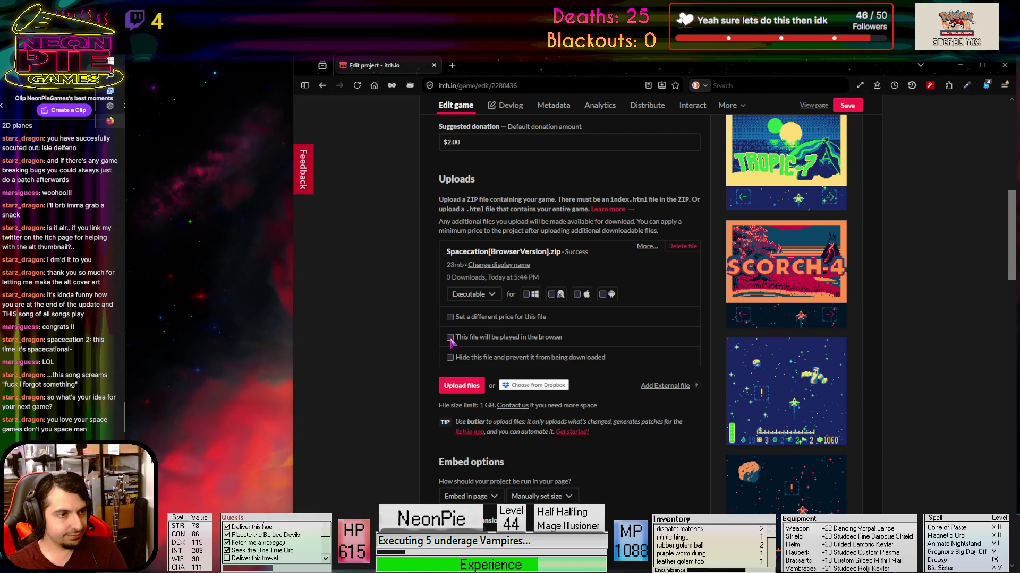
scroll(613, 403, "down", 20)
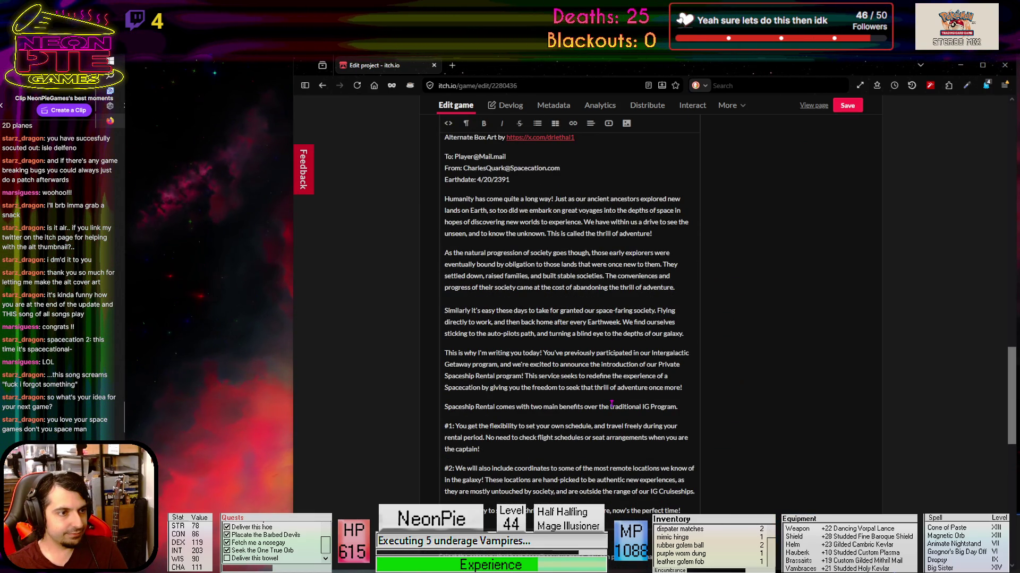
scroll(611, 404, "down", 15)
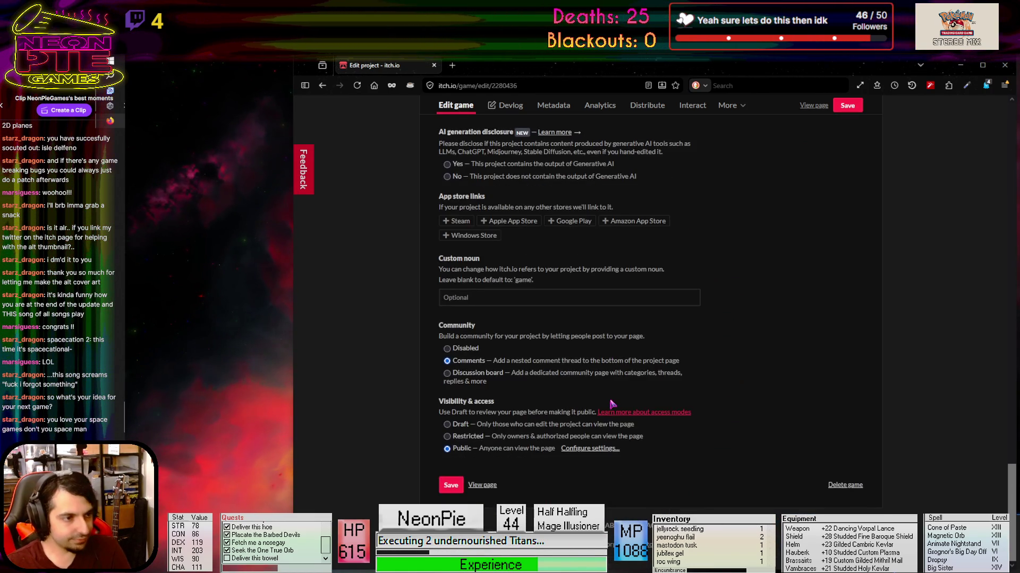
scroll(612, 405, "up", 1)
scroll(720, 264, "down", 2)
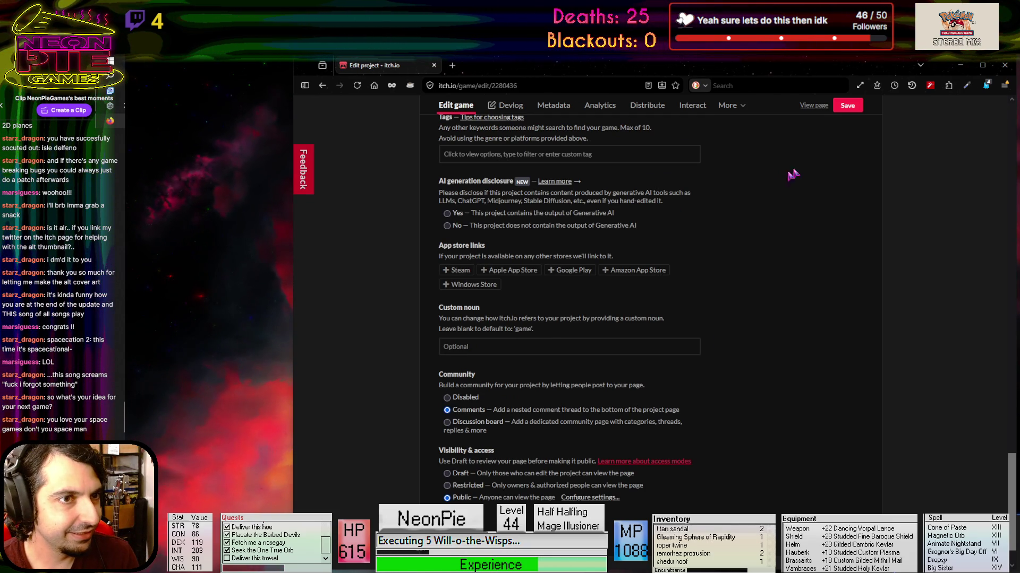
left_click(848, 108)
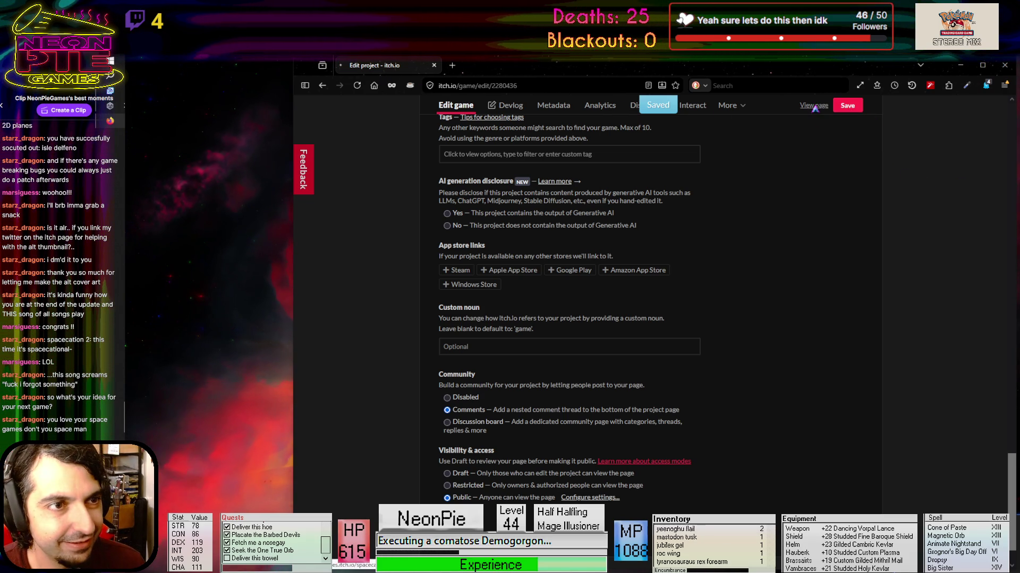
left_click(813, 105)
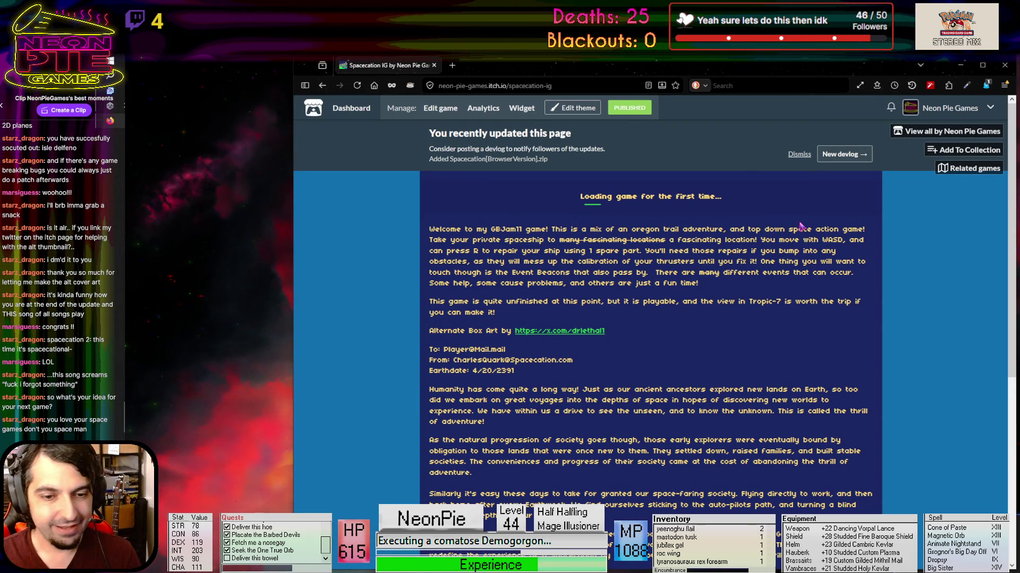
Run the Spacecation IG web build, try it in fullscreen, exit, and reload the page
left_click(583, 89)
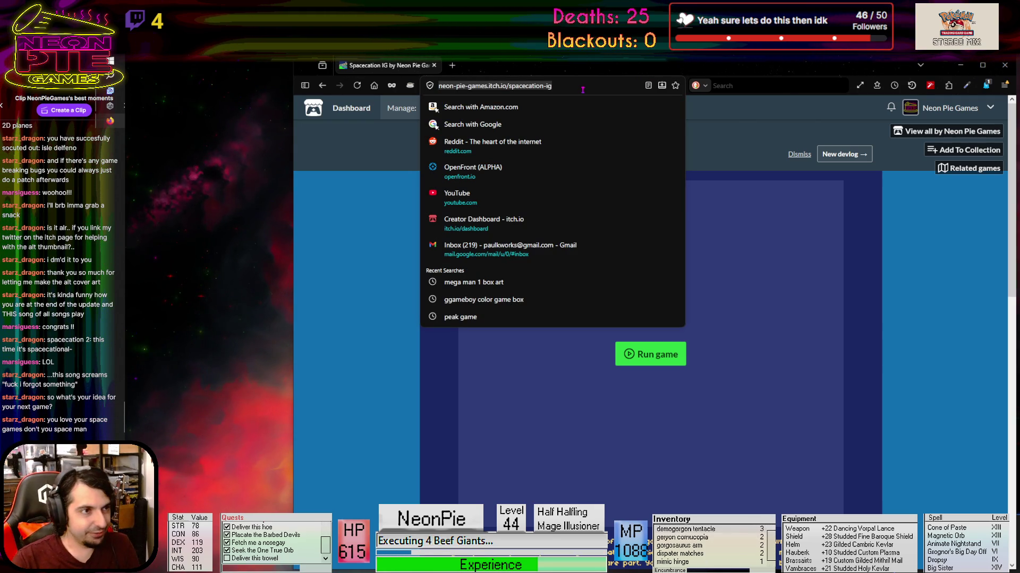
key("Escape")
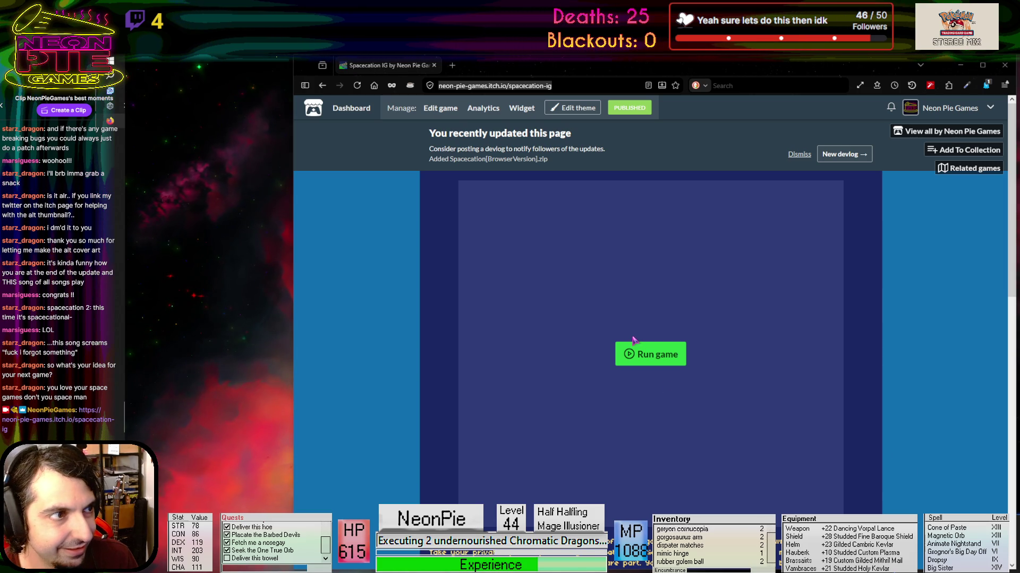
left_click(648, 360)
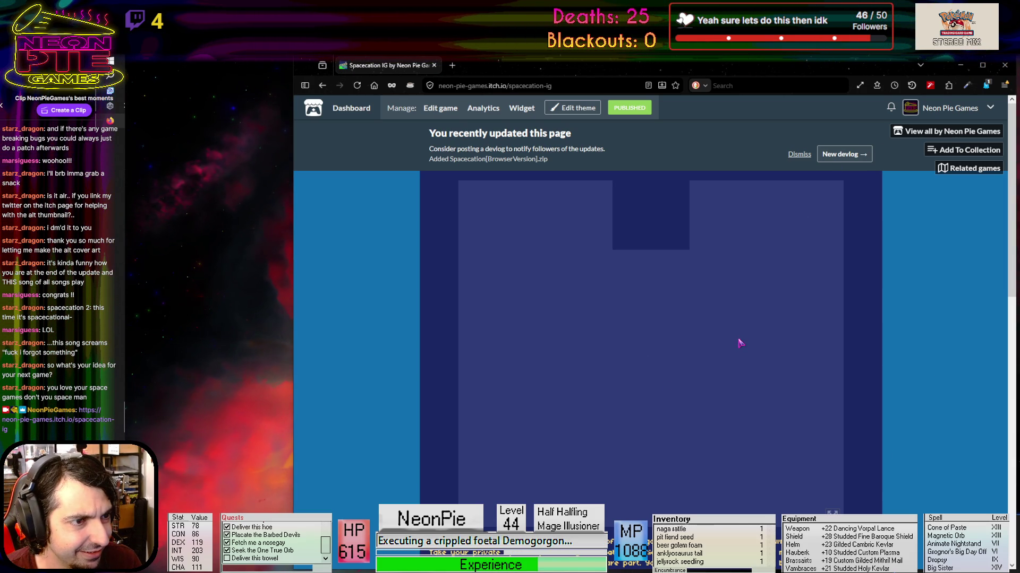
left_click(661, 217)
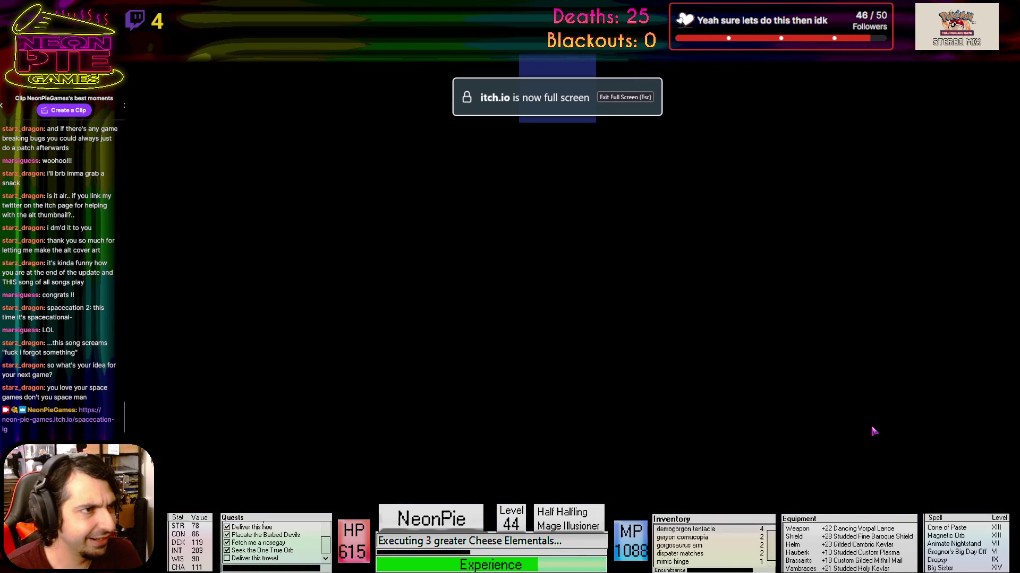
key("Escape")
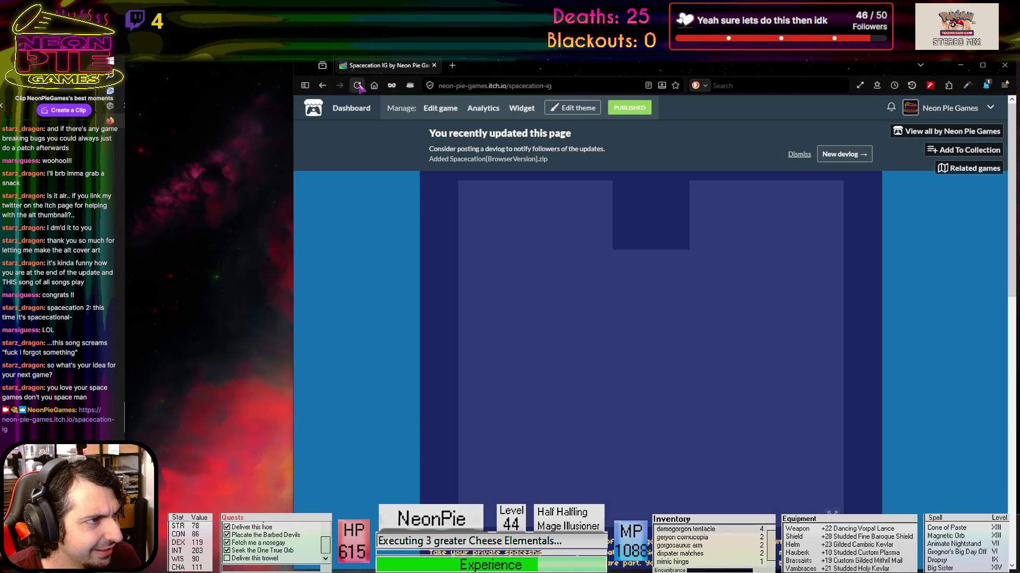
left_click(647, 362)
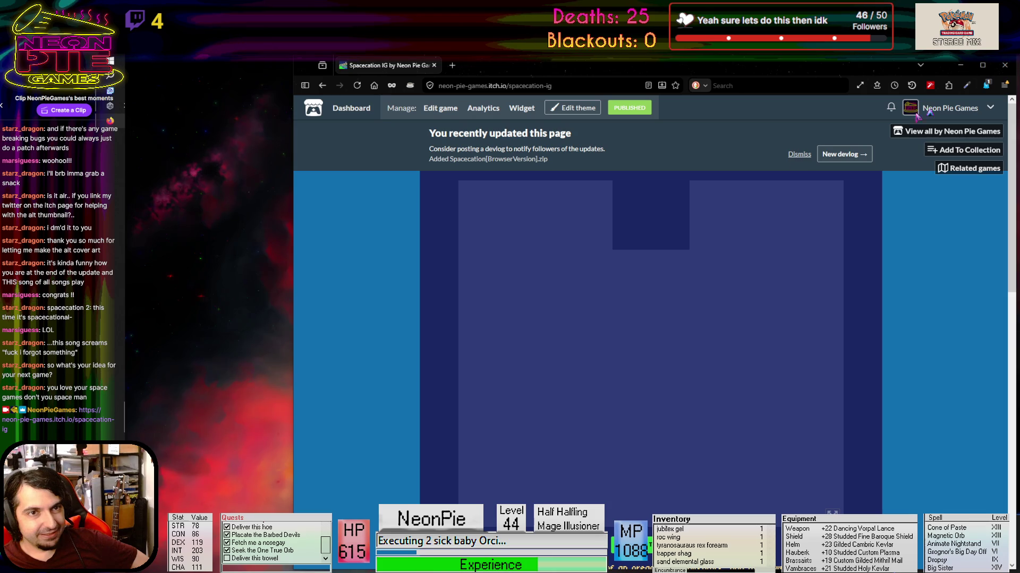
Delete the Spacecation[BrowserVersion].zip upload from the edit page, then switch to Unity Hub
left_click(440, 108)
scroll(539, 397, "down", 10)
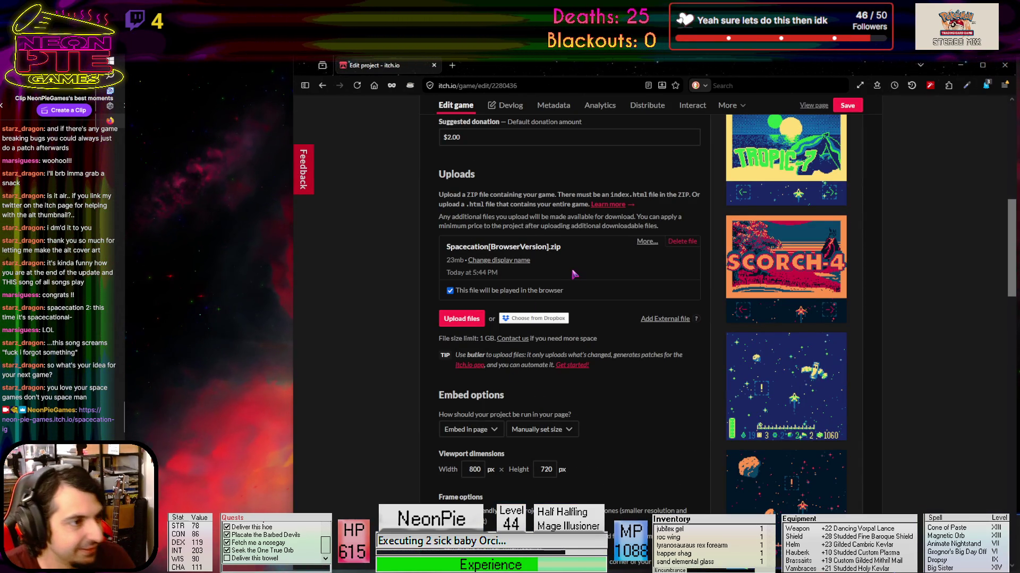
left_click(685, 241)
left_click(548, 214)
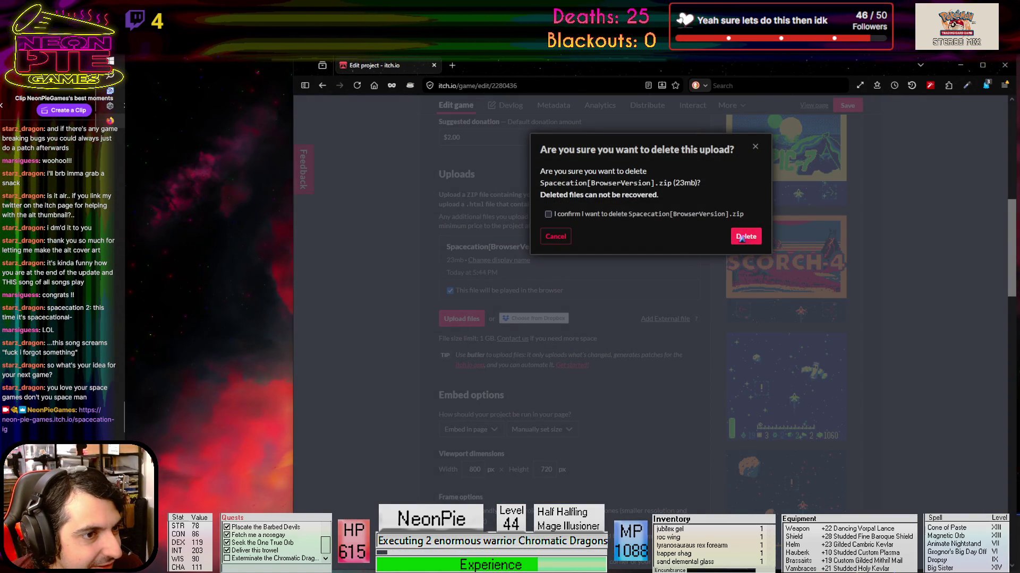
left_click(739, 235)
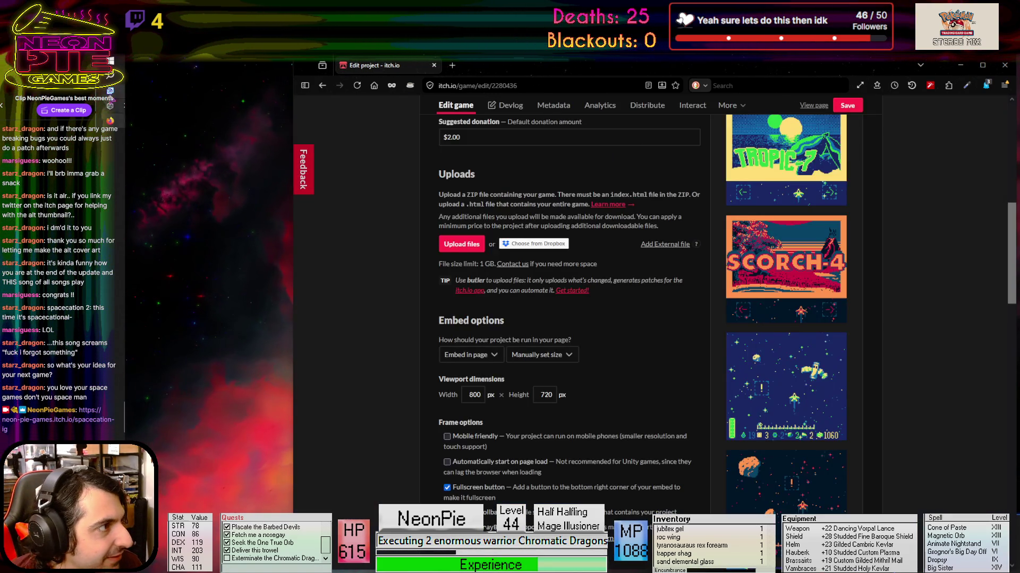
key("alt+Tab")
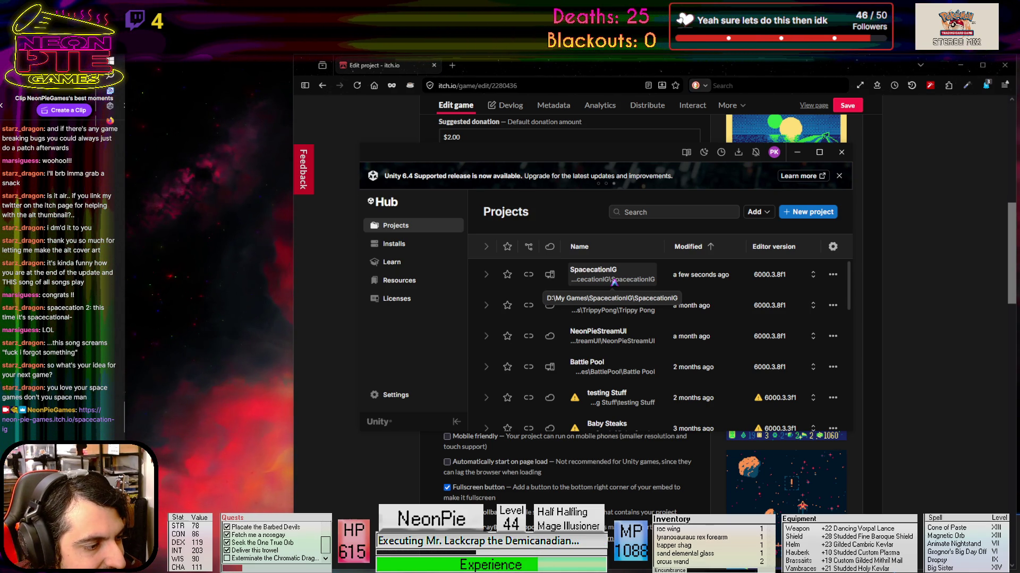
Open SpacecationIG from Unity Hub and expand Player settings' Resolution and Presentation section
left_click(613, 282)
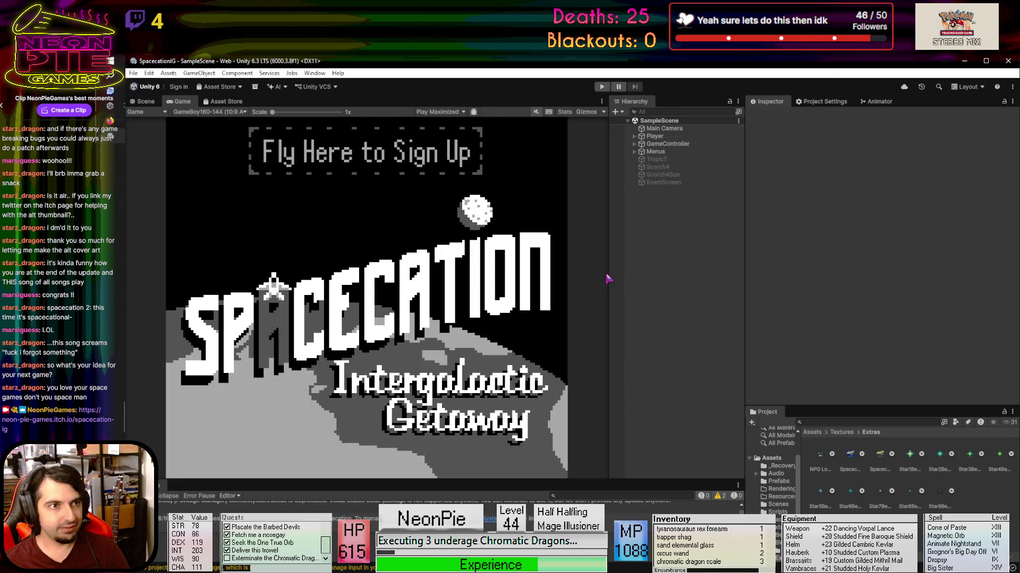
left_click(826, 104)
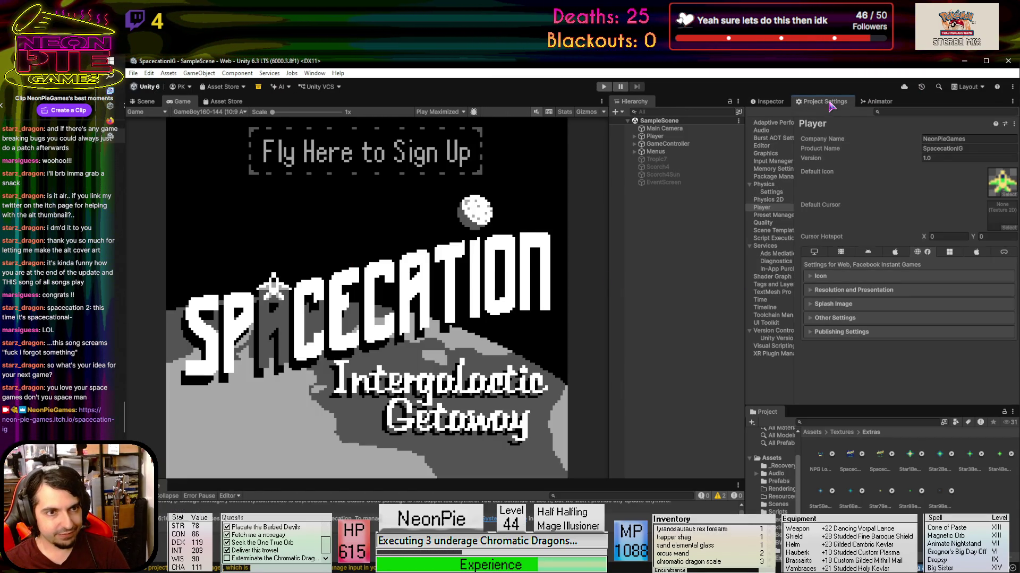
left_click(813, 304)
left_click(812, 299)
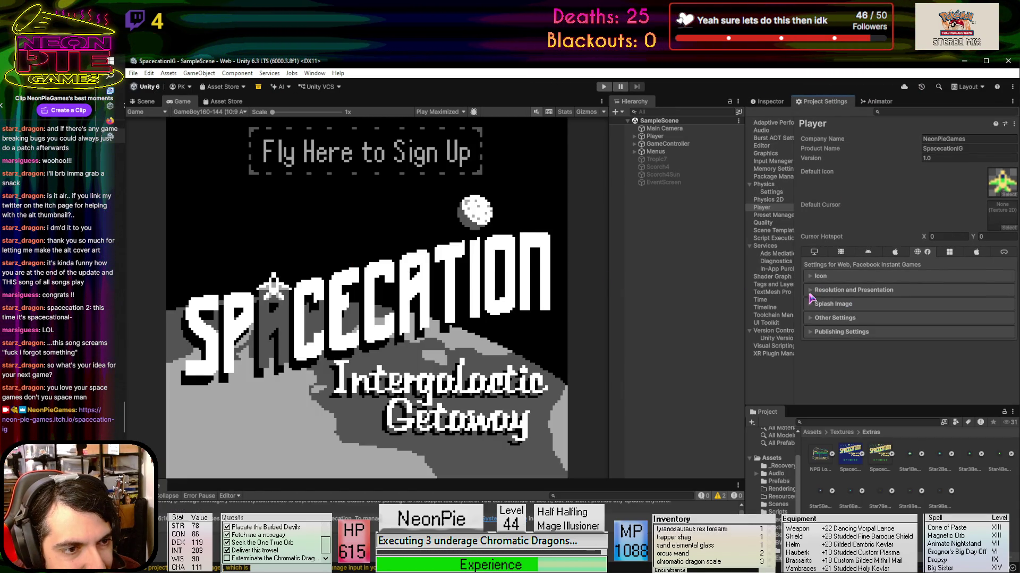
left_click(810, 291)
scroll(811, 298, "down", 2)
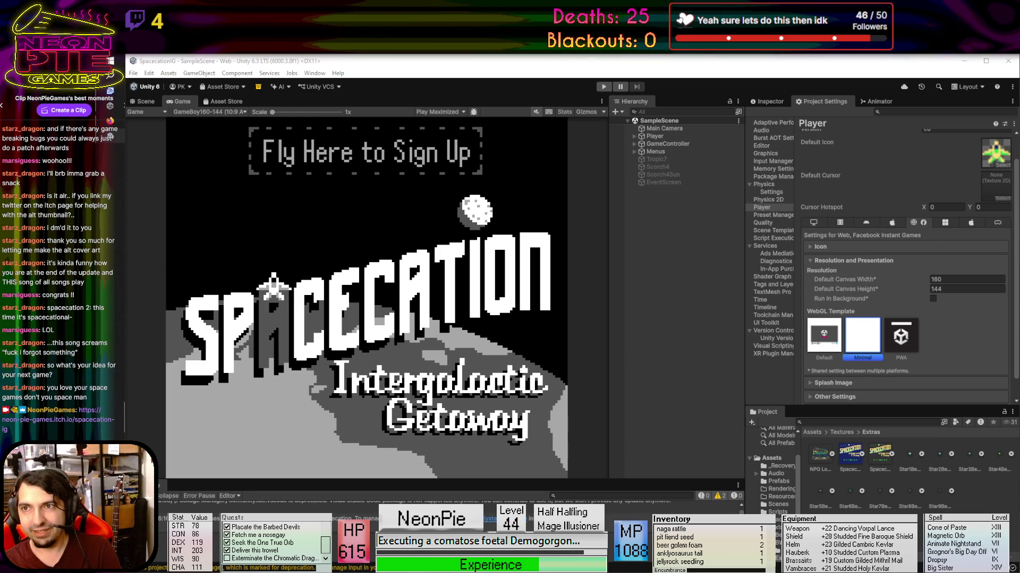
key("alt+Tab")
scroll(434, 484, "down", 7)
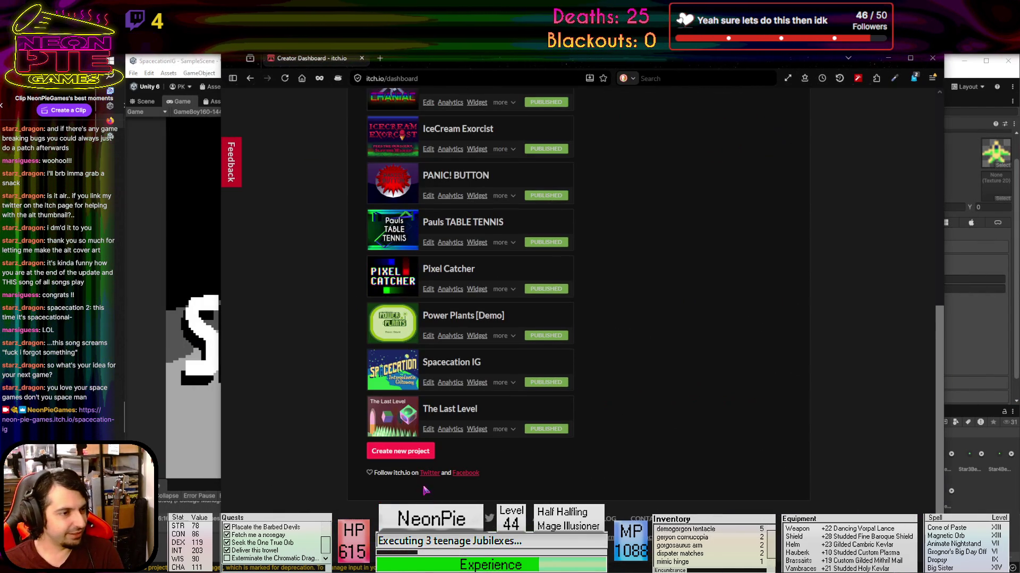
left_click(427, 382)
scroll(425, 385, "down", 10)
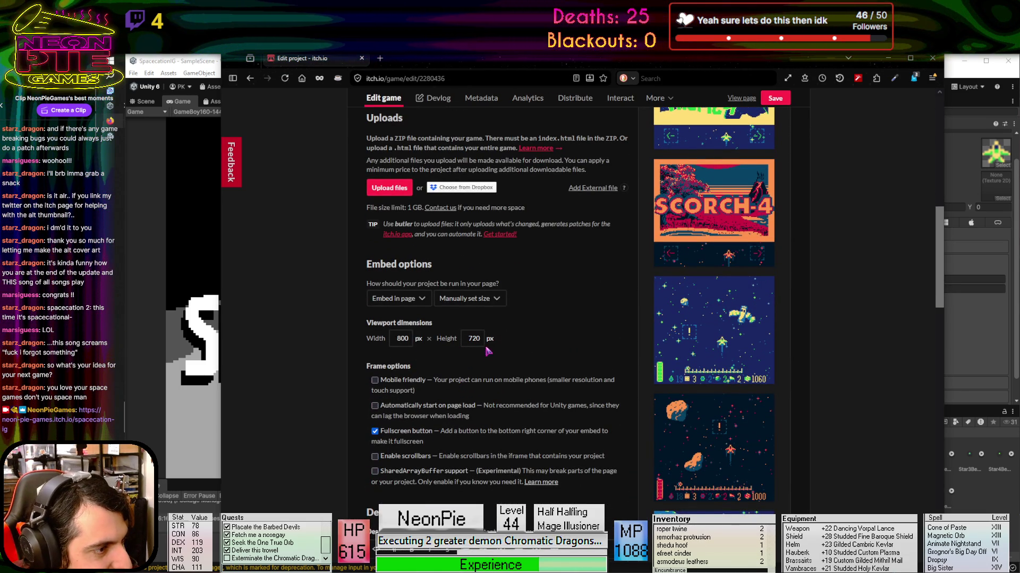
left_click(886, 62)
left_click(955, 280)
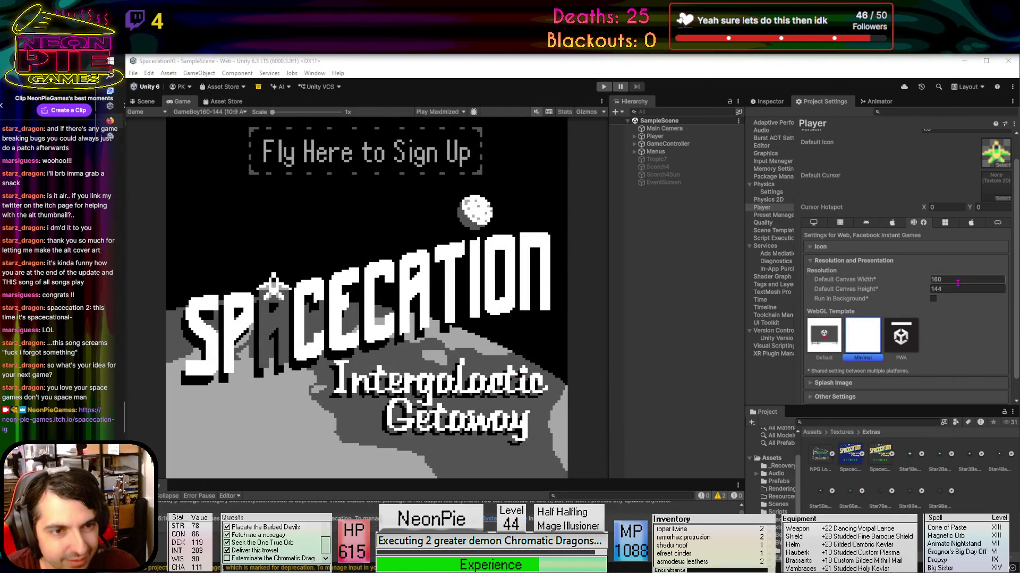
Change the Web Player default canvas from 160×144 to 800×720, then open File Explorer
type("0")
key("Tab")
type("720")
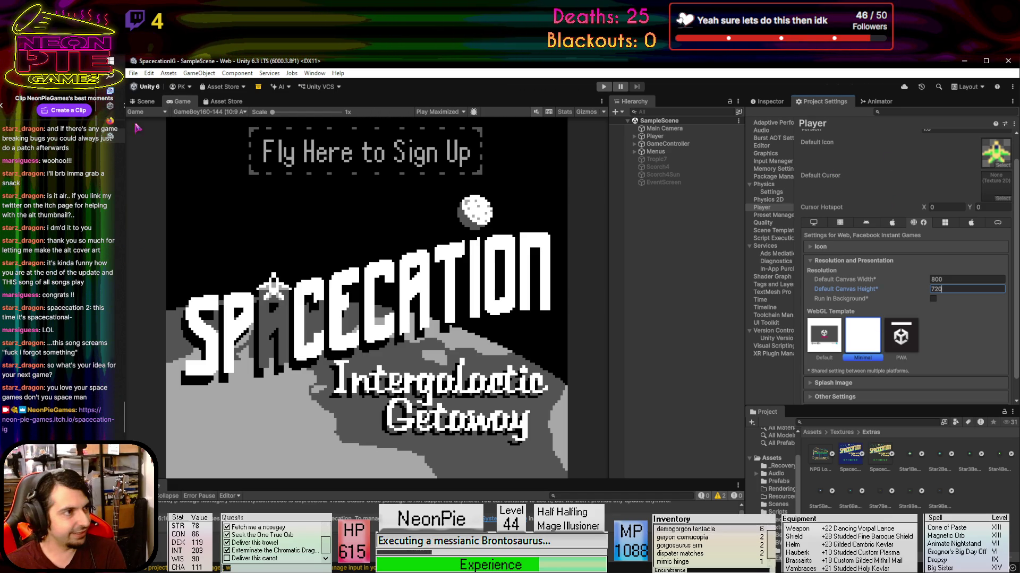
key("super+e")
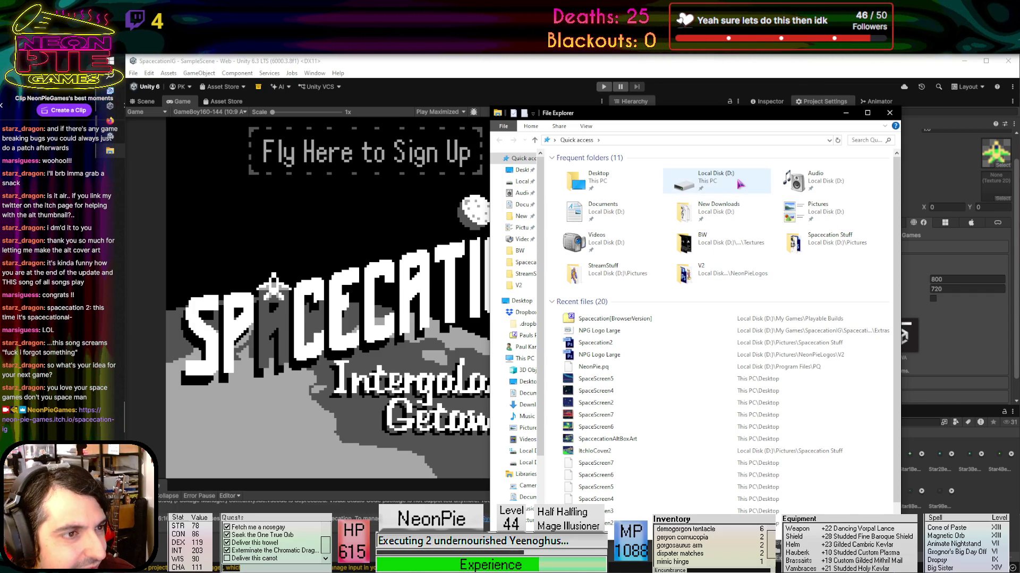
Delete the old Spacecation[BrowserVersion] zip from D:\My Games\Playable Builds and minimize Explorer
double_click(735, 186)
double_click(606, 270)
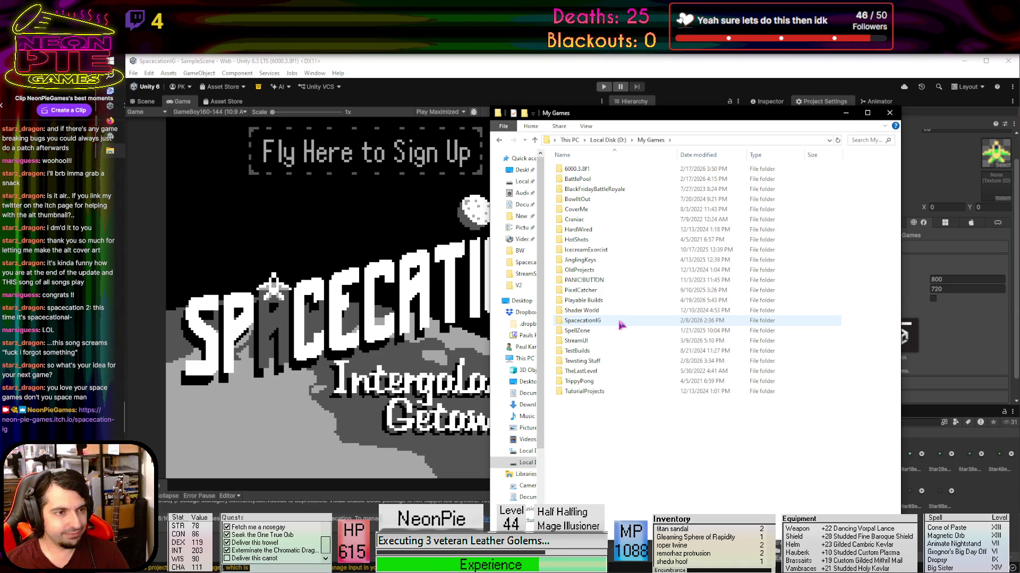
double_click(611, 300)
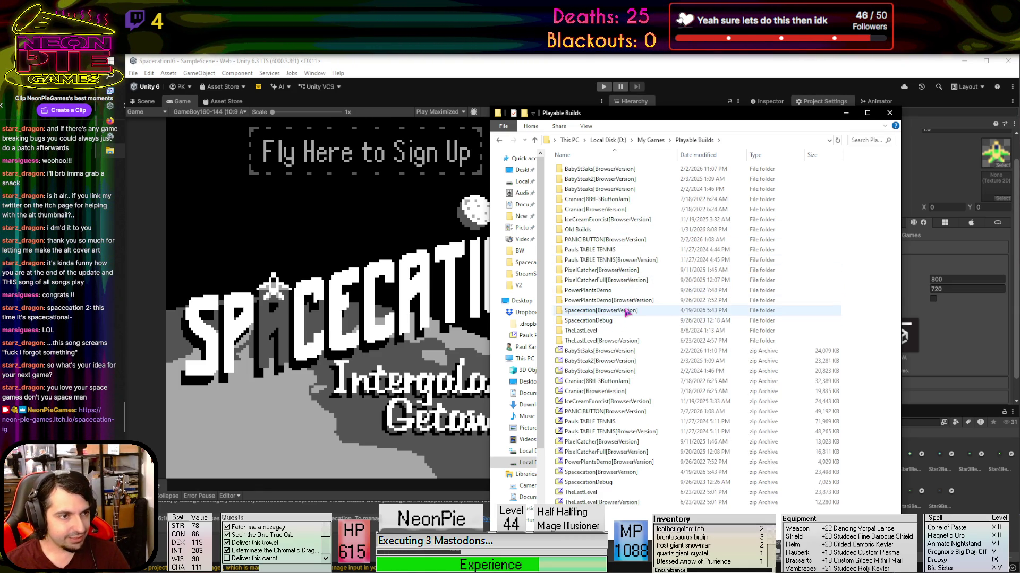
double_click(611, 312)
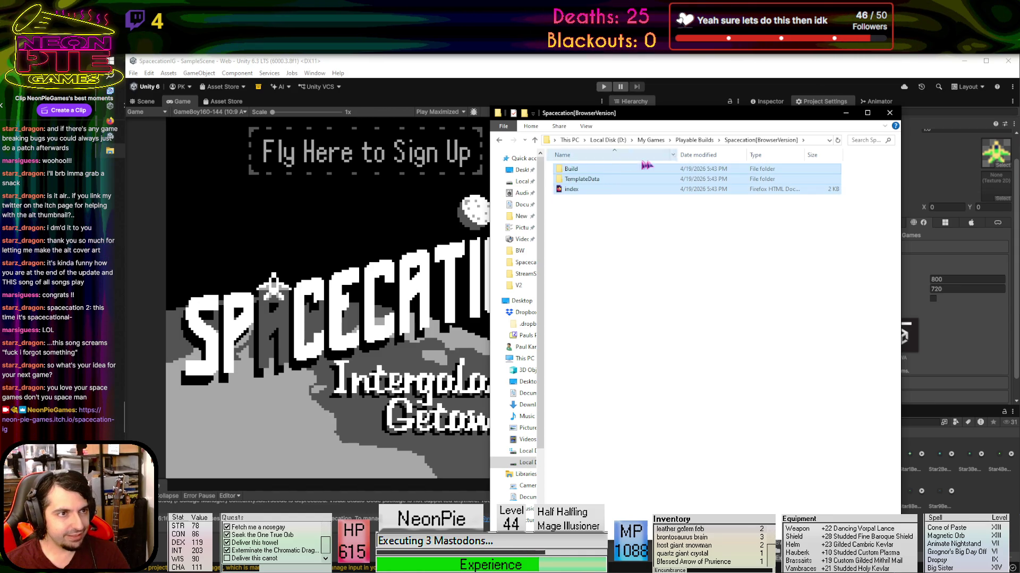
left_click(694, 140)
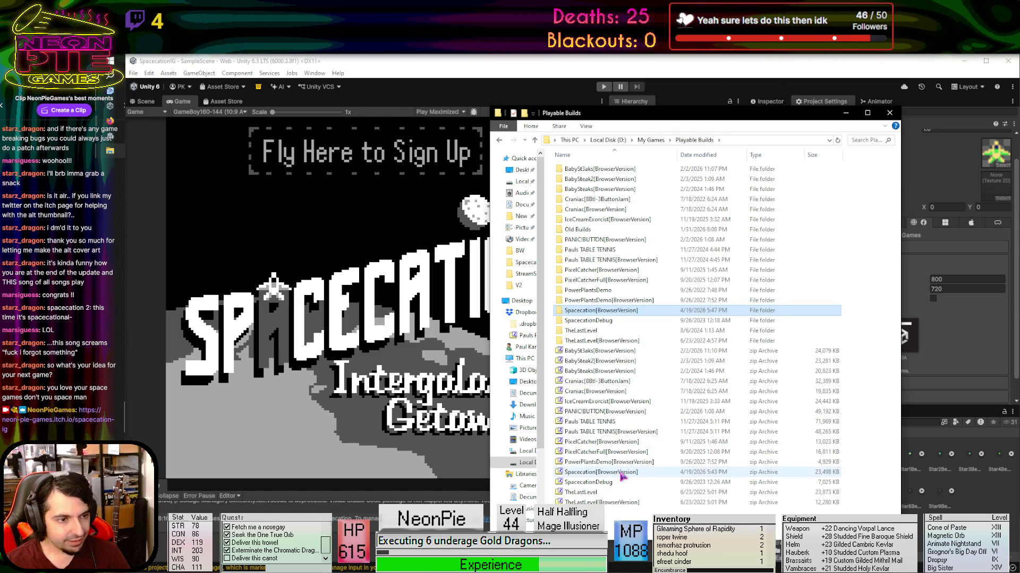
left_click(621, 473)
key("Delete")
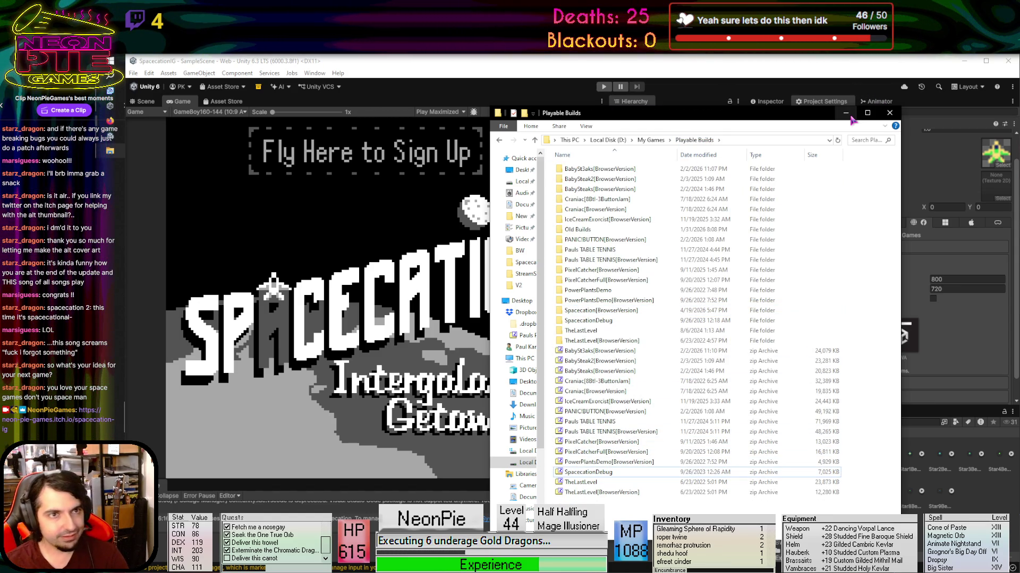
left_click(847, 114)
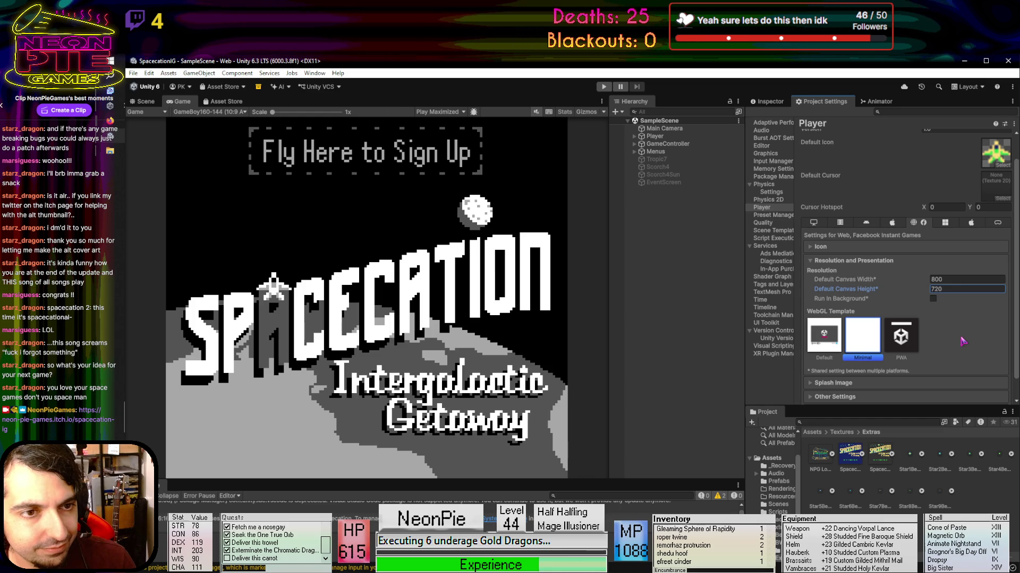
Open Build Profiles and turn off Development Build for a release Web build
scroll(889, 175, "up", 2)
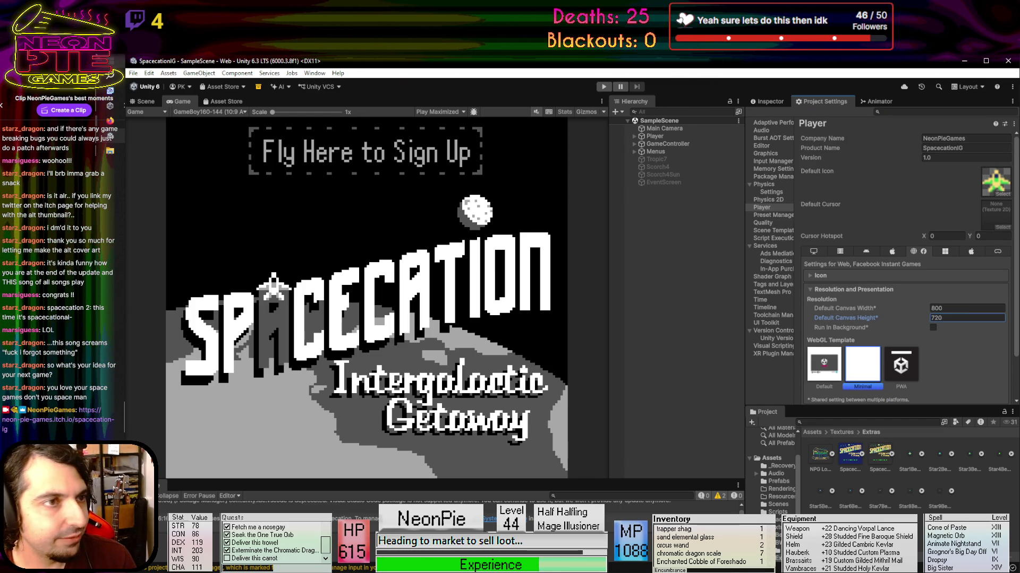
left_click(148, 73)
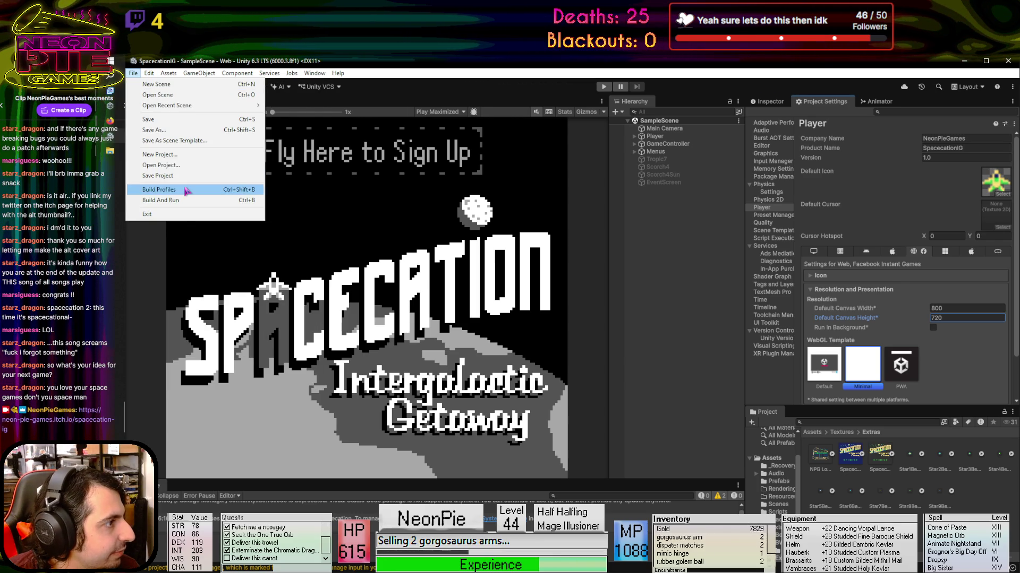
left_click(212, 190)
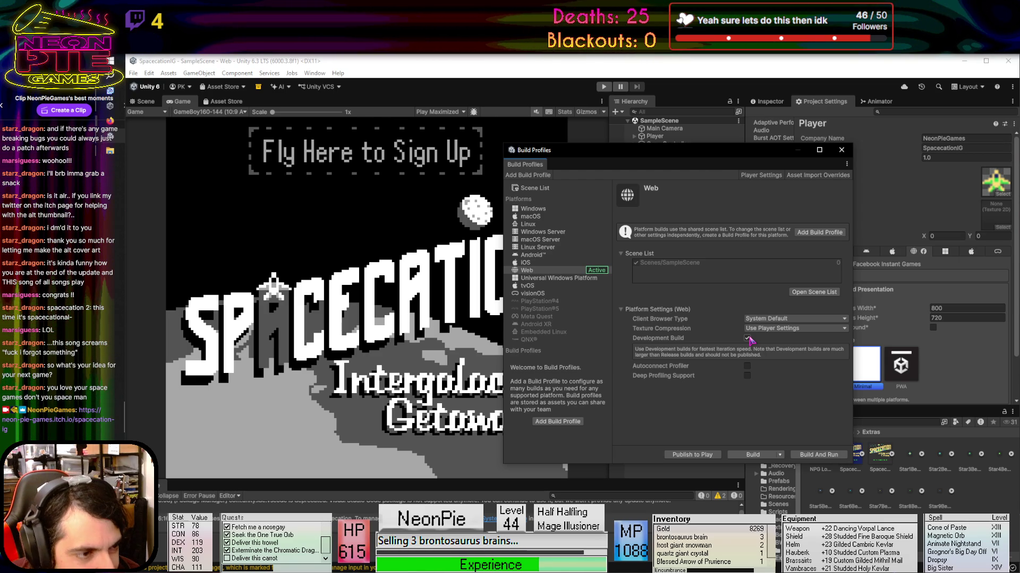
left_click(747, 338)
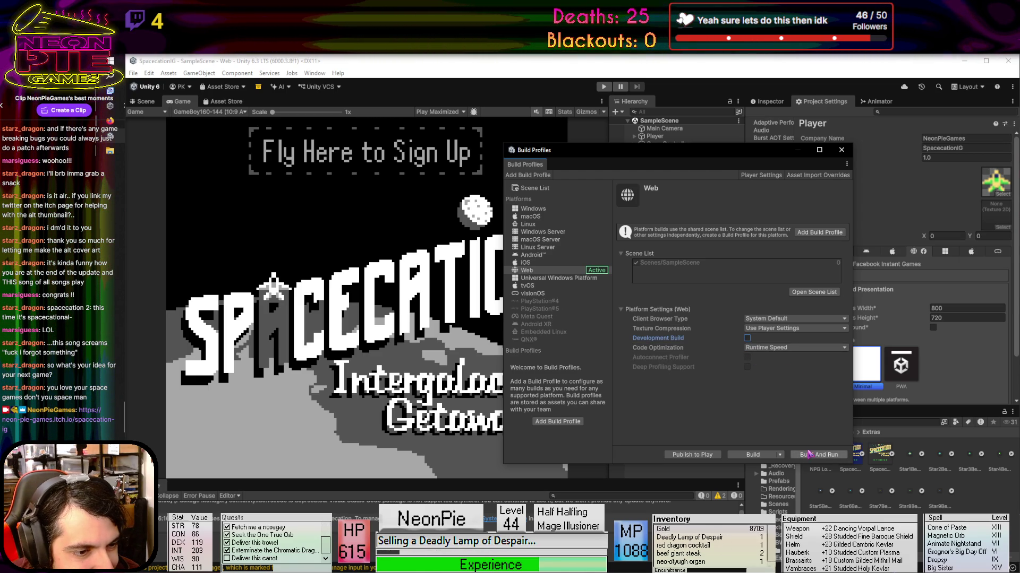
Start the Web build with Playable Builds\Spacecation[BrowserVersion] as the output folder
left_click(752, 455)
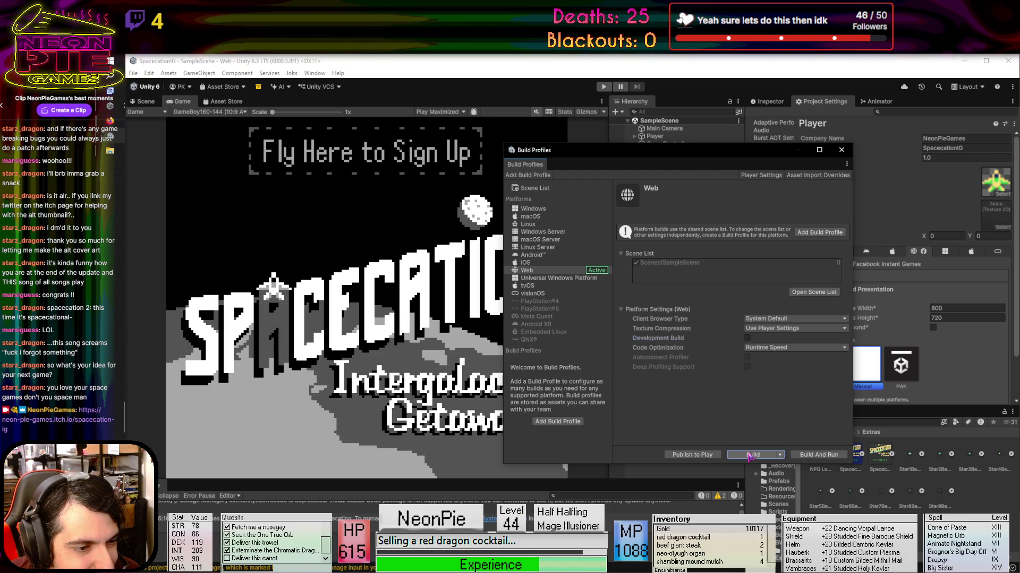
scroll(297, 239, "down", 1)
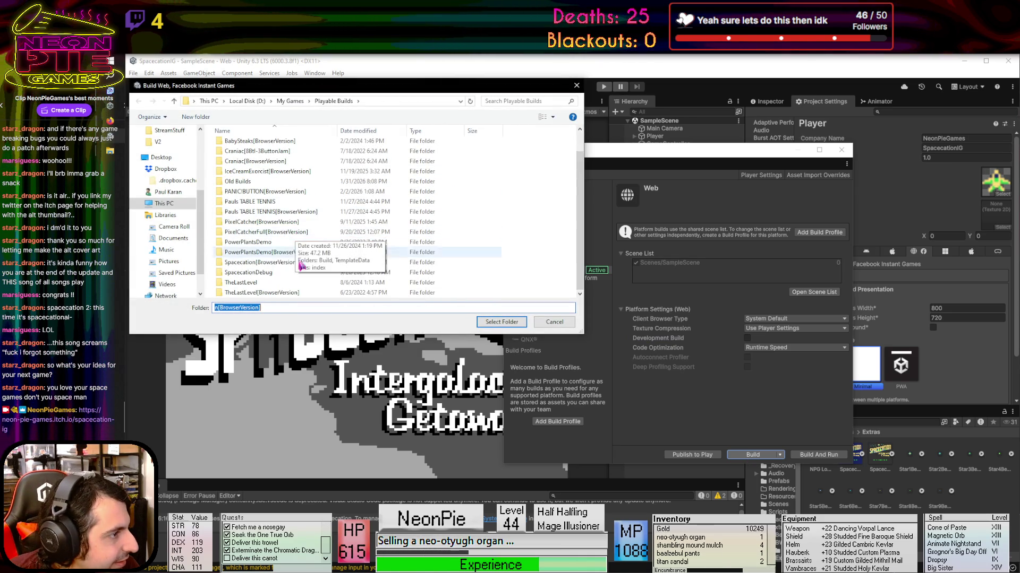
left_click(304, 263)
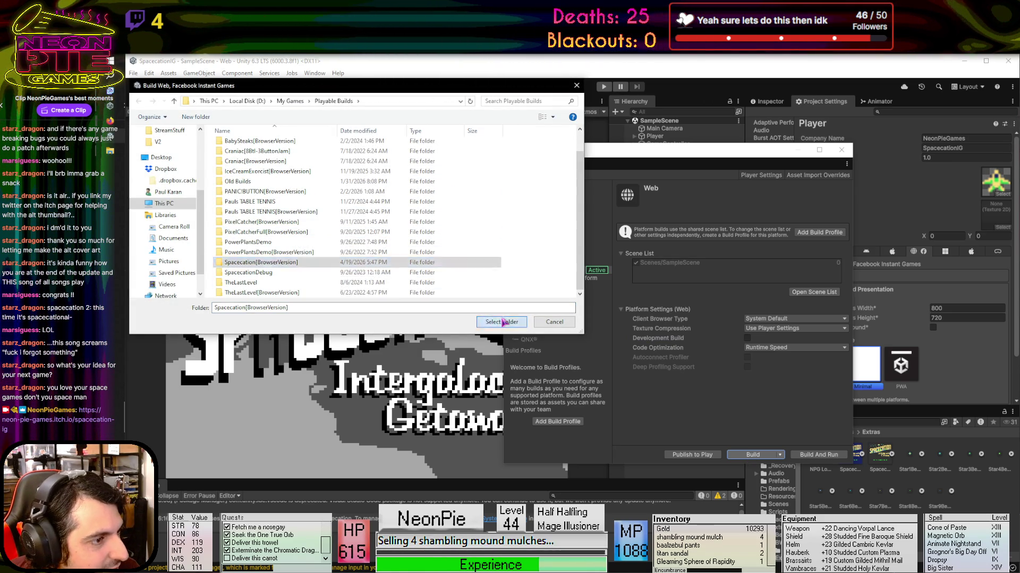
left_click(502, 322)
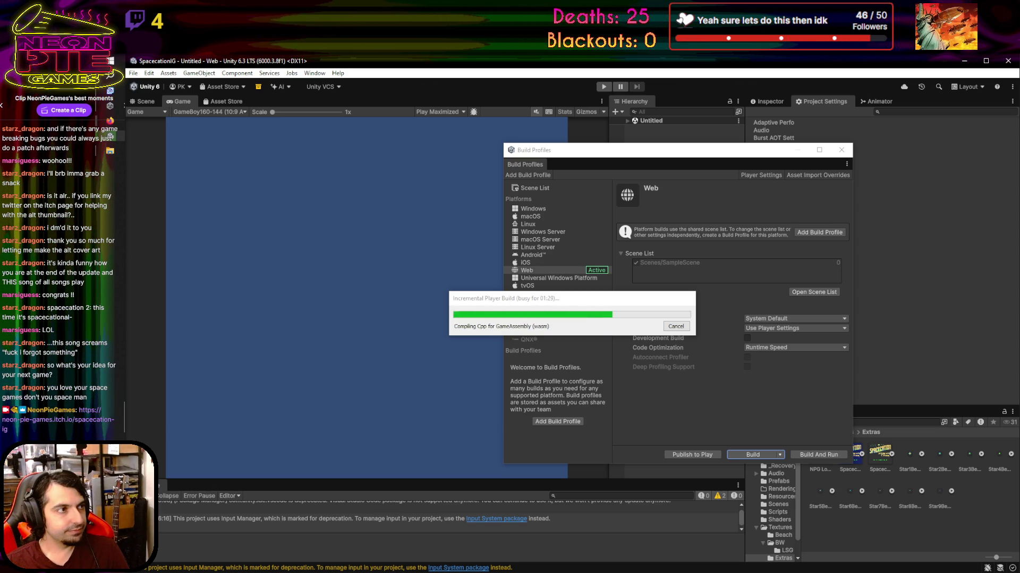
Wait while the Web build compiles GameAssembly to wasm
mouse_move(109, 120)
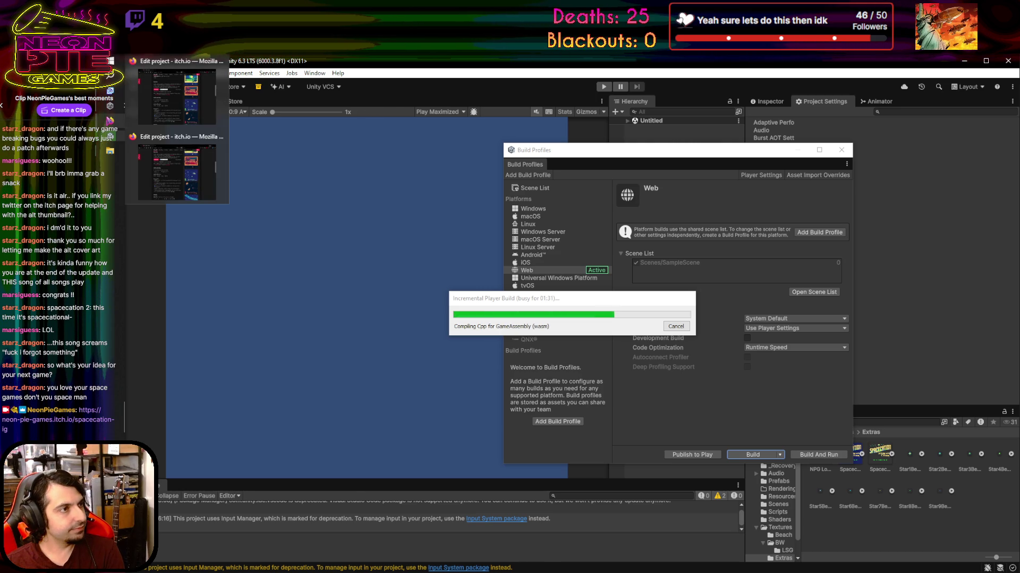
left_click(165, 102)
left_click(212, 154)
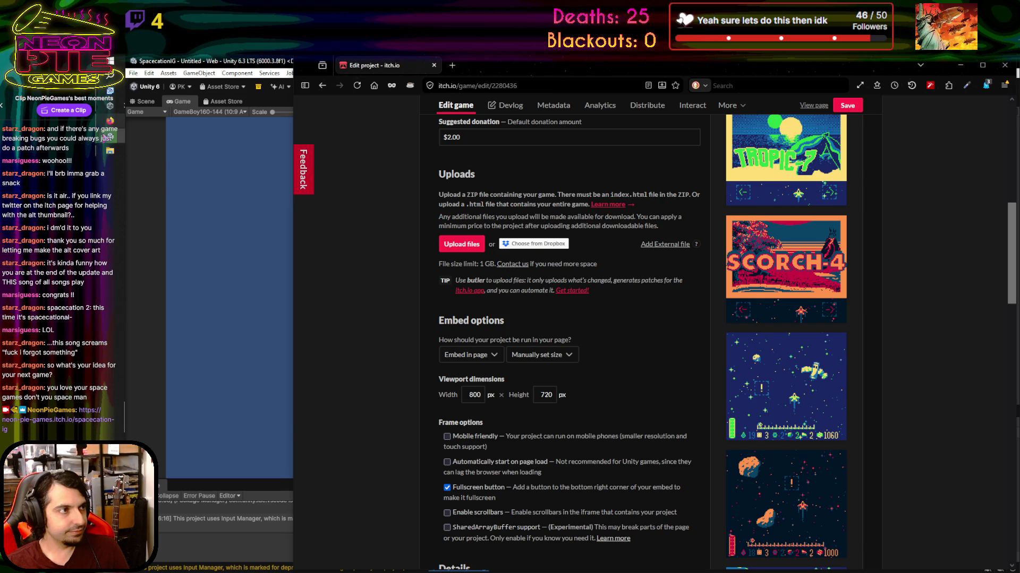
mouse_move(110, 106)
left_click(171, 165)
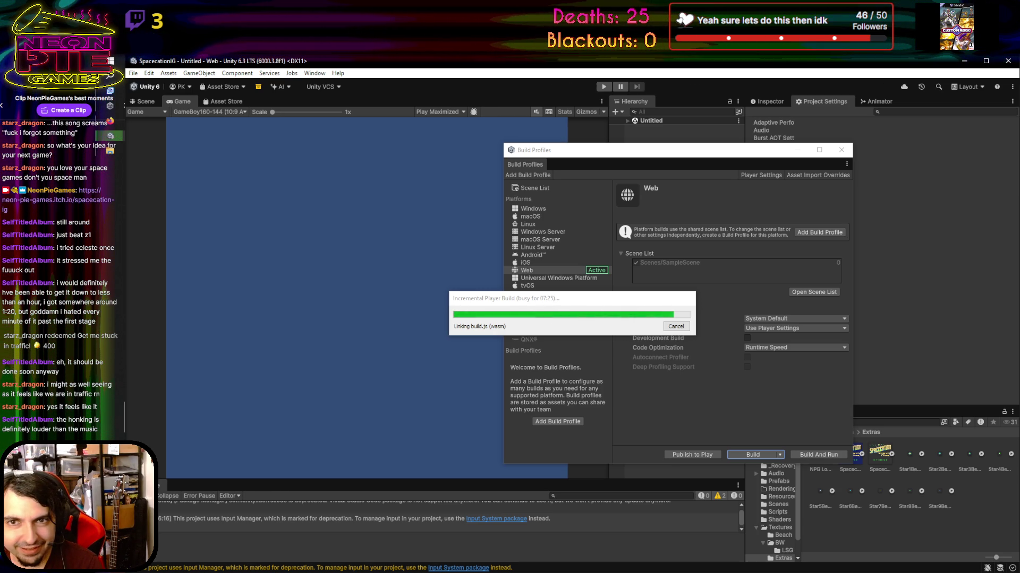
Bring the Voicemod soundboard in front of Unity while the Web build links
key("alt+Tab")
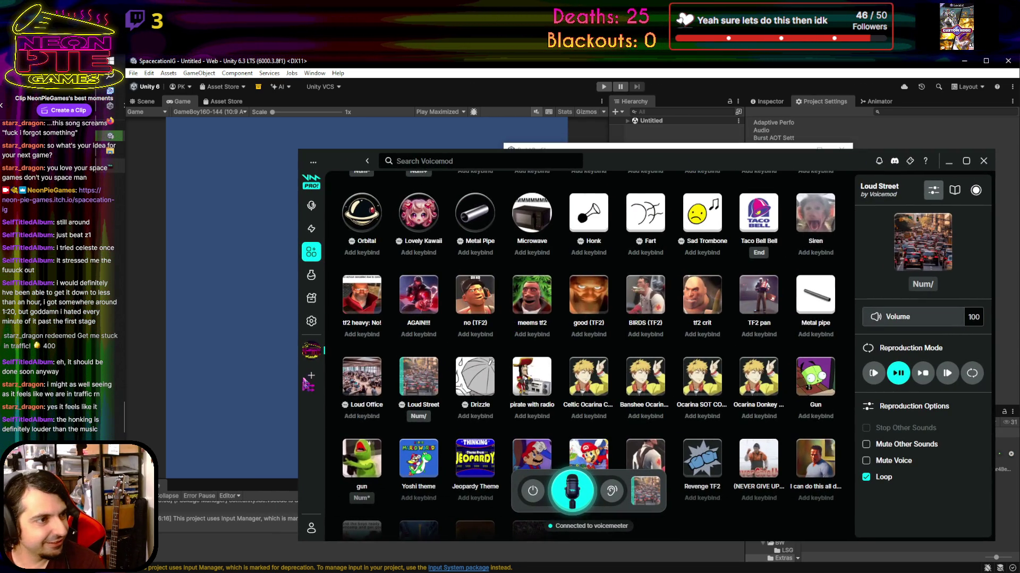
Open Voicemod's audio settings and lower the Sounds output slider
left_click(311, 321)
left_click_drag(628, 314, 628, 368)
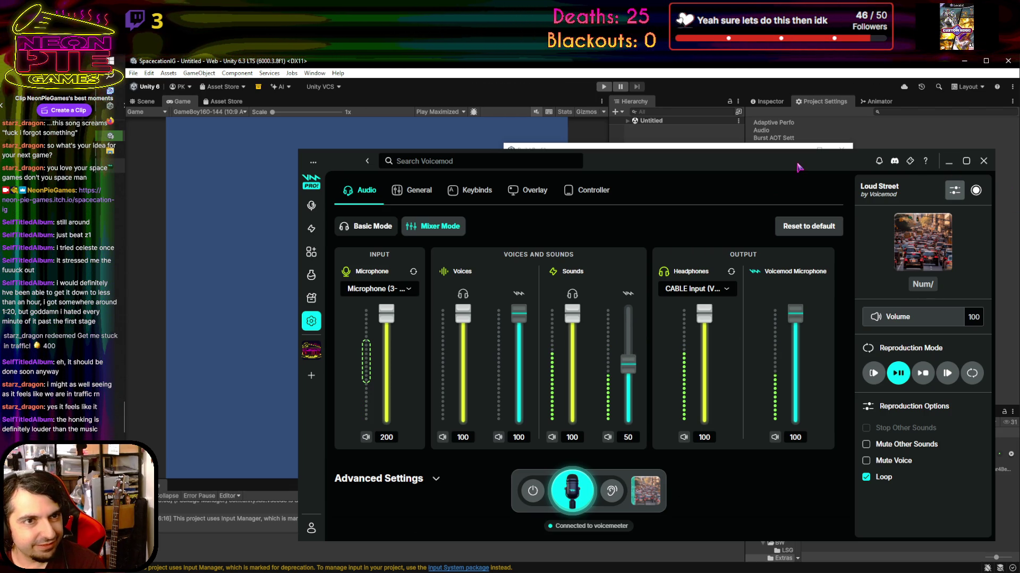
key("alt+Tab")
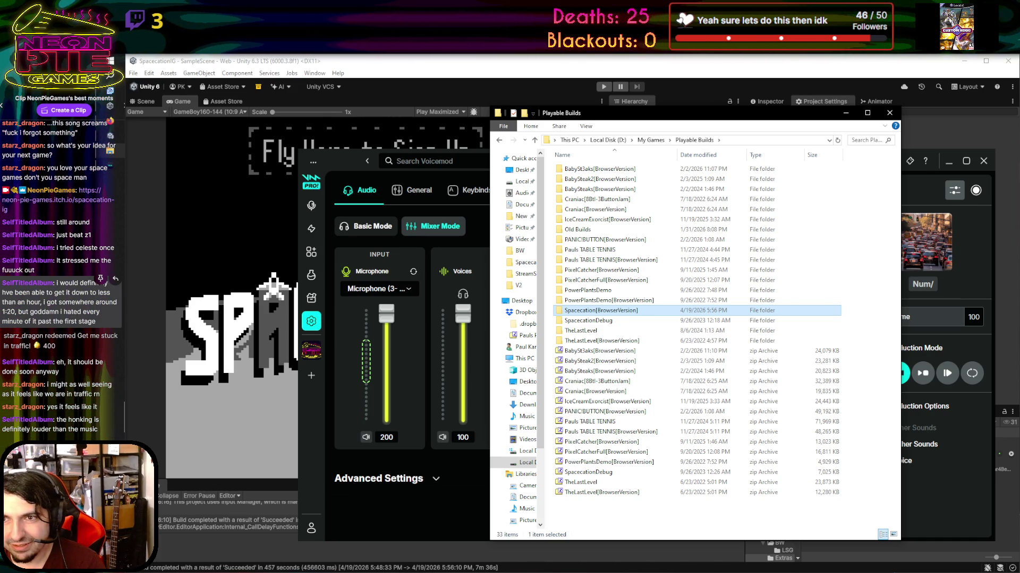
left_click(429, 508)
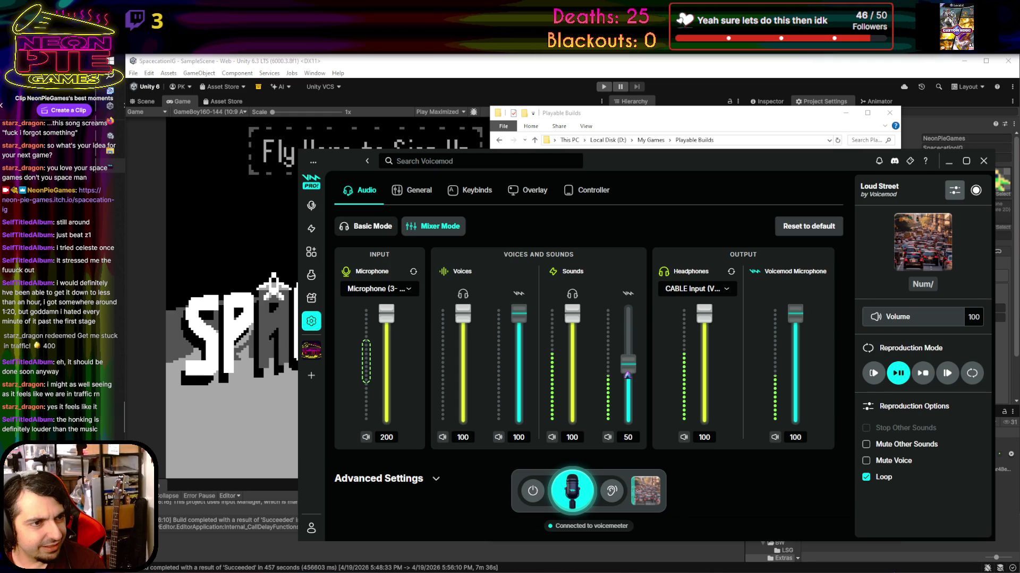
left_click_drag(624, 375, 623, 383)
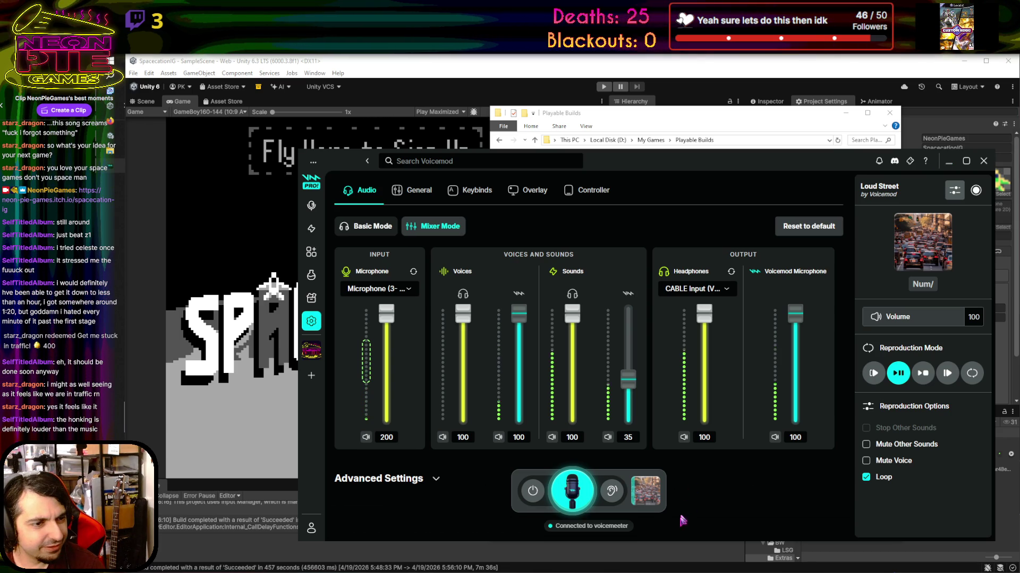
Set the Loud Street clip volume to 85 and settle the Sounds output at 35
left_click(645, 491)
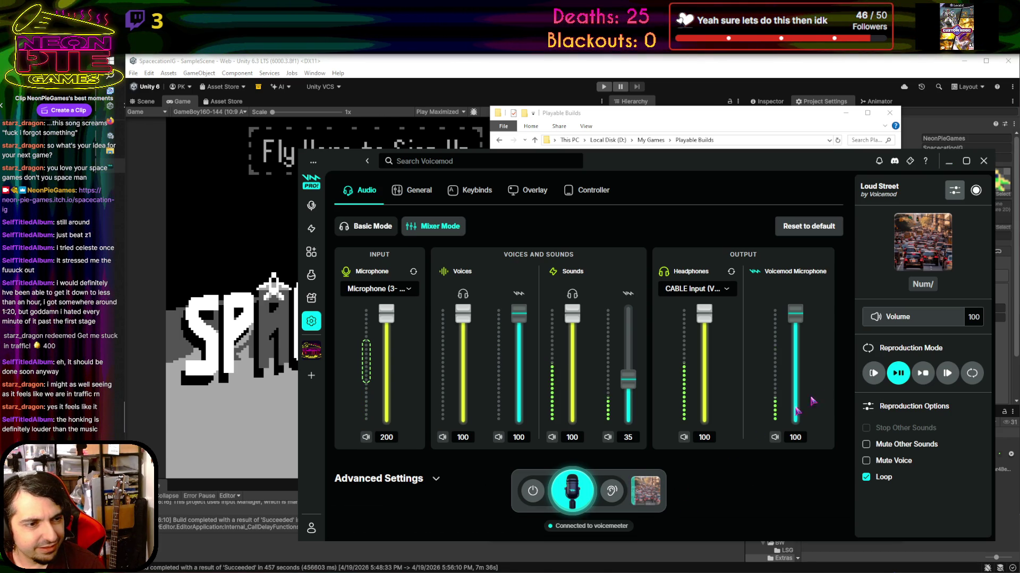
left_click_drag(954, 315, 948, 326)
left_click_drag(635, 378, 638, 375)
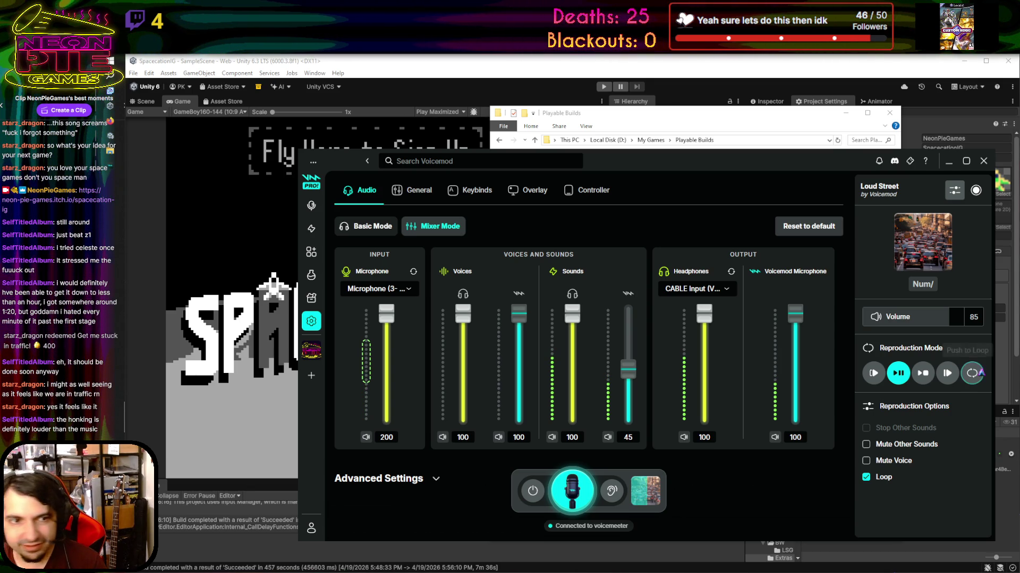
left_click_drag(630, 375, 635, 386)
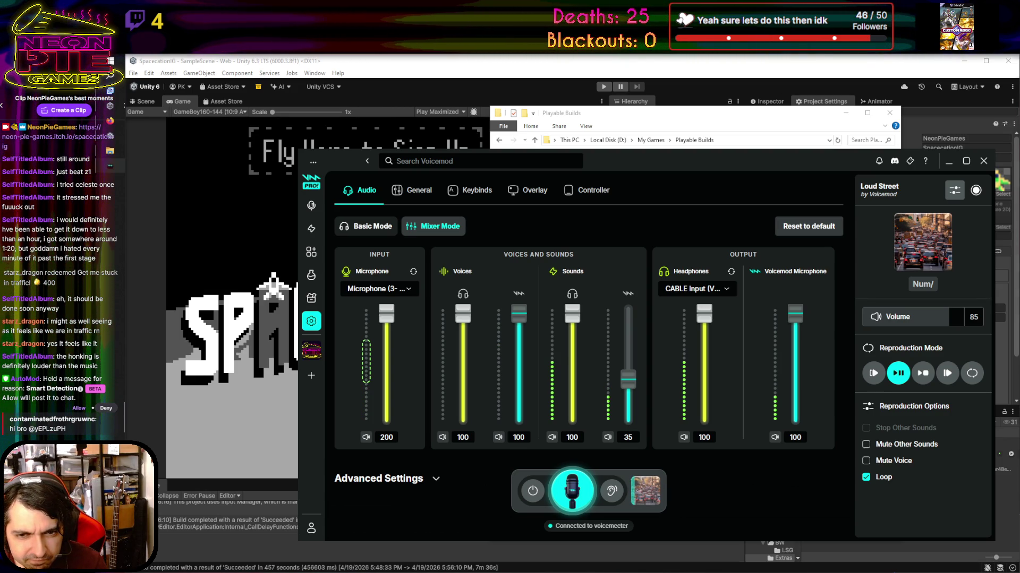
key("KP_Multiply")
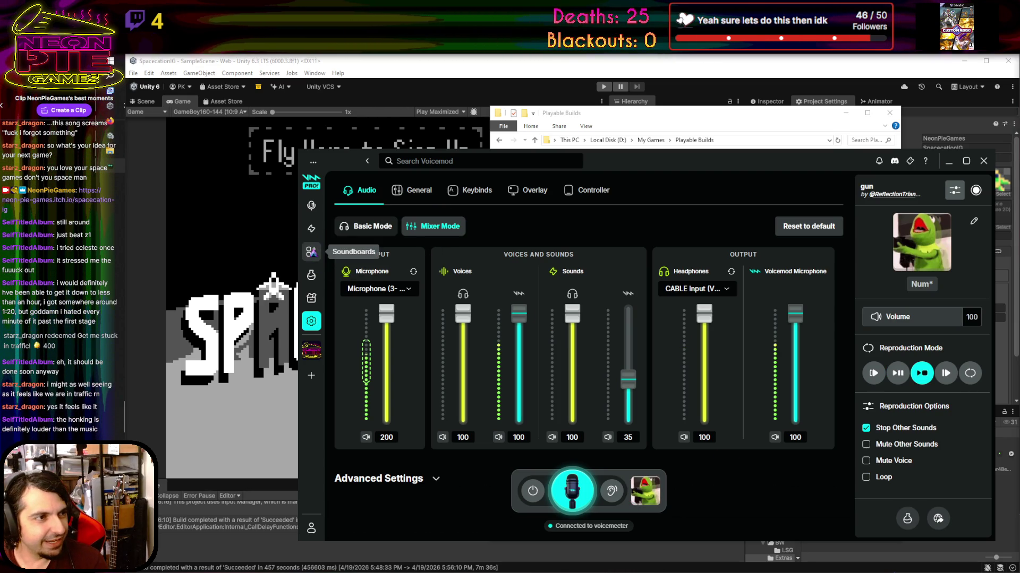
Return to the Neon Pie Soundboard, then minimize Voicemod and the Playable Builds window
left_click(311, 252)
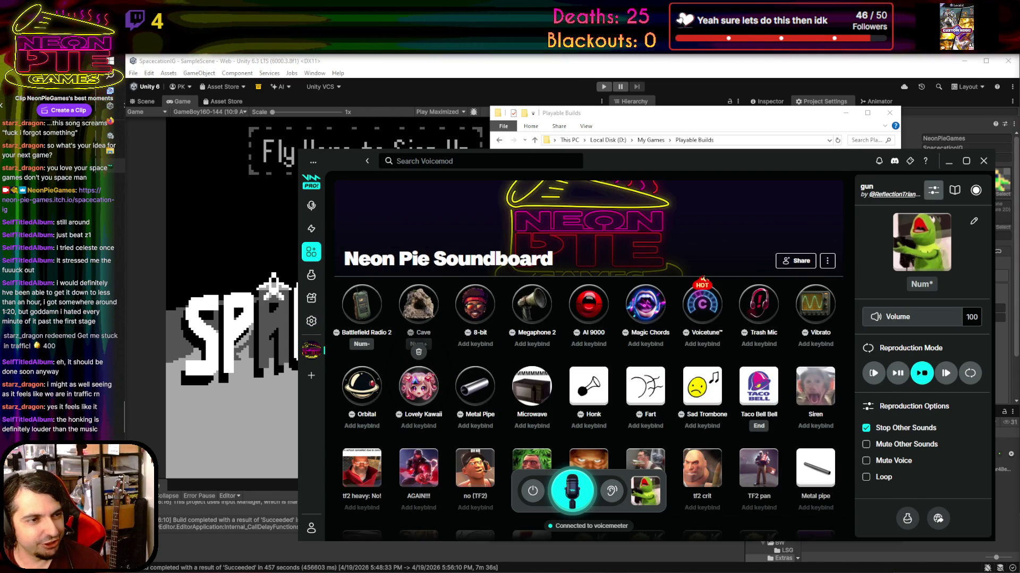
key("KP_Divide")
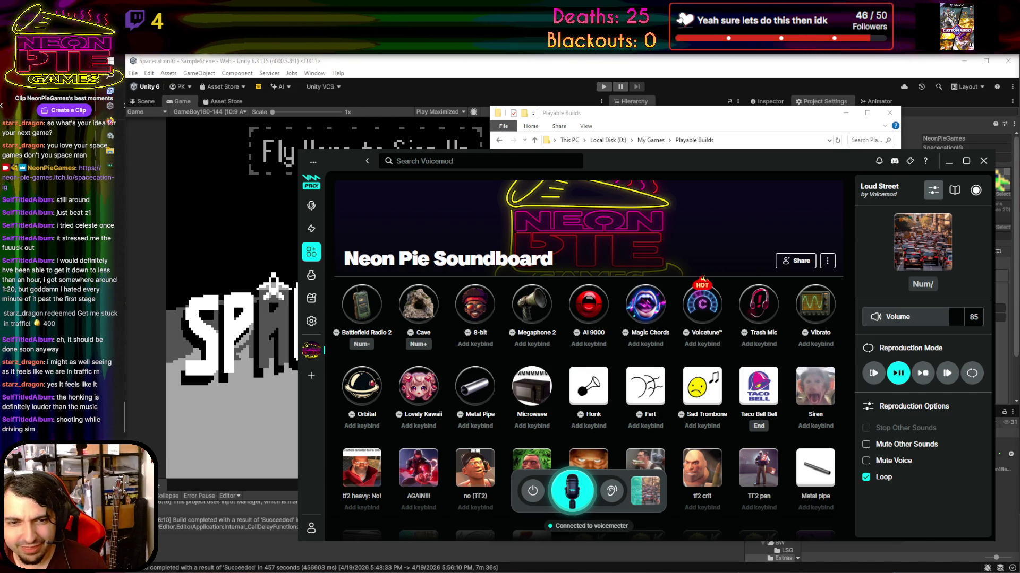
mouse_move(1019, 233)
left_mouse_down()
mouse_move(721, 232)
mouse_move(516, 218)
mouse_move(552, 189)
mouse_move(1019, 192)
left_mouse_up()
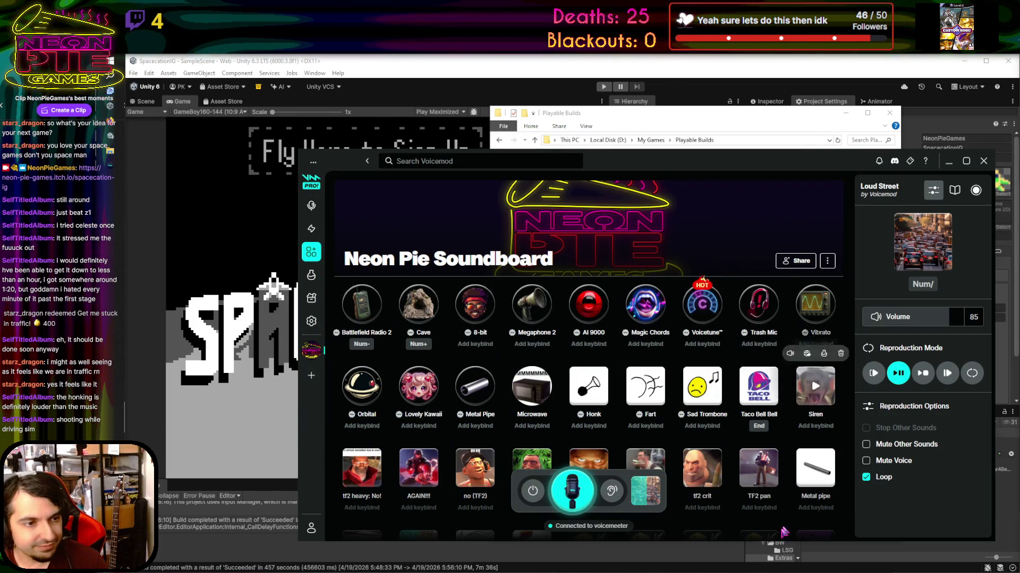
left_click(948, 161)
left_click(844, 113)
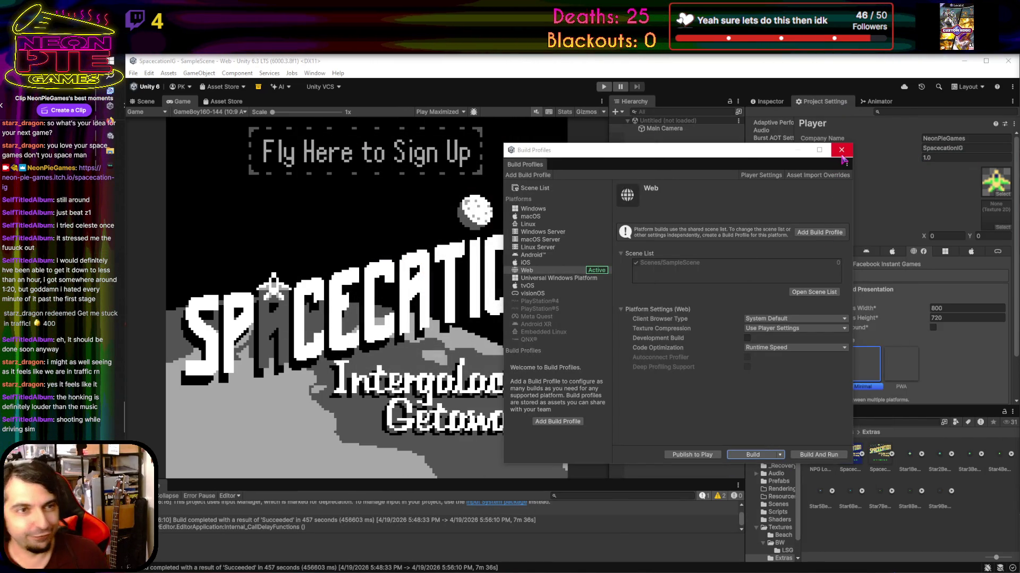
Close Build Profiles and check the new Spacecation[BrowserVersion] build folder in Playable Builds
left_click(841, 151)
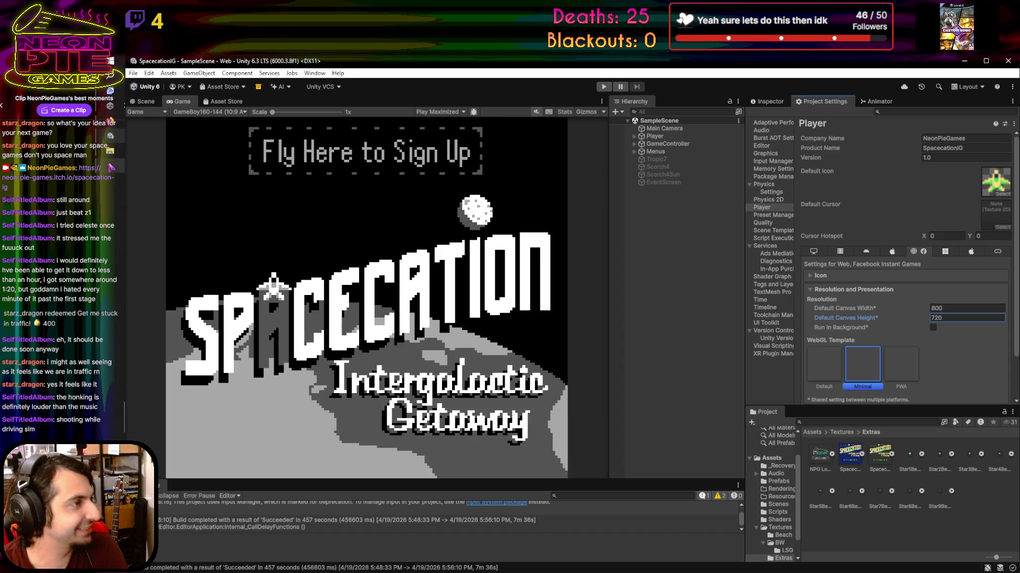
left_click(107, 157)
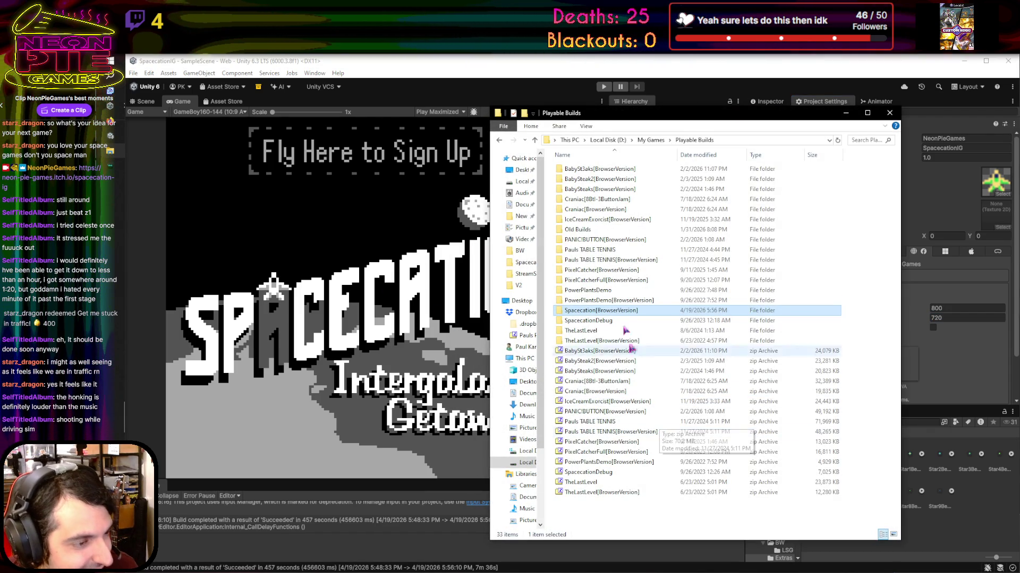
double_click(615, 314)
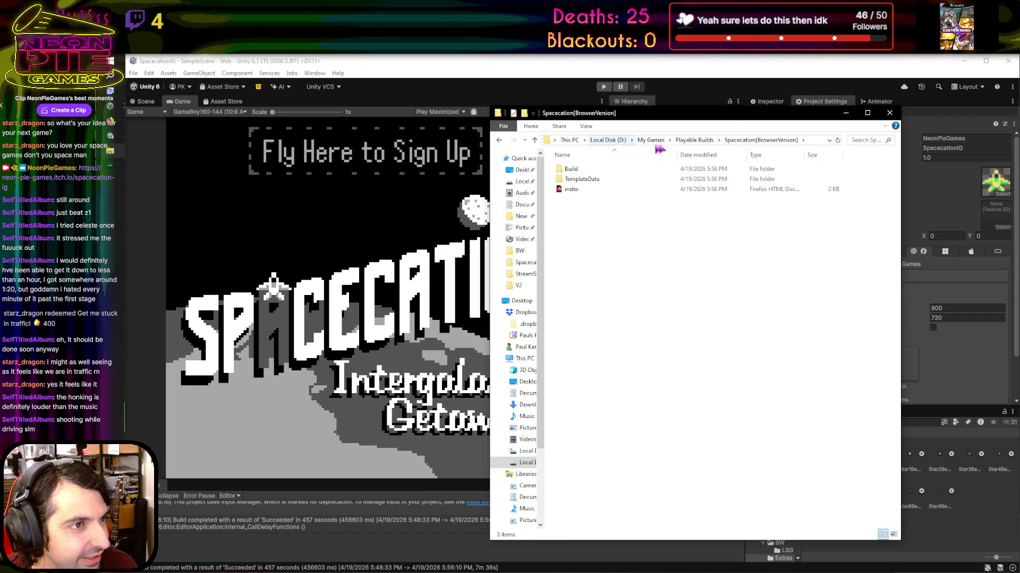
left_click(694, 140)
Zip Spacecation[BrowserVersion] with 7-Zip's Add to .zip, then return to the itch.io edit page
right_click(623, 311)
mouse_move(690, 369)
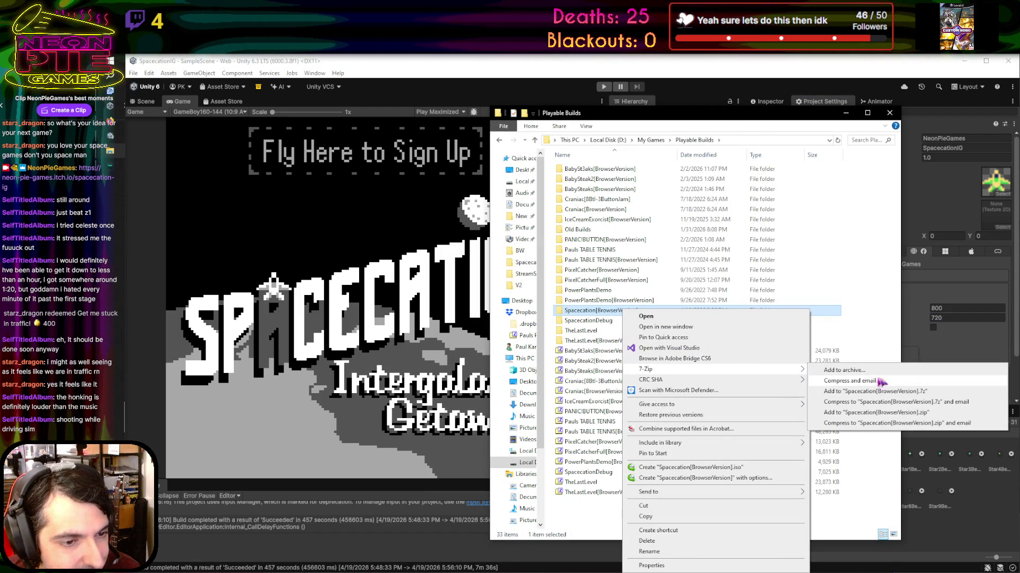
left_click(877, 414)
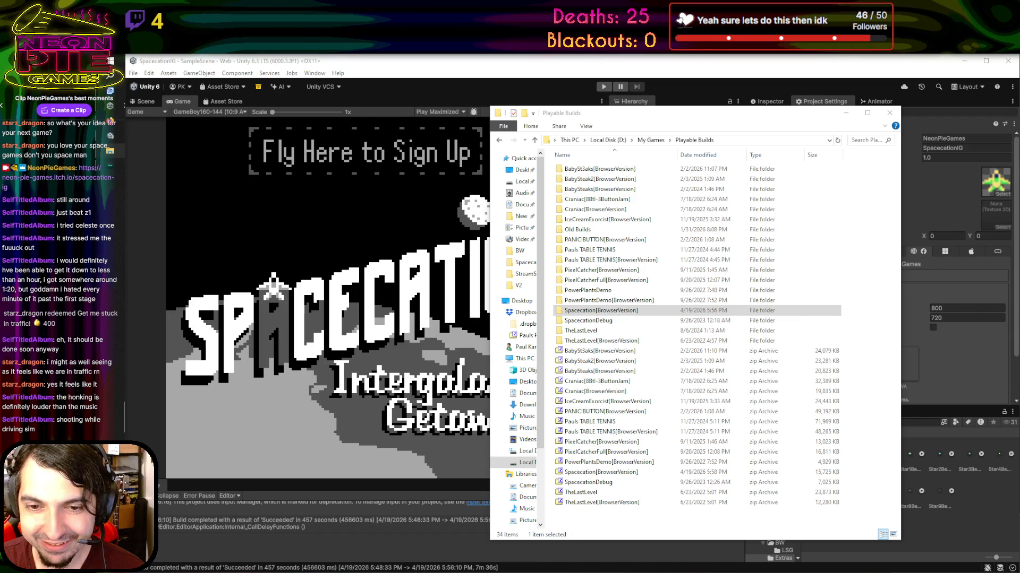
key("alt+Tab")
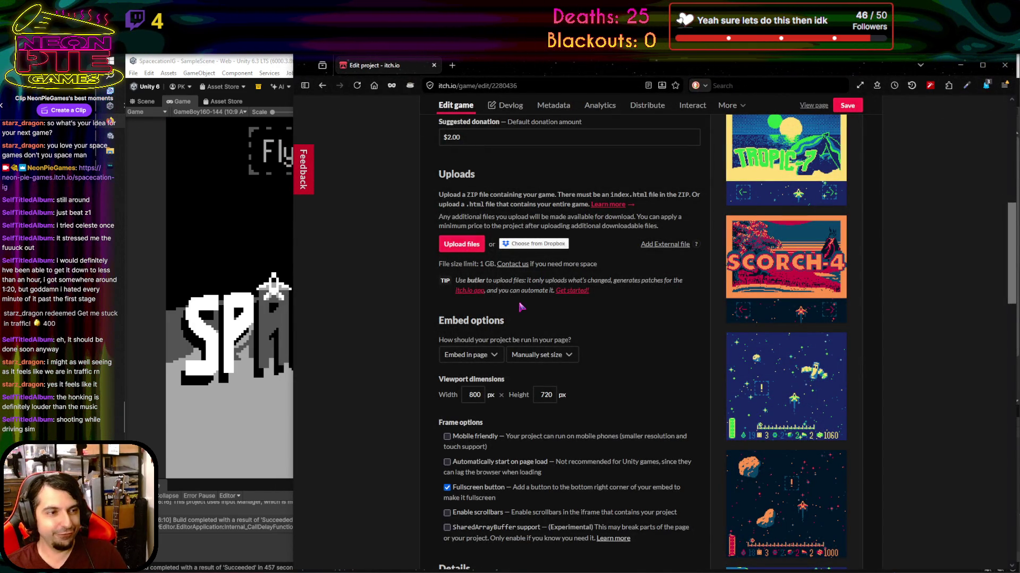
Upload Spacecation[BrowserVersion].zip to the itch.io project
scroll(521, 307, "up", 2)
scroll(520, 307, "down", 4)
scroll(521, 307, "up", 6)
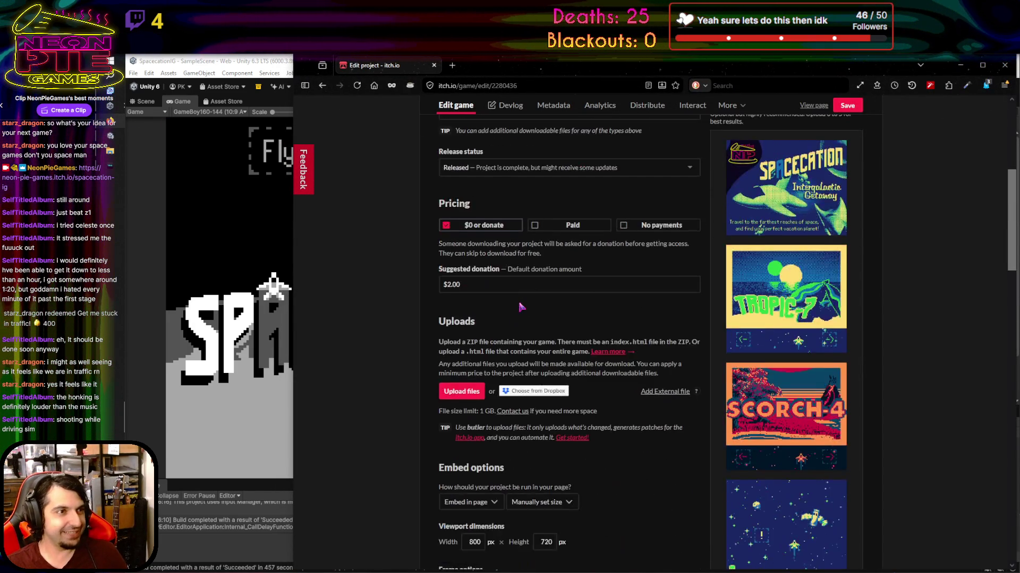
scroll(521, 307, "down", 2)
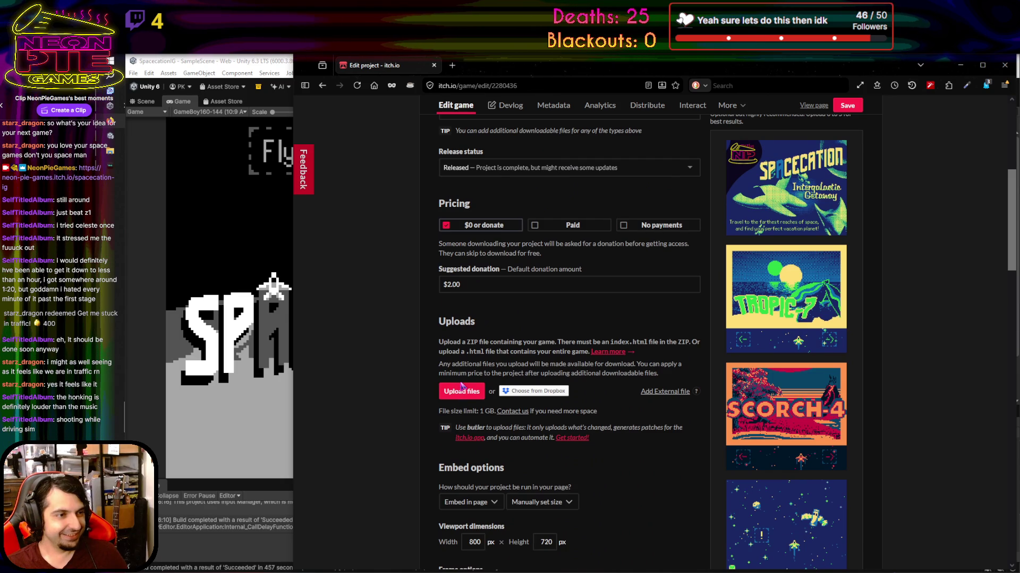
left_click(456, 393)
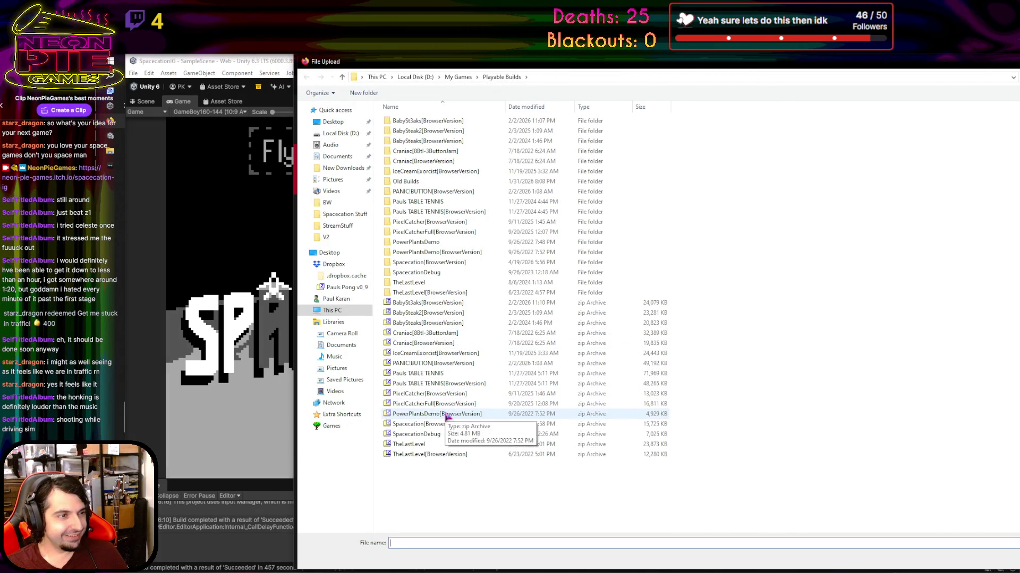
double_click(432, 425)
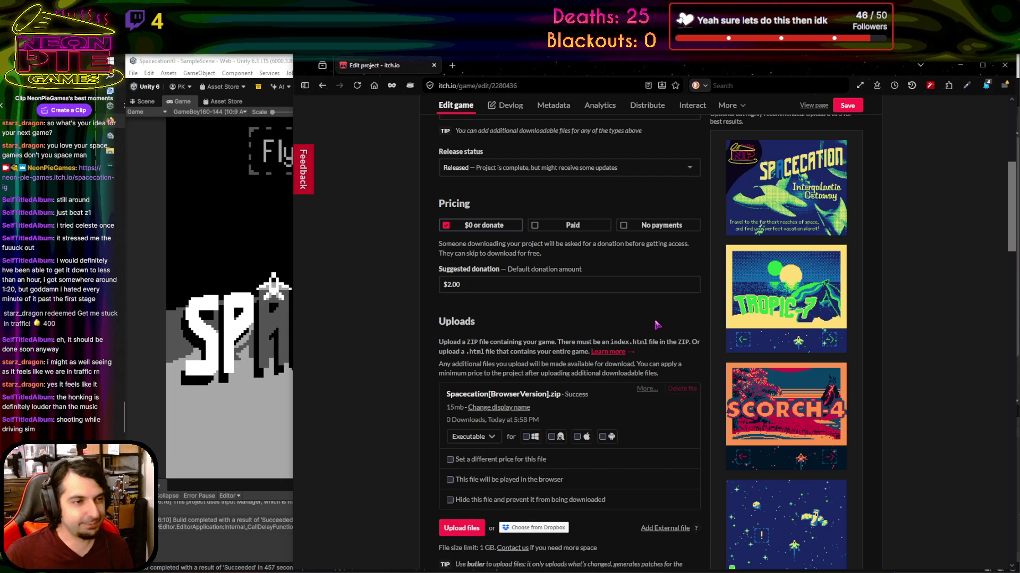
Mark the zip as played in the browser, save the project, and view its game page
scroll(657, 324, "down", 1)
scroll(656, 324, "down", 2)
left_click(466, 432)
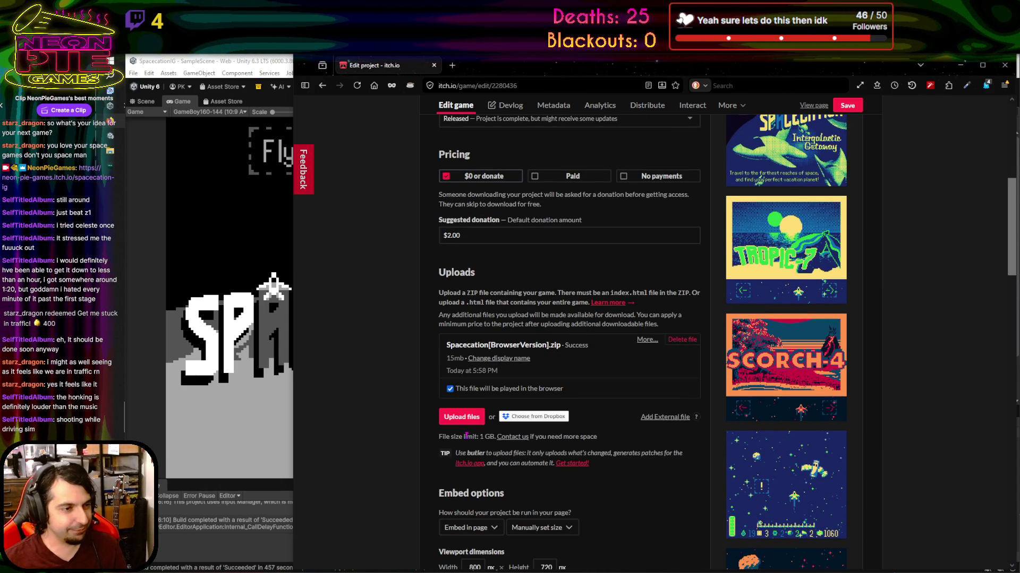
left_click(854, 107)
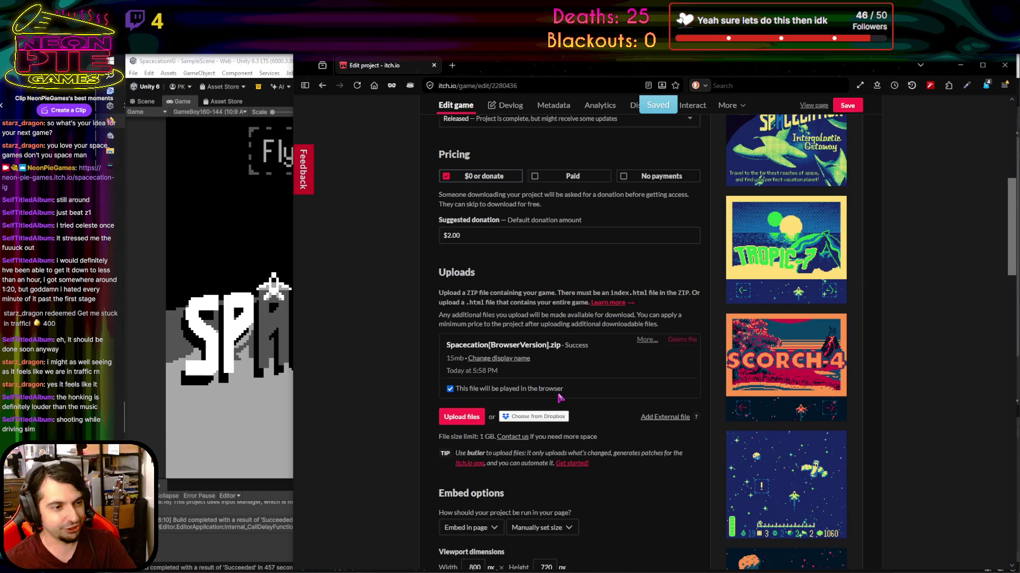
scroll(560, 398, "down", 5)
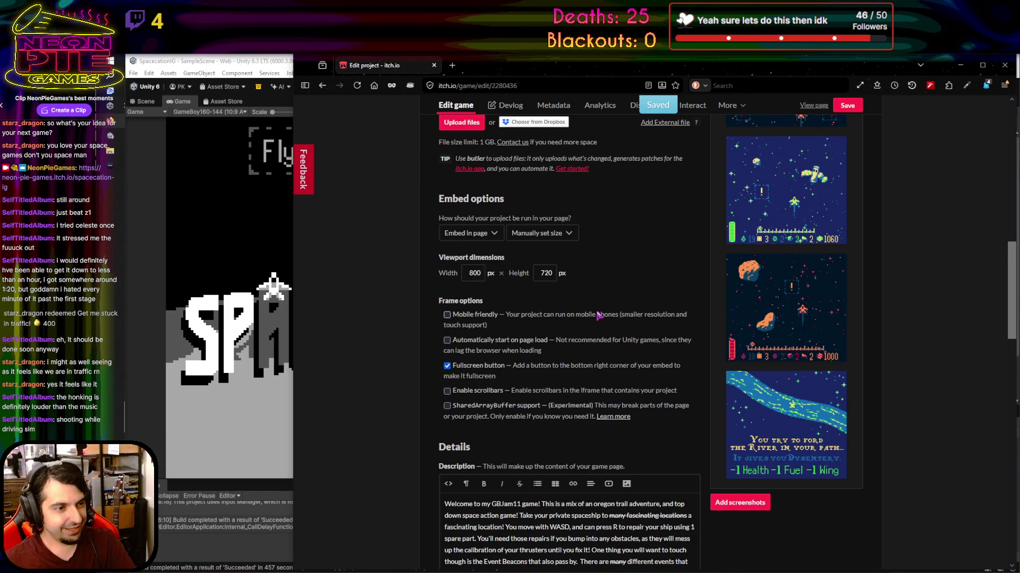
scroll(599, 315, "down", 5)
scroll(598, 316, "up", 4)
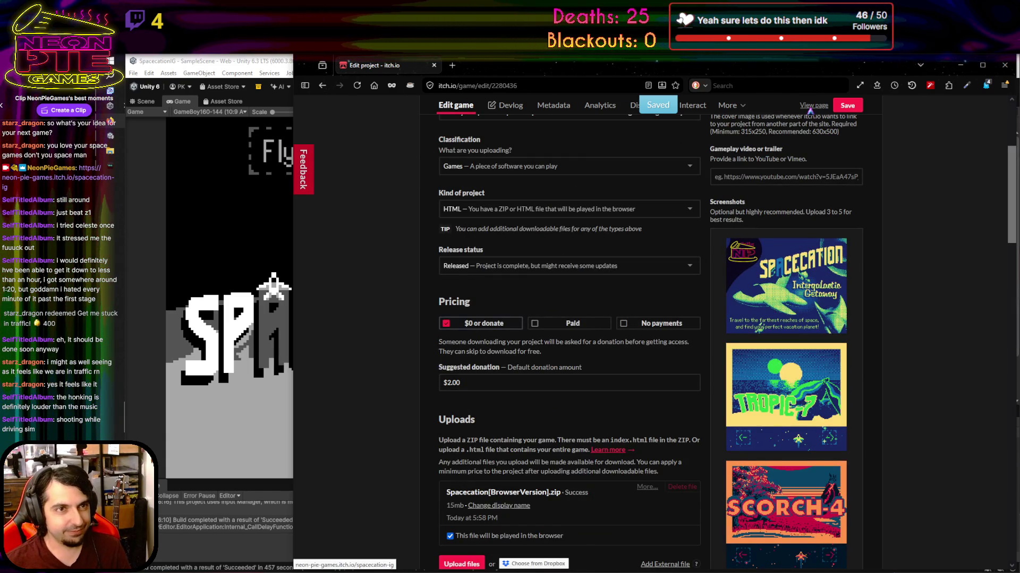
left_click(811, 106)
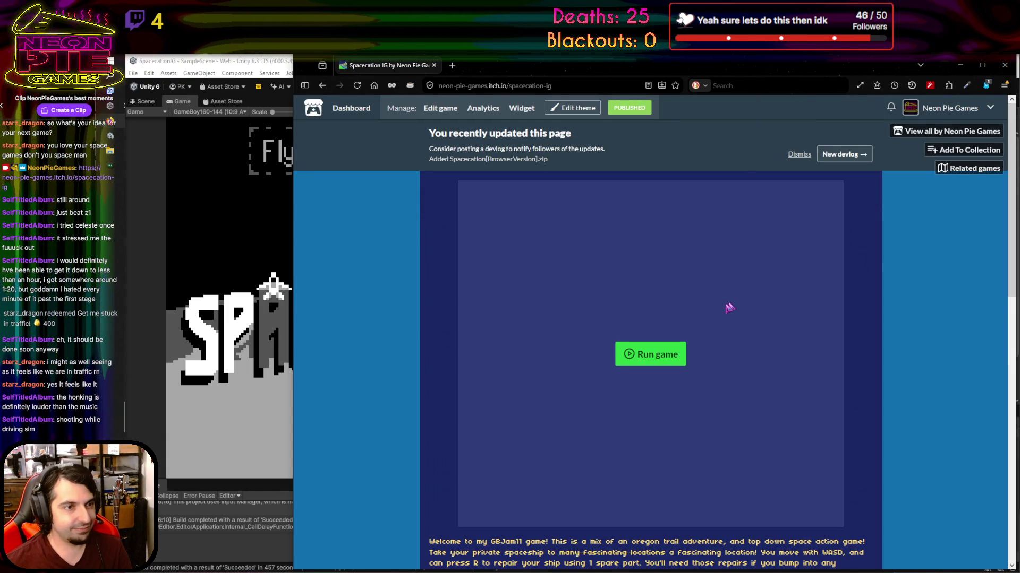
Run the embedded game, cycle the planet carousel back to Tropic-7, and dismiss the Bonsai Planet event
left_click(661, 352)
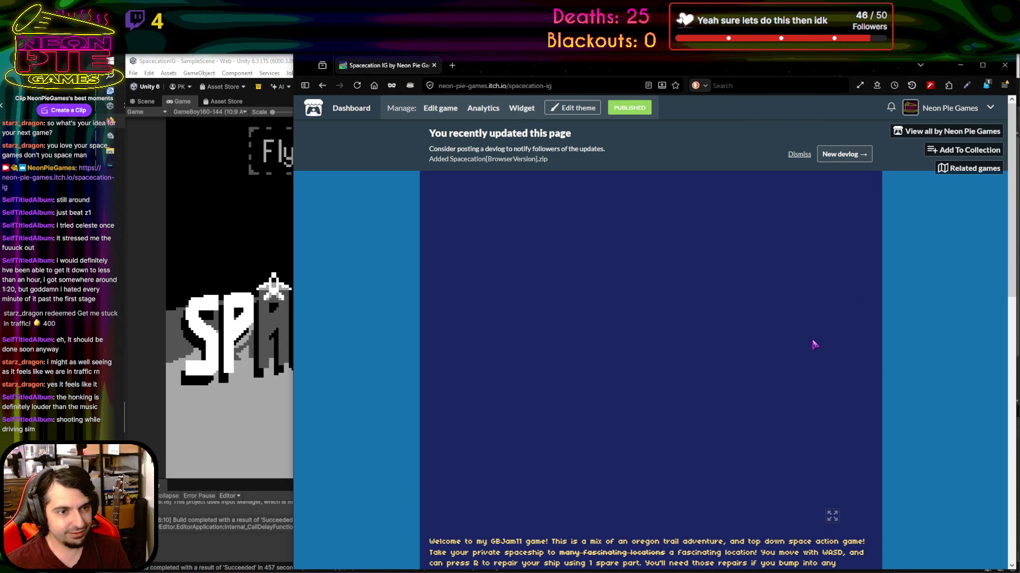
scroll(814, 344, "down", 1)
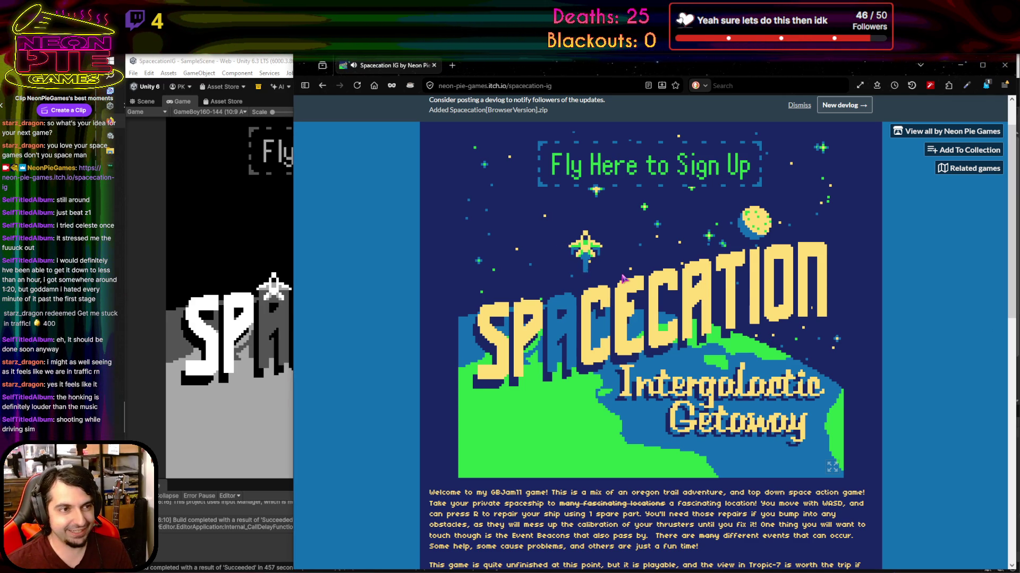
key("w")
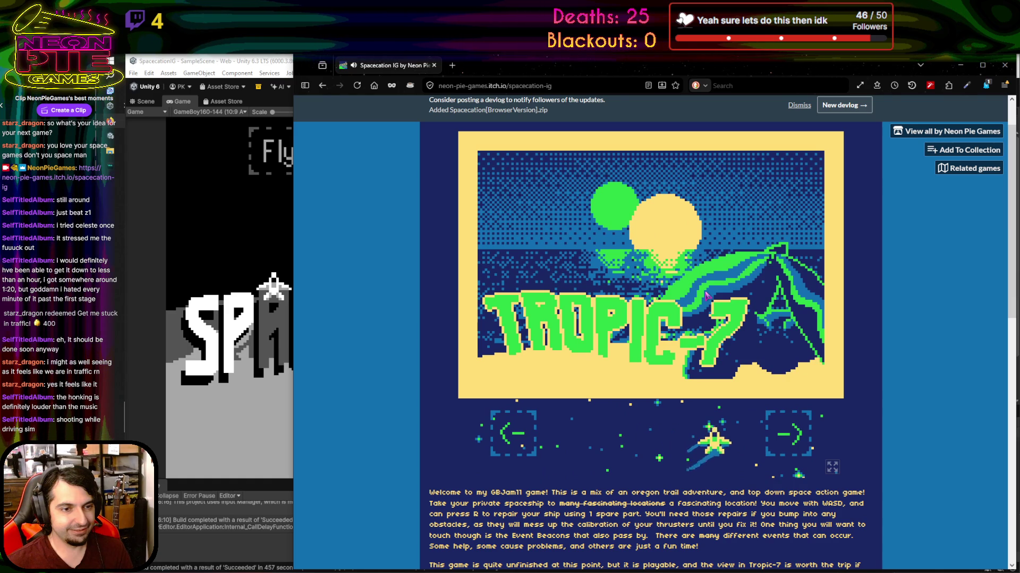
key("d")
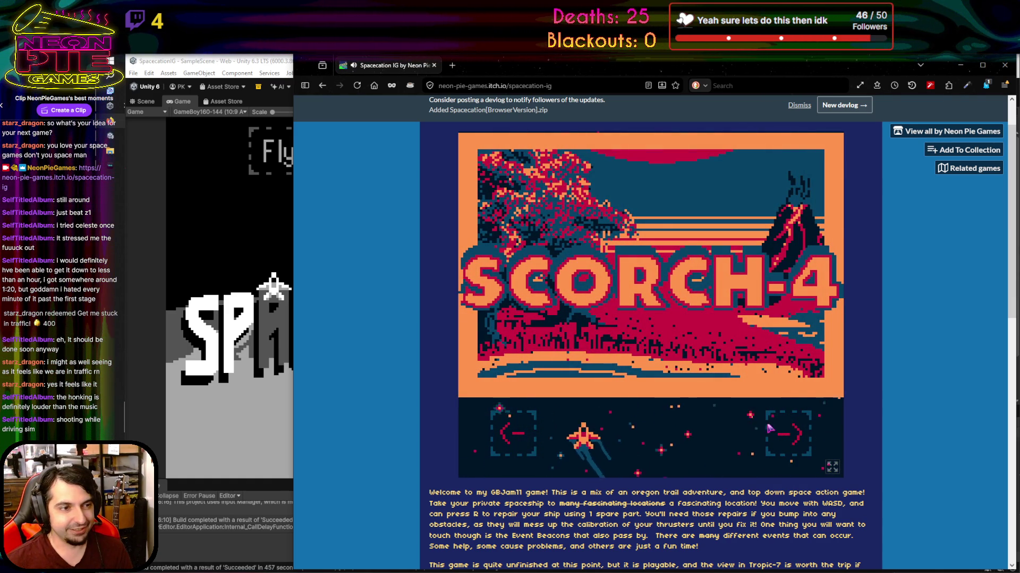
key("a")
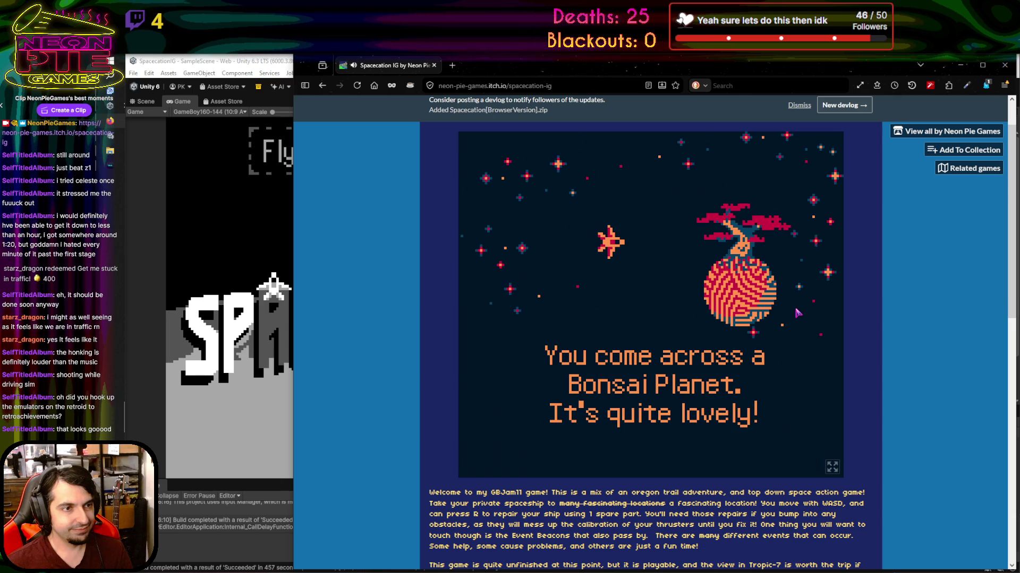
key("space")
Fly the ship through events, dismissing the -1 Fuel and Bonsai Planet messages, then reload the page
key("s")
key("d")
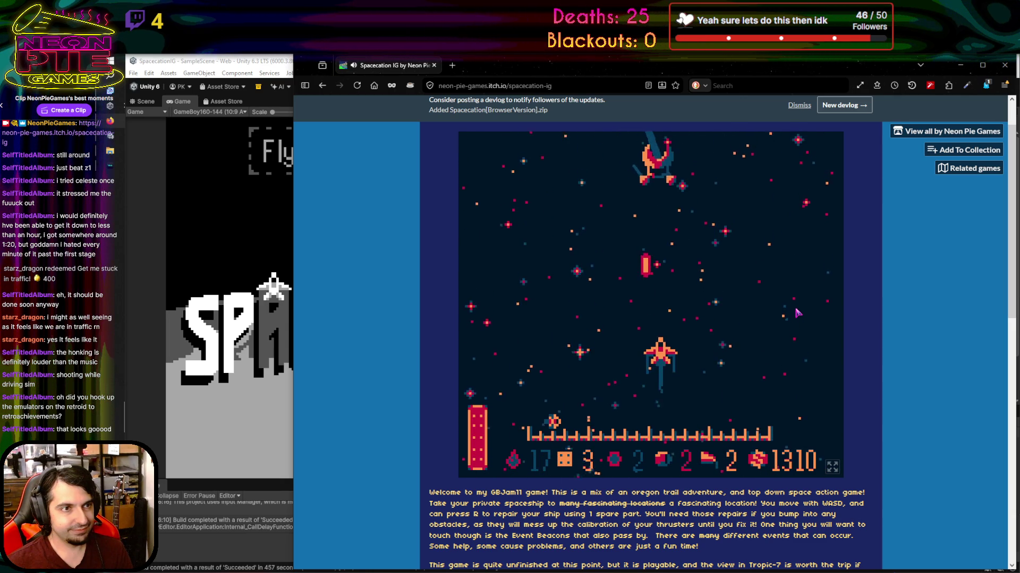
key("a")
key("d")
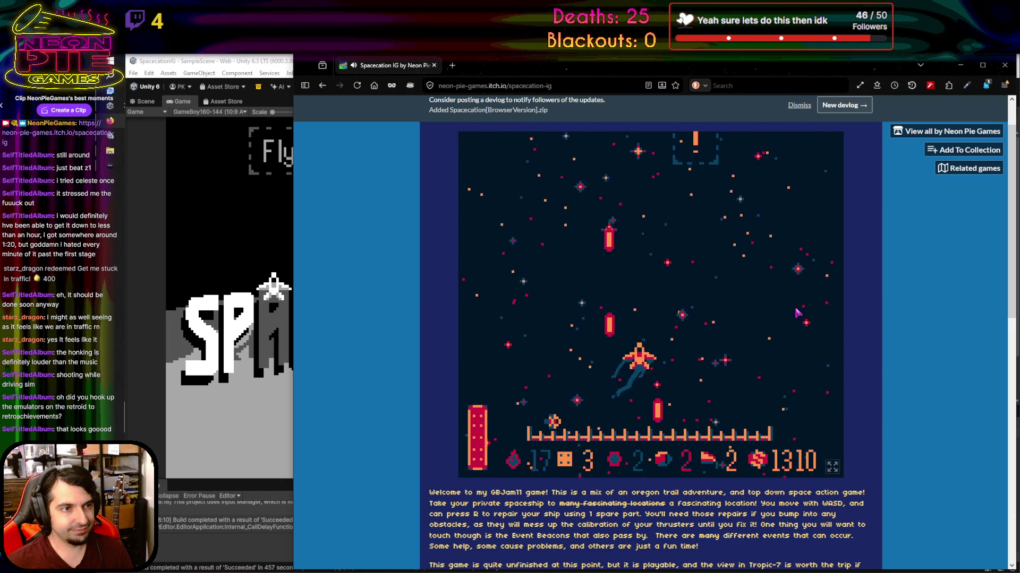
key("s")
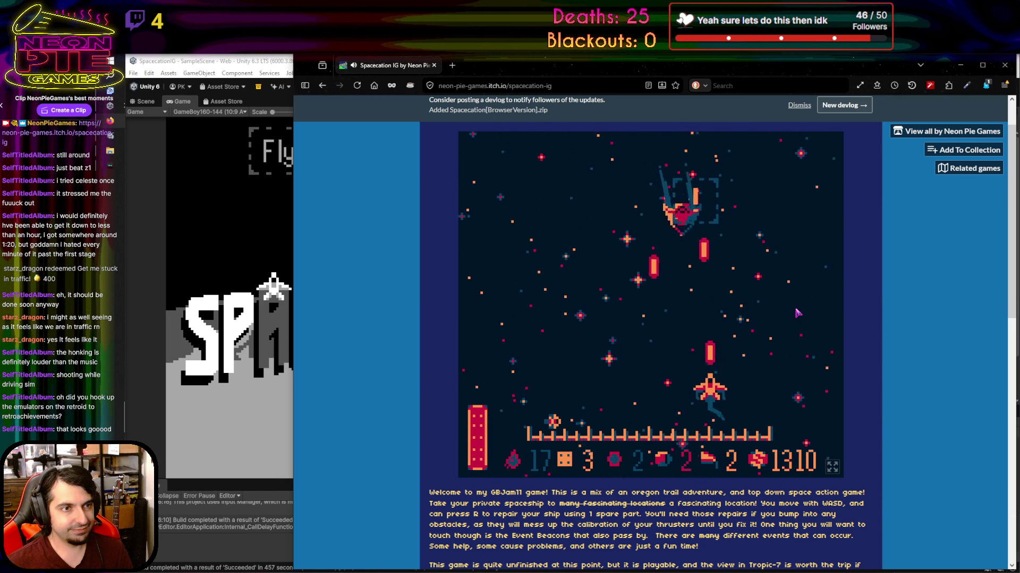
key("w")
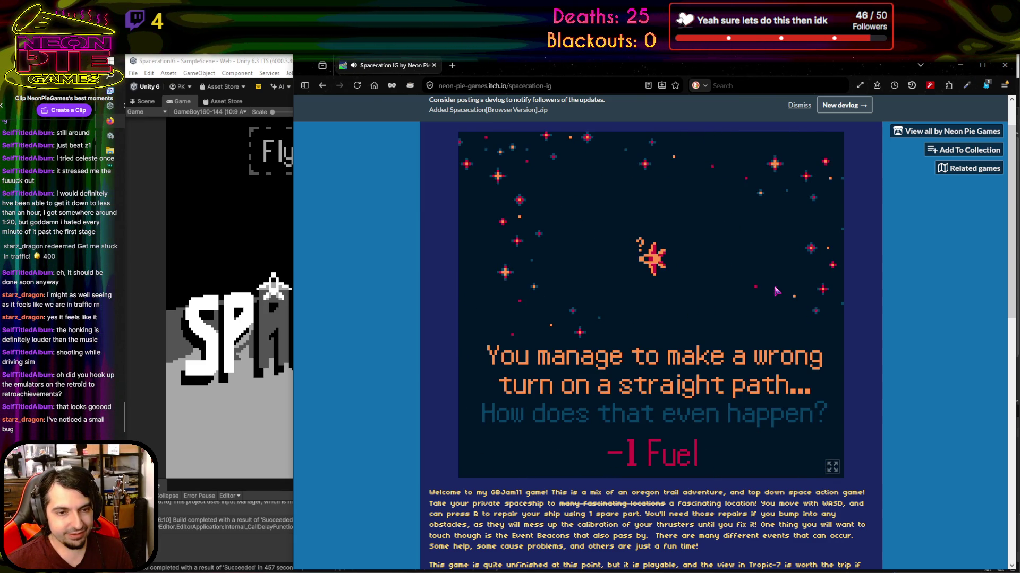
key("space")
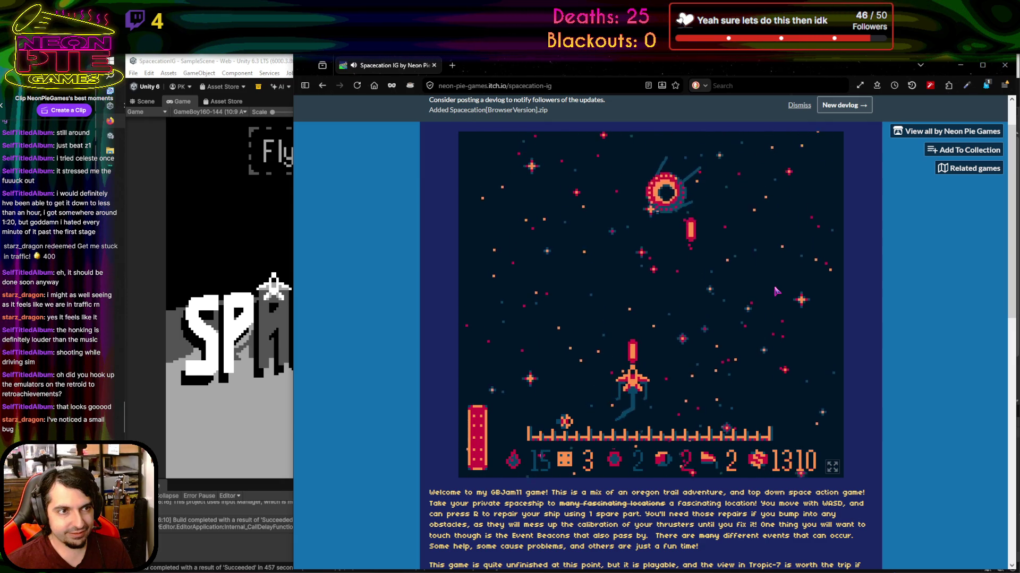
key("d")
key("a")
key("w")
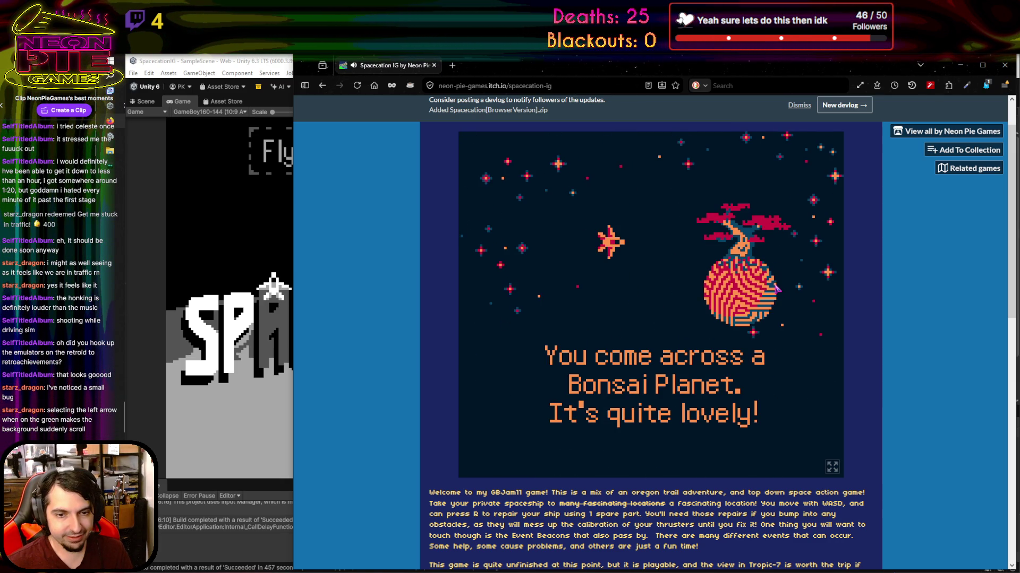
key("space")
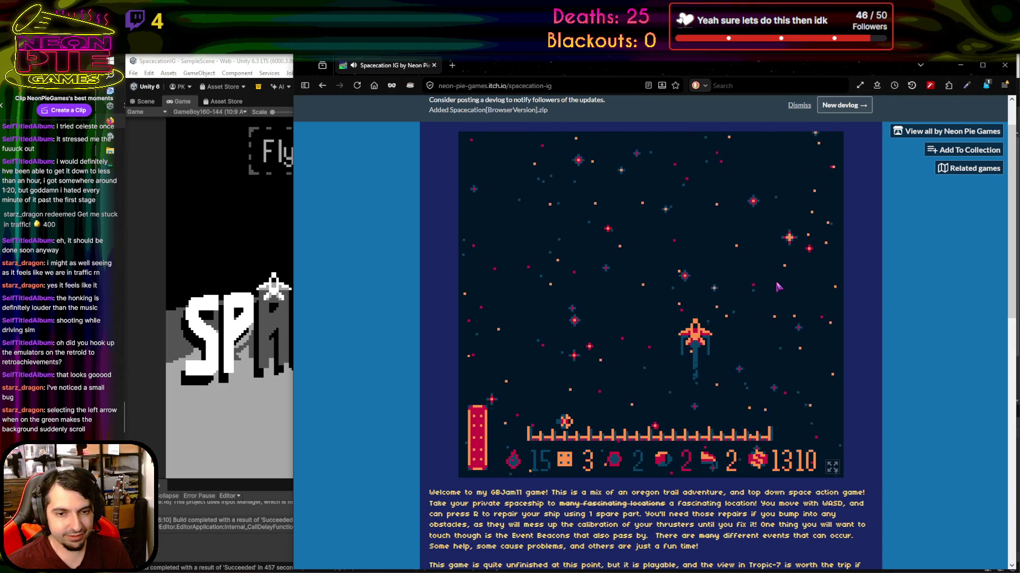
left_click(356, 89)
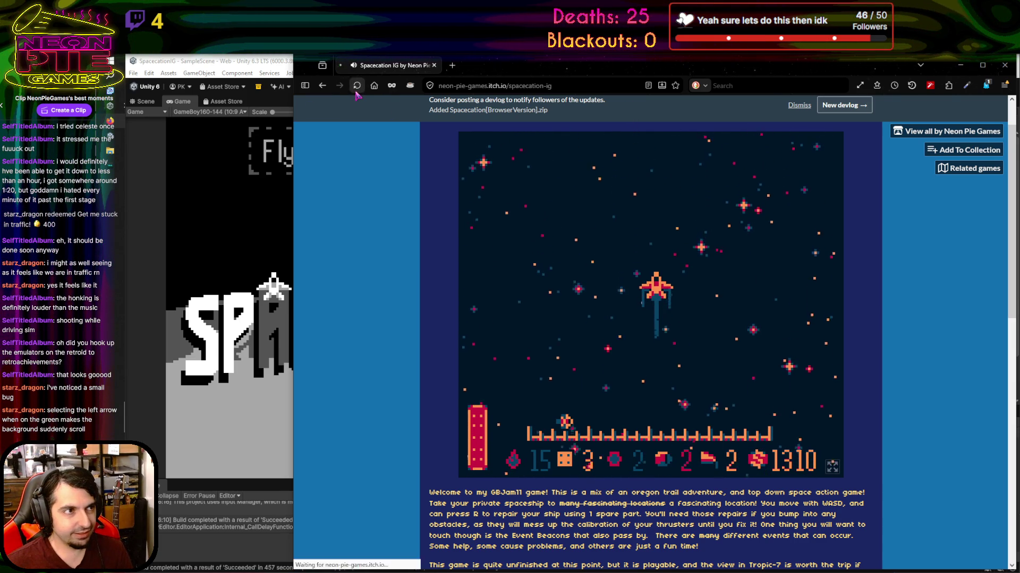
Restart the game, pick SCORCH-4 and fly up past Start Trip to begin
left_click(653, 304)
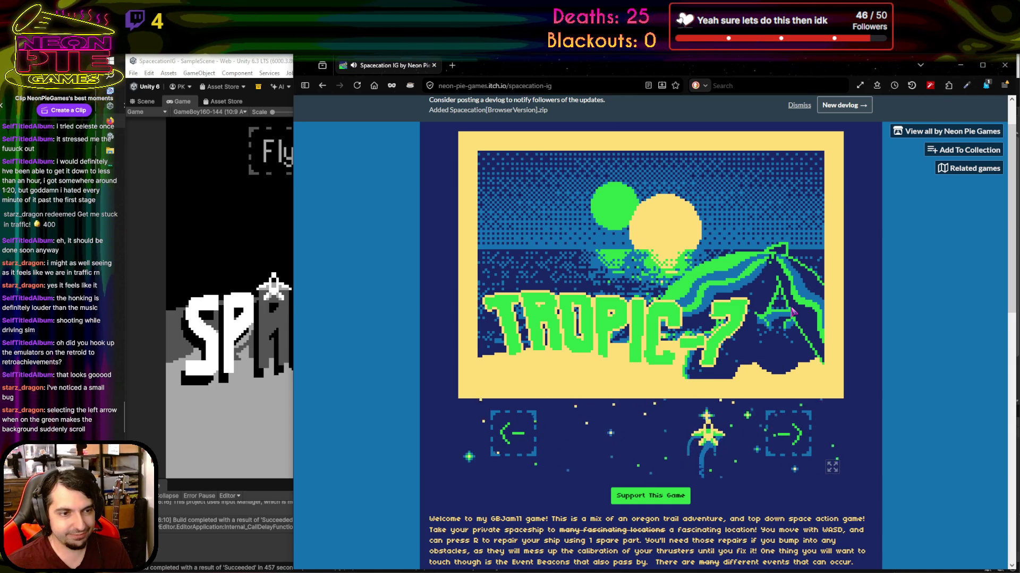
key("space")
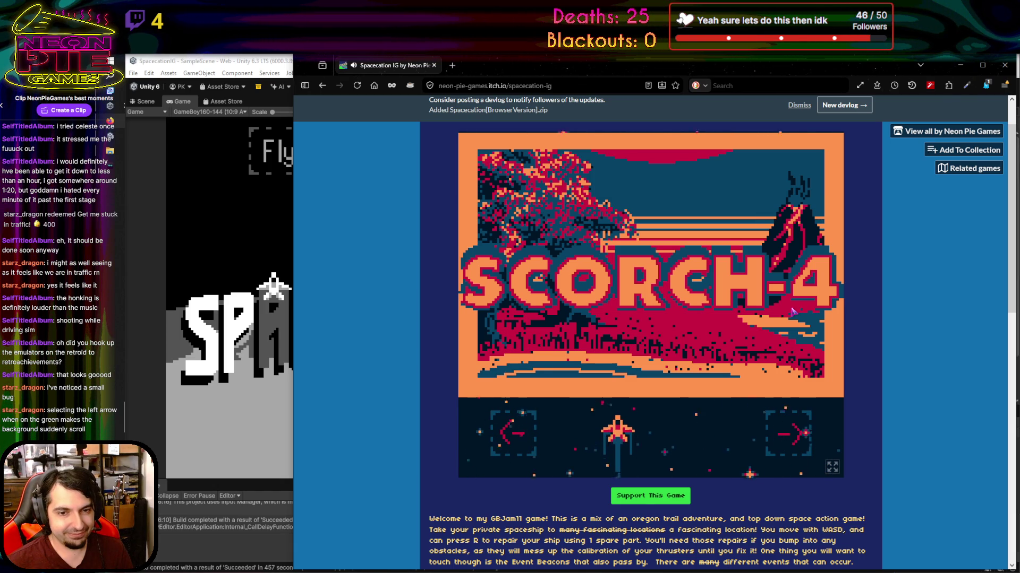
key("space")
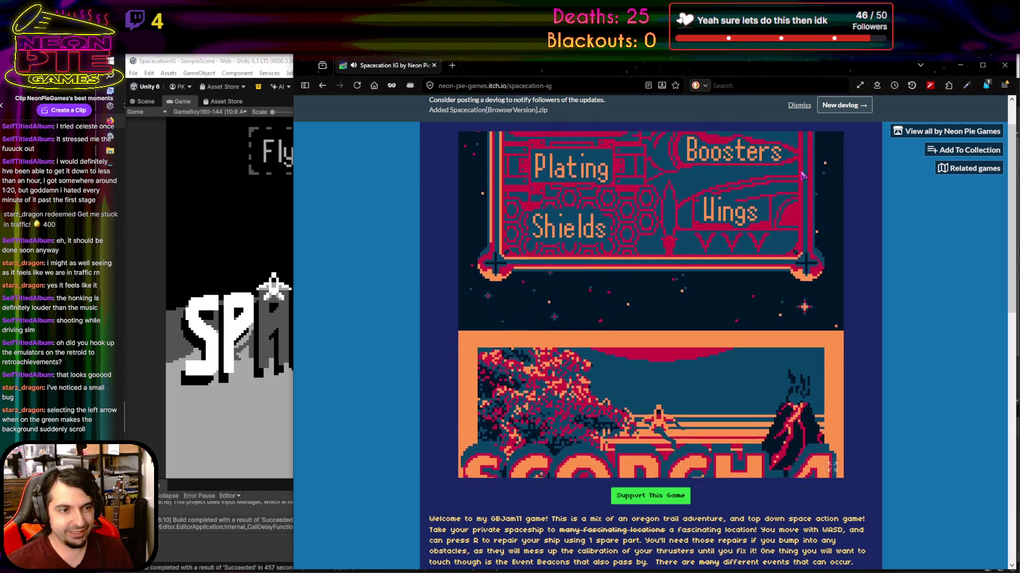
key("w")
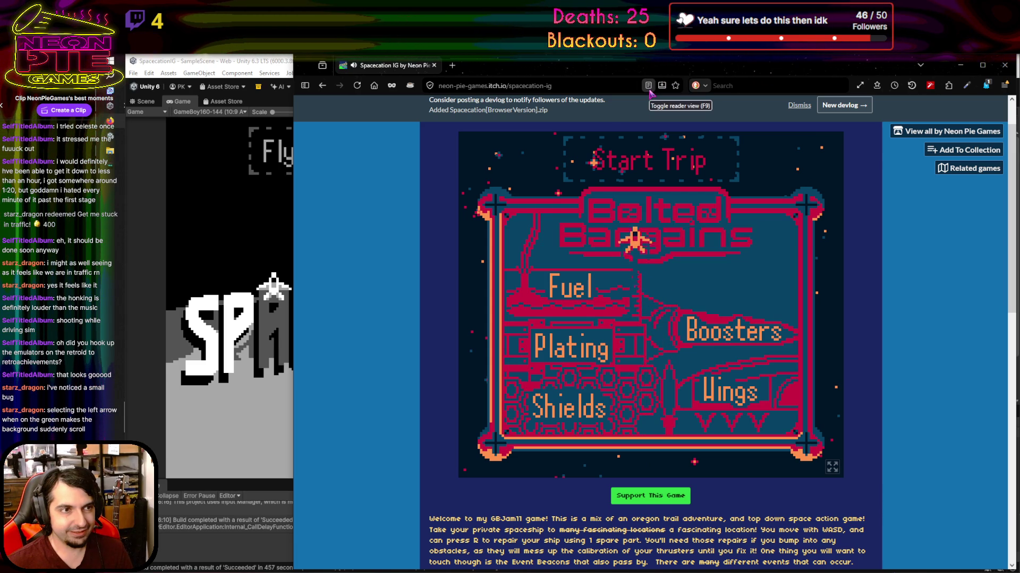
key("w")
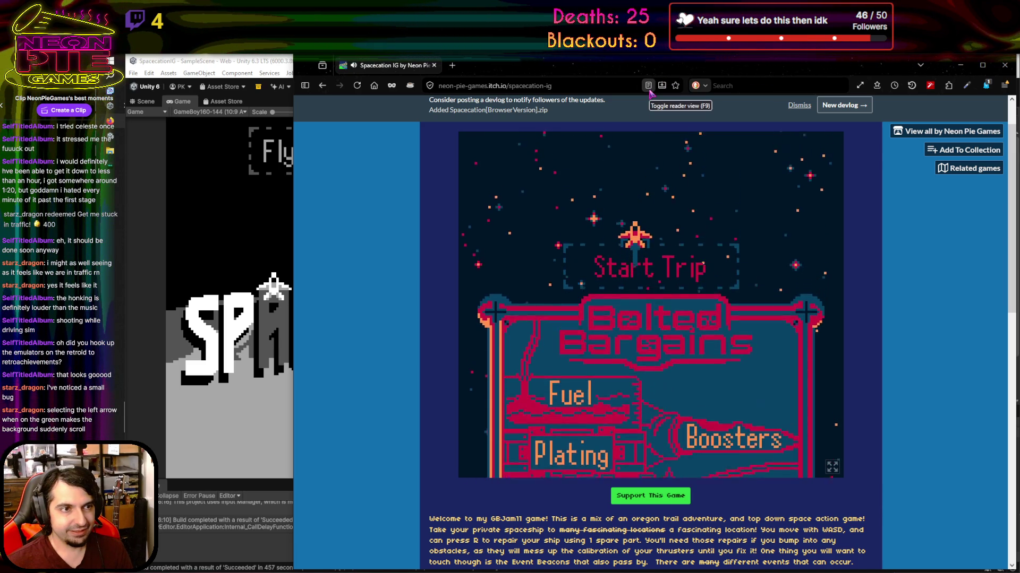
key("w")
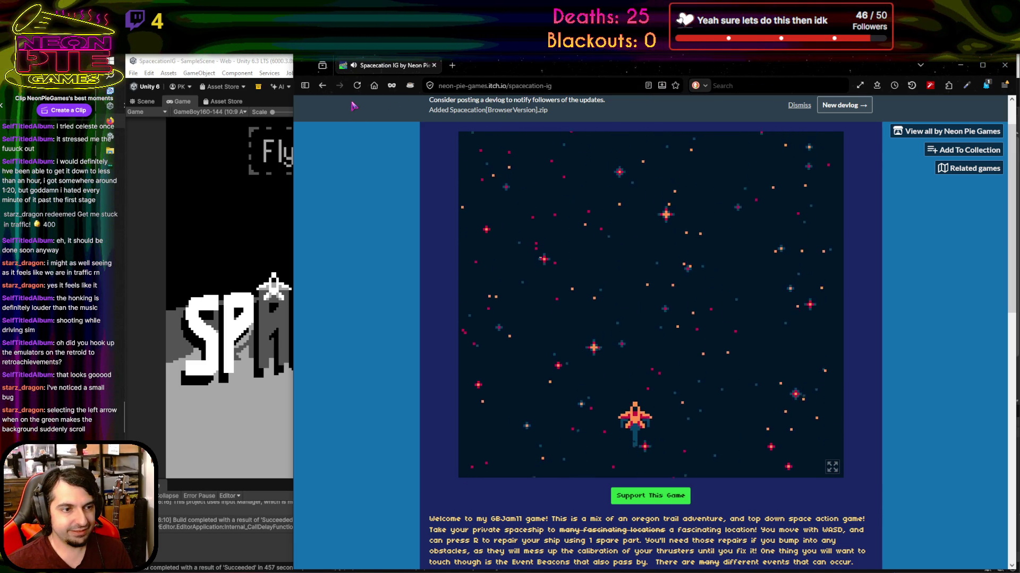
key("w")
Steer with WASD and shoot asteroids to push the score past 1200, then begin a new devlog
key("a")
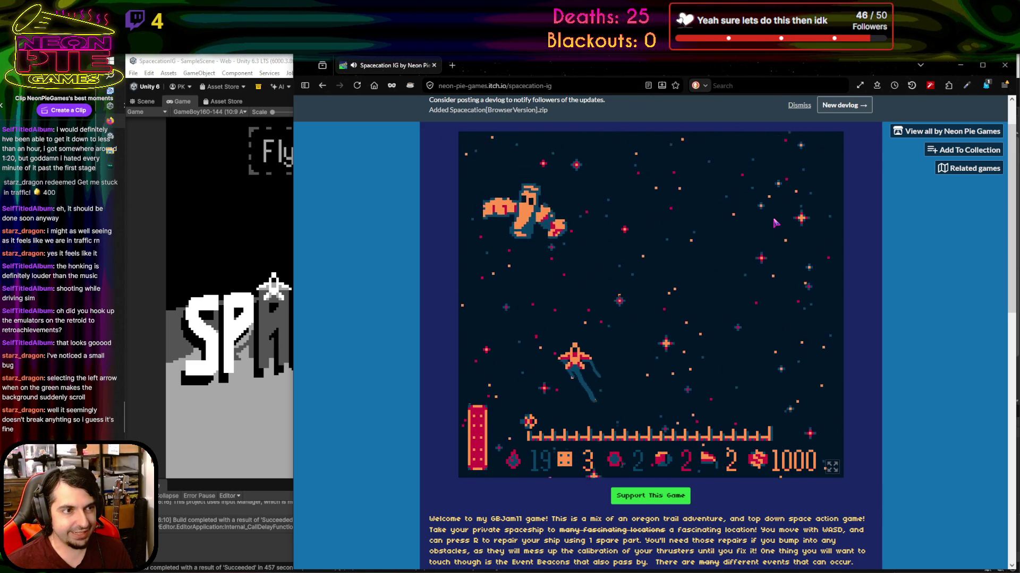
key("d")
key("d")
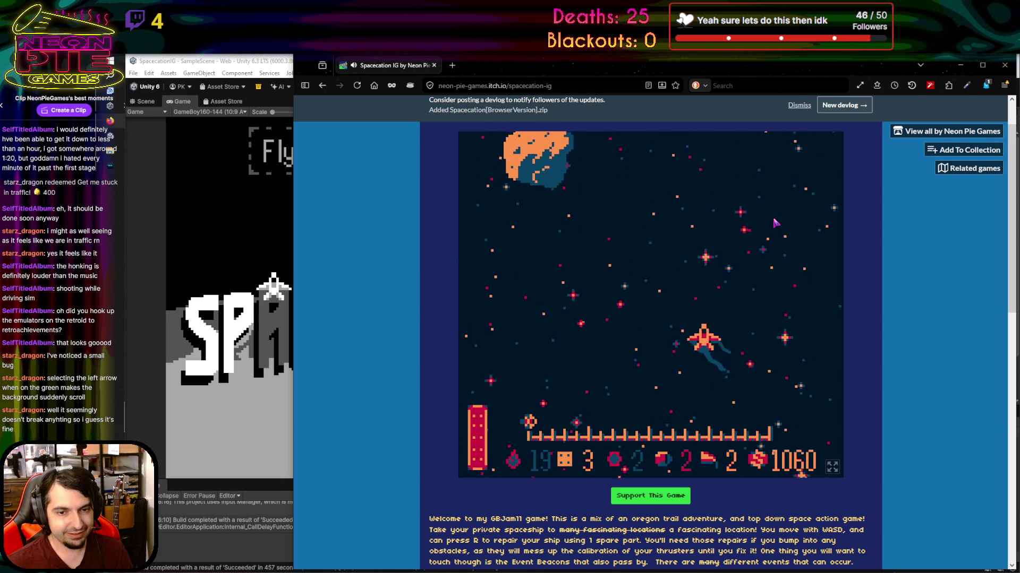
key("a")
key("d")
key("a")
key("w")
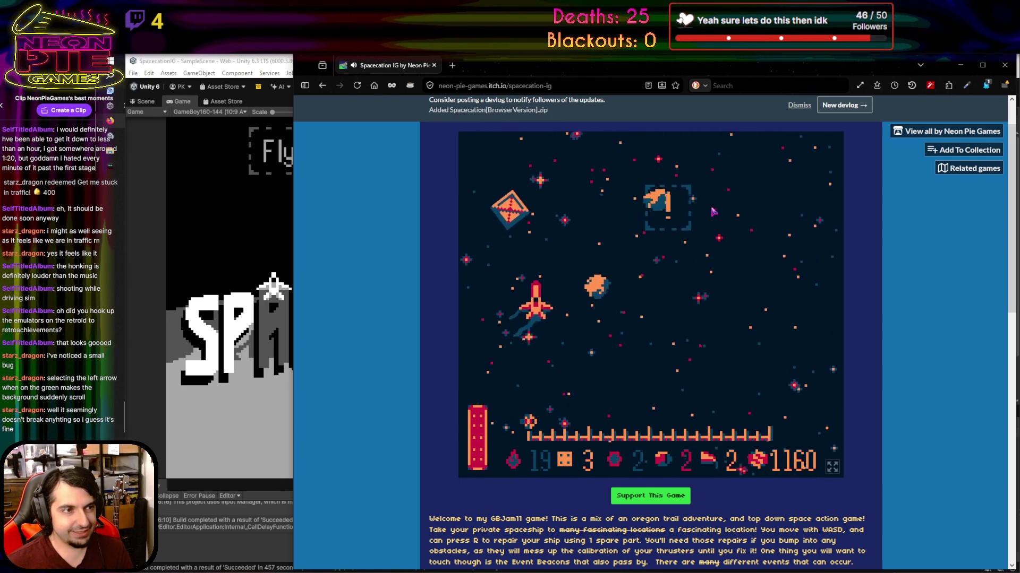
key("d")
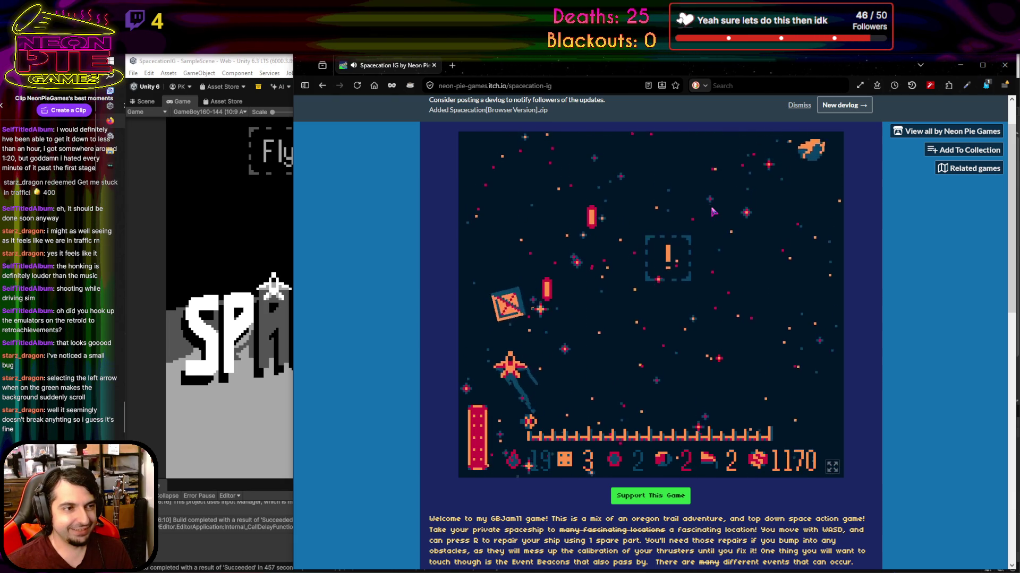
key("w")
key("d")
key("d")
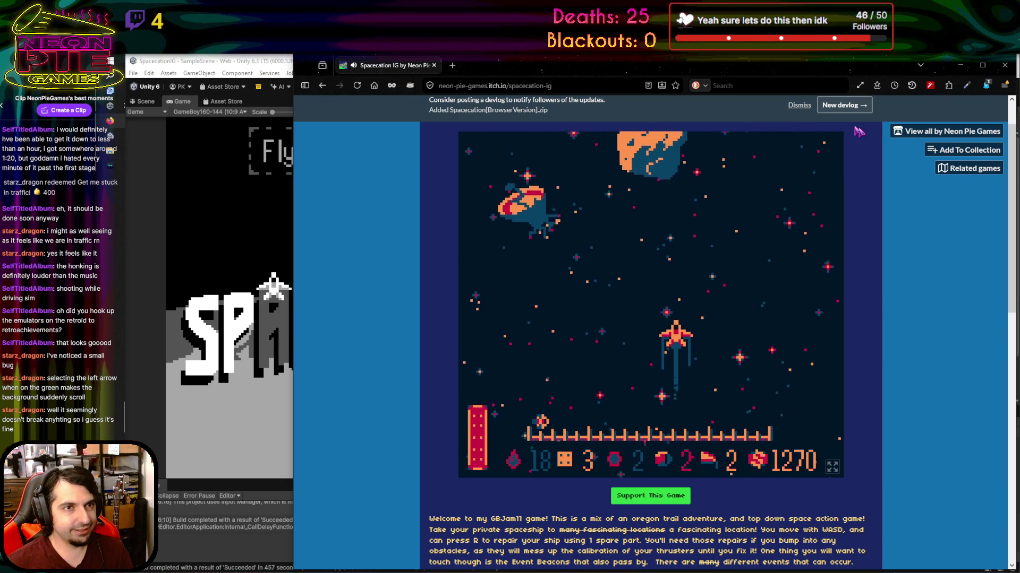
left_click(844, 105)
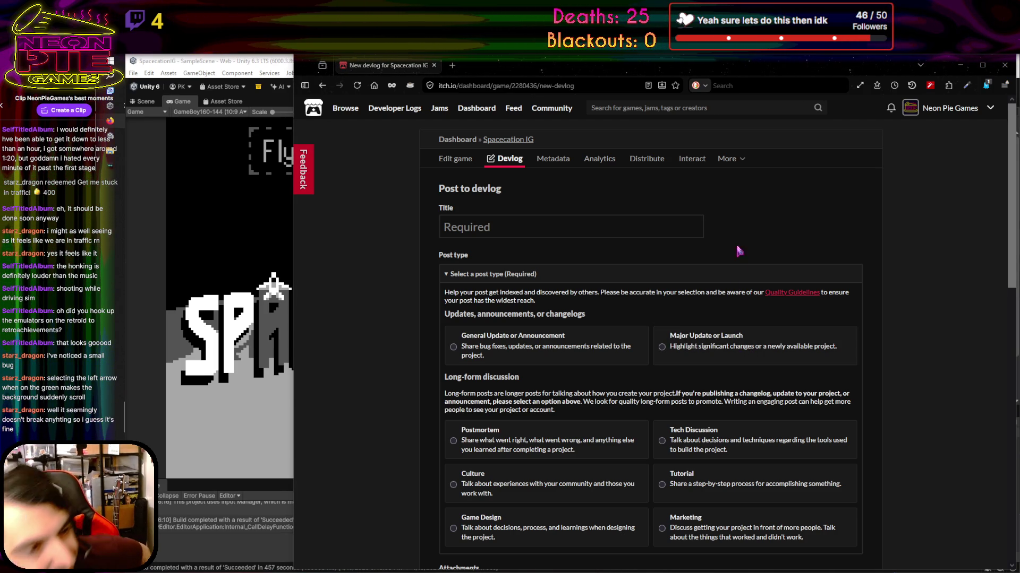
Set the devlog post type to Major Update or Launch, then open the Creator Dashboard in a new tab
scroll(735, 359, "down", 2)
left_click(678, 250)
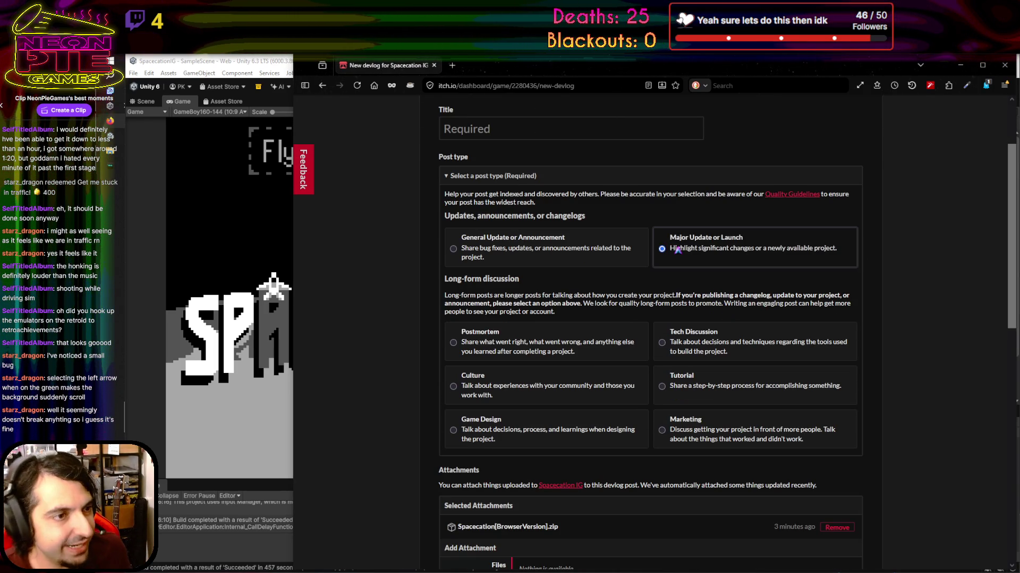
scroll(634, 258, "up", 2)
left_click(647, 232)
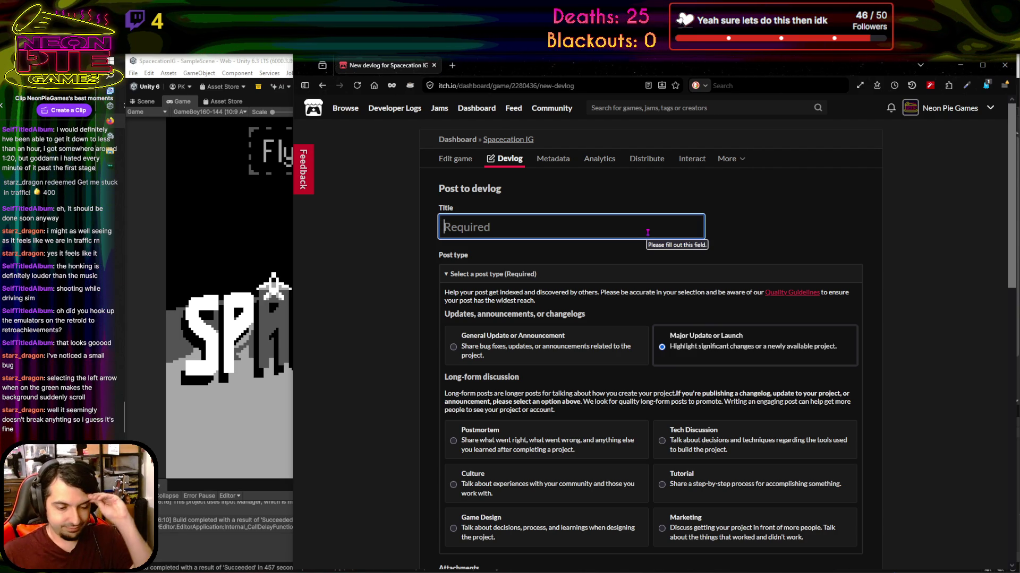
left_click(452, 65)
left_click(598, 170)
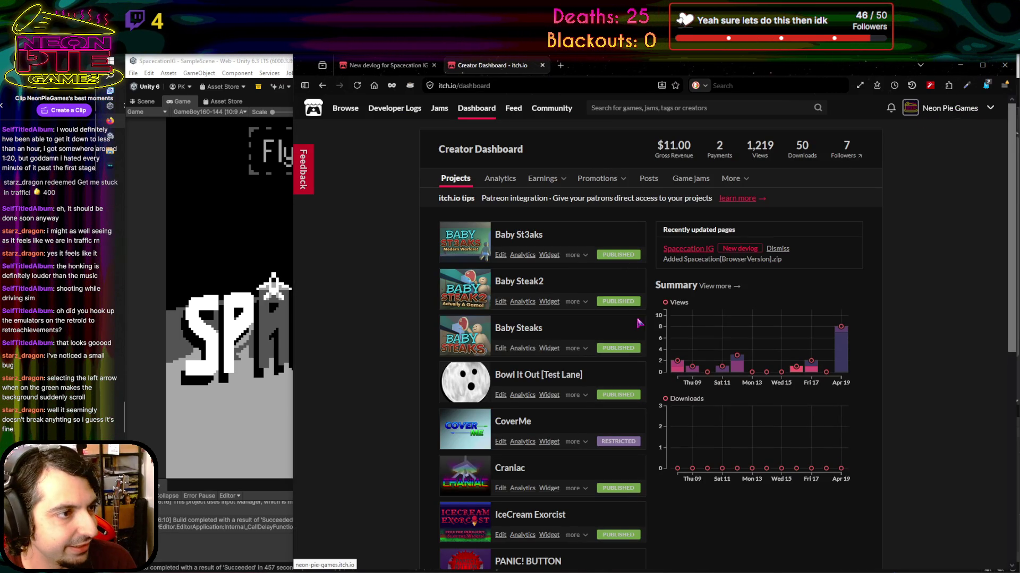
Open PANIC! BUTTON's Update 1.0 devlog for reference, then return to the Spacecation IG title field
scroll(849, 265, "down", 2)
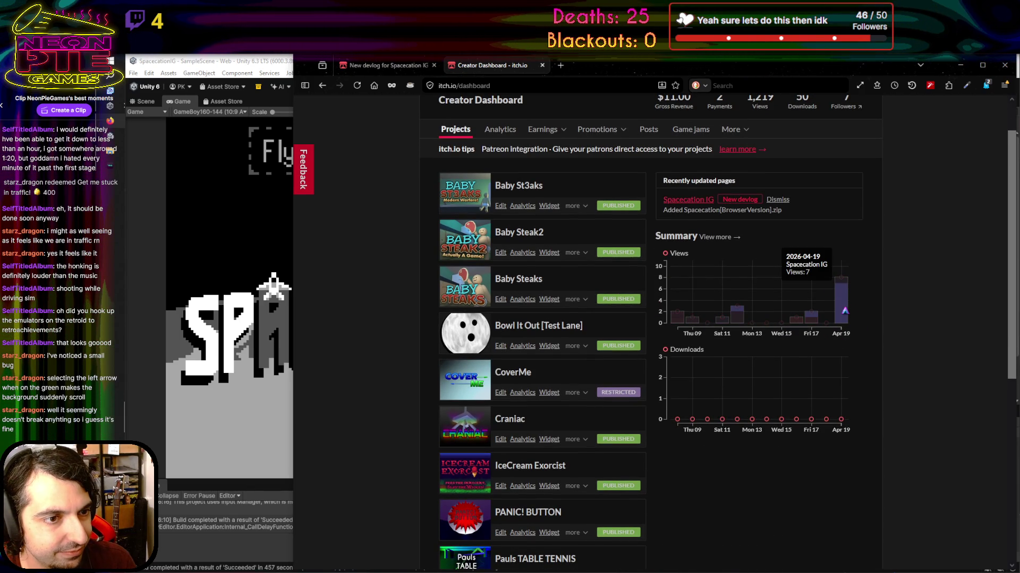
scroll(512, 327, "down", 3)
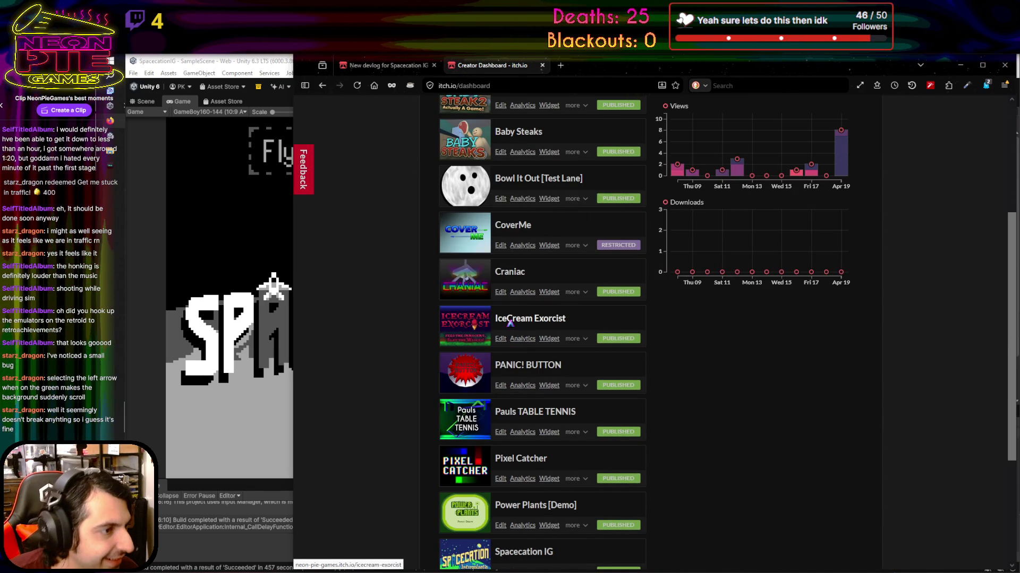
scroll(511, 324, "down", 2)
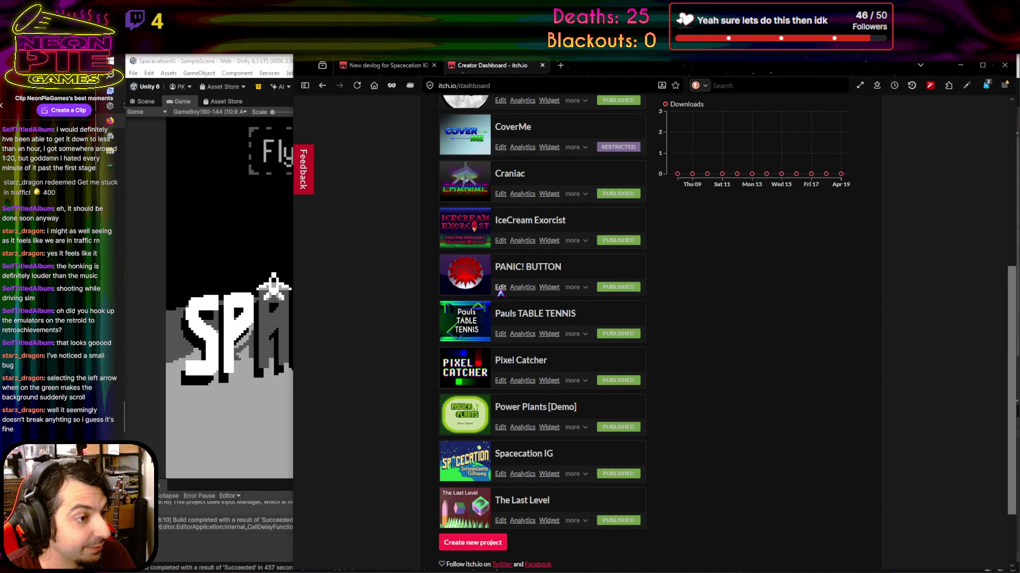
left_click(513, 266)
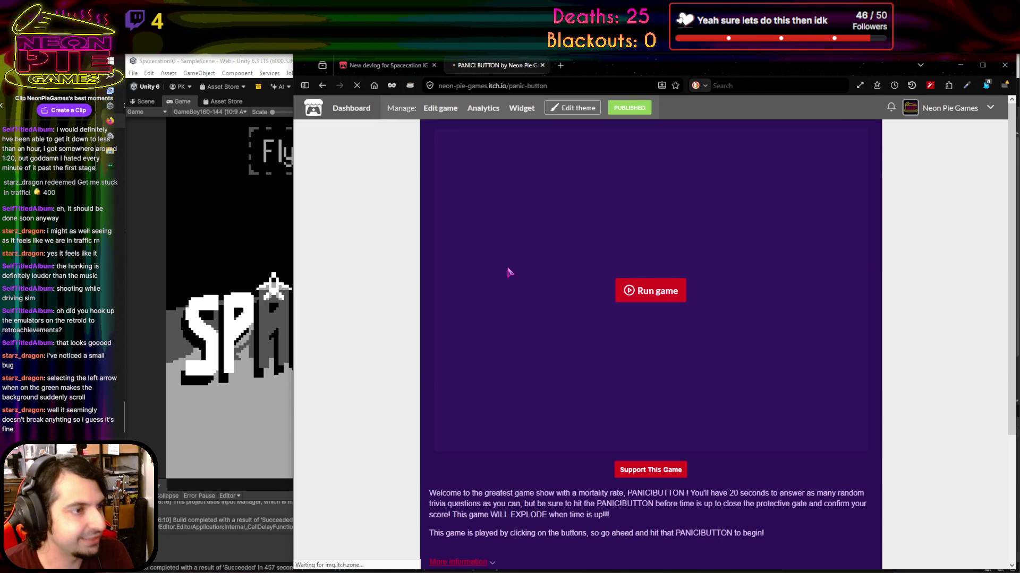
scroll(525, 404, "down", 3)
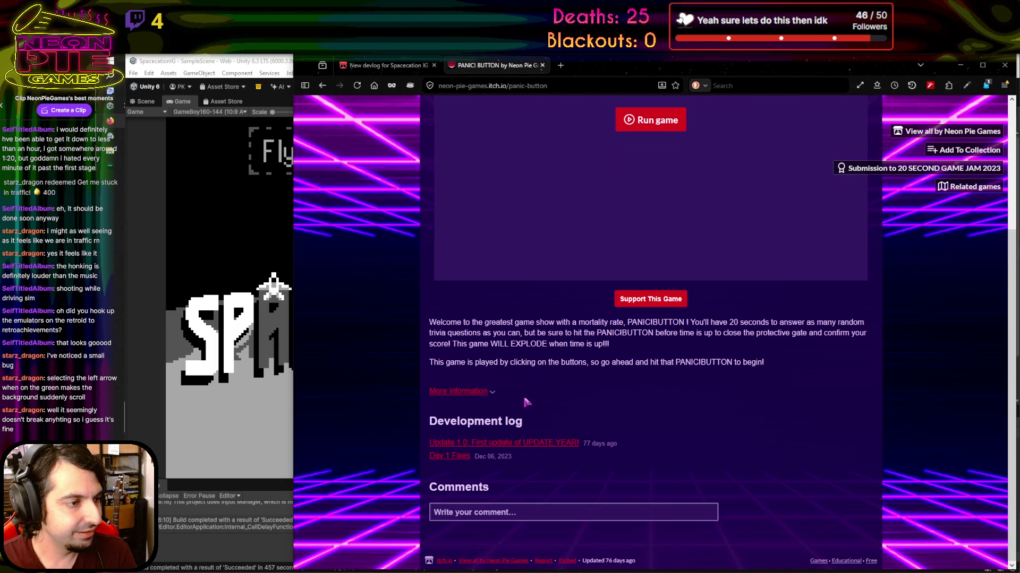
left_click(536, 444)
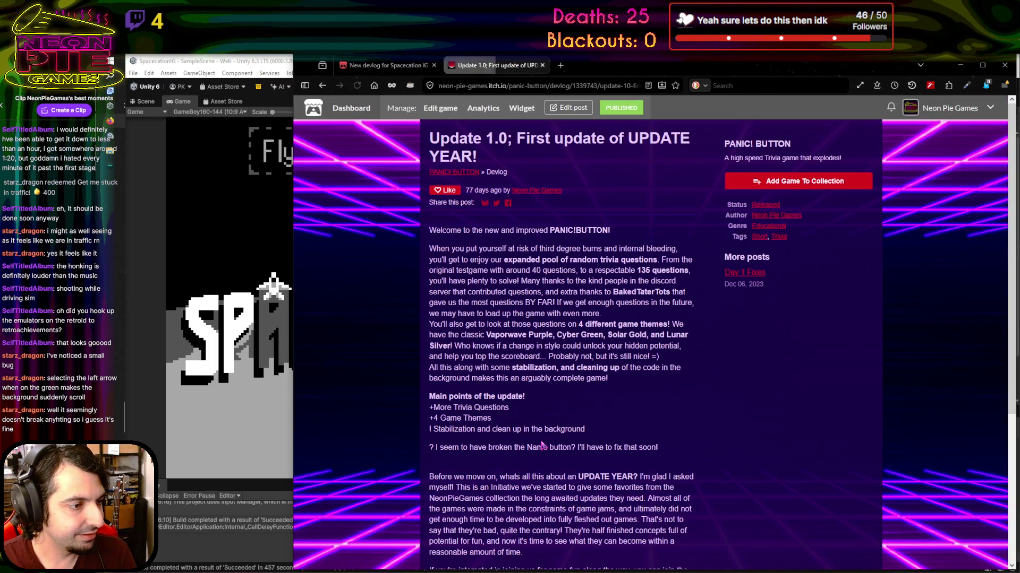
left_click(401, 62)
left_click(531, 232)
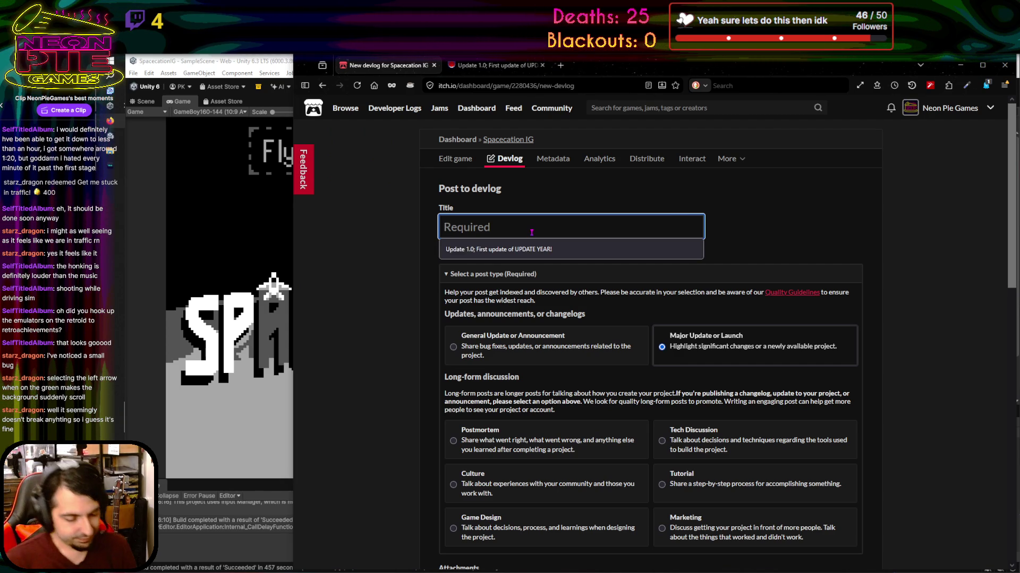
Enter 'Spacecation 1.0; The Second Update of UPDATE YEAR!' as the devlog title, correcting a typo
type("Spacecation")
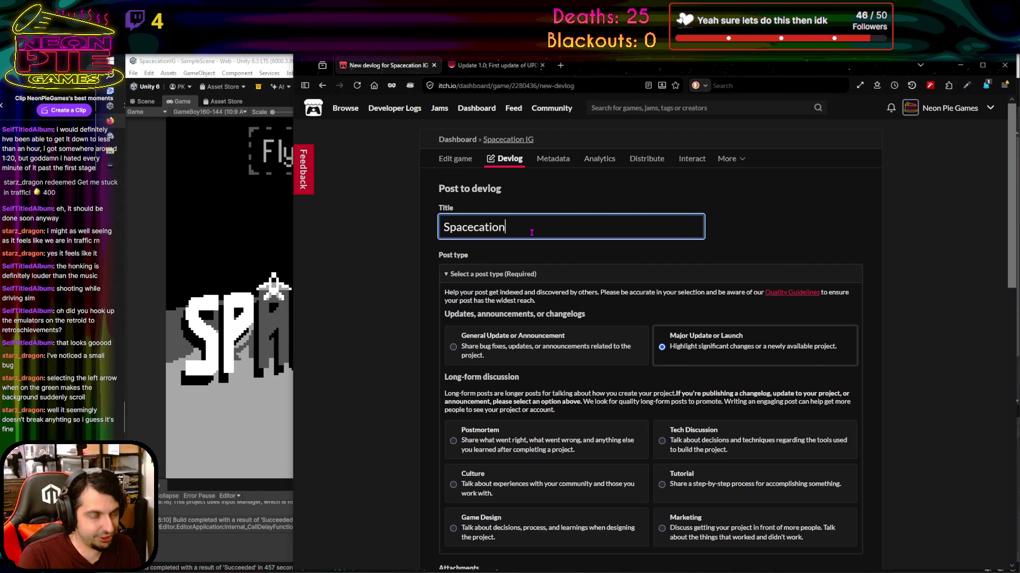
type(" 1.0")
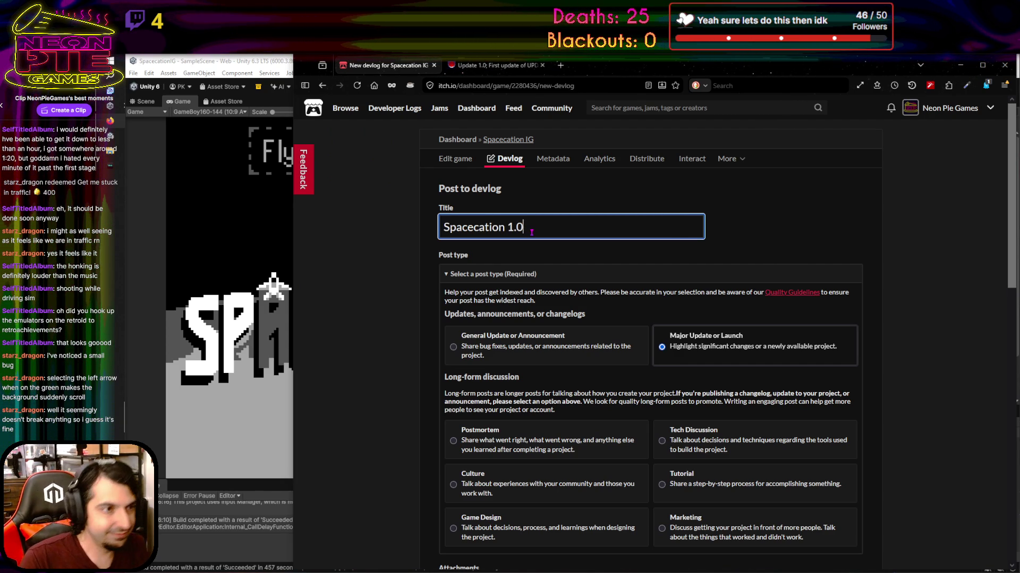
type(":")
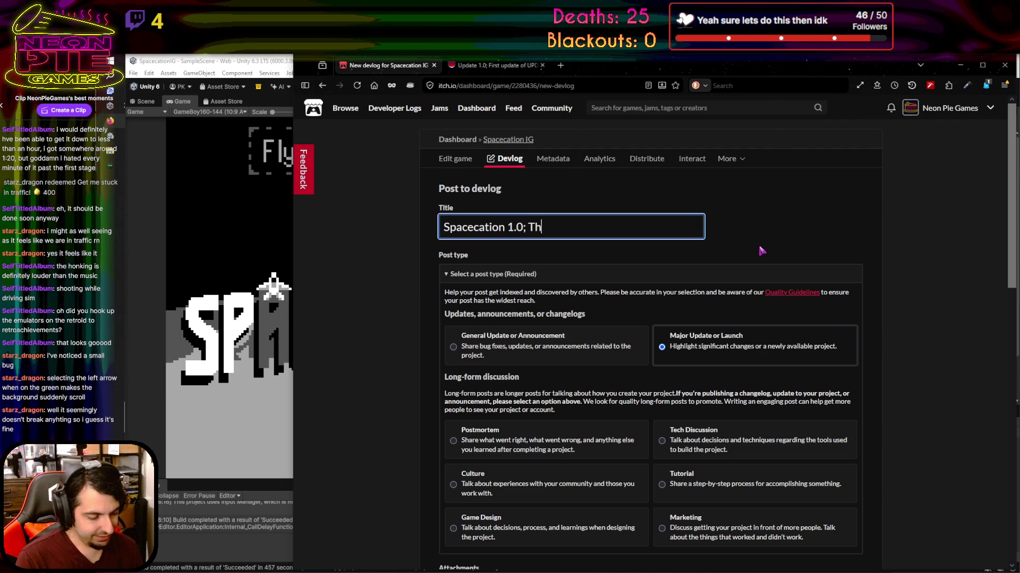
type(" e Seco")
key("BackSpace")
key("BackSpace")
type("d Update of UPDAT")
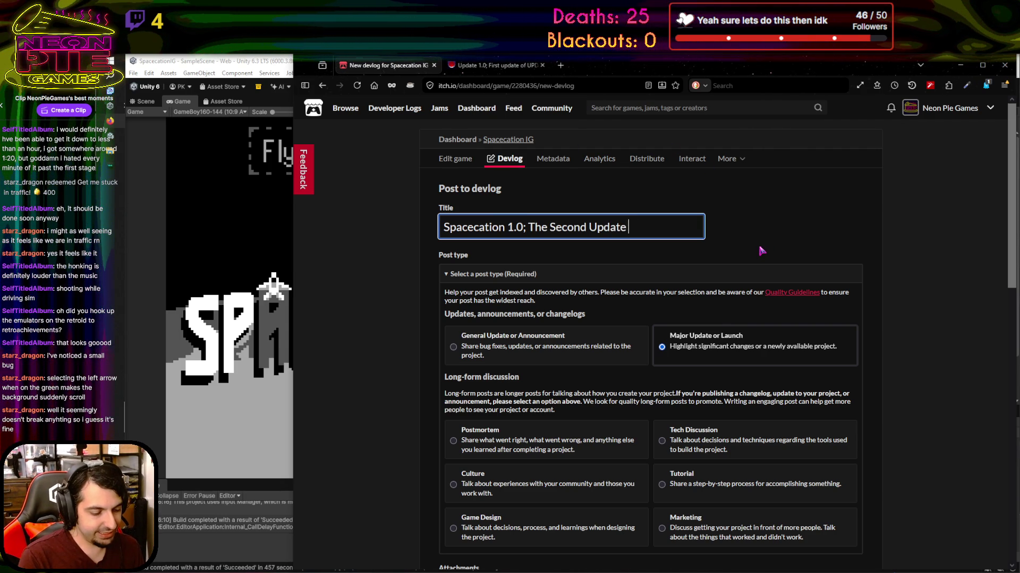
type("E Y")
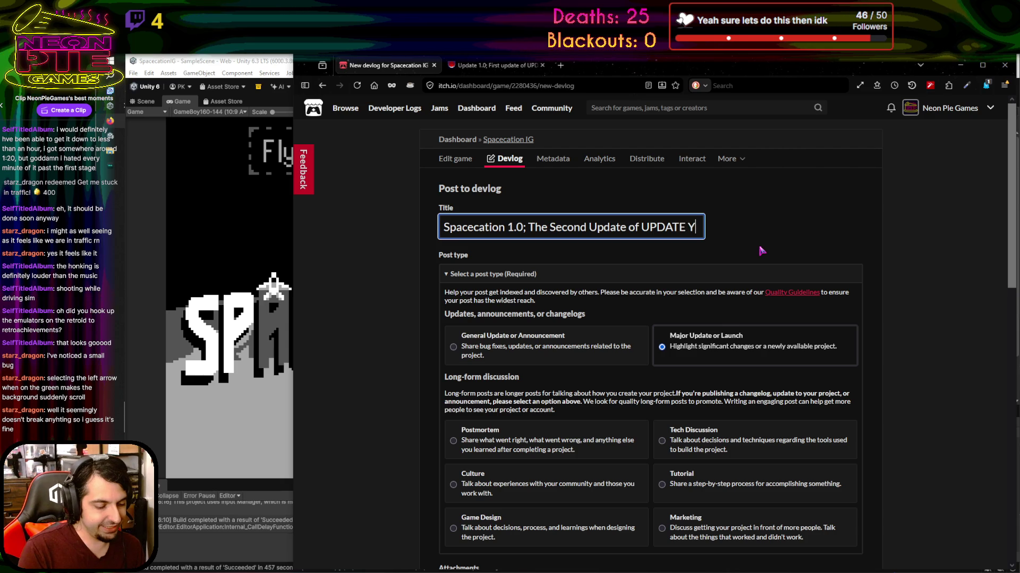
type("EAR!")
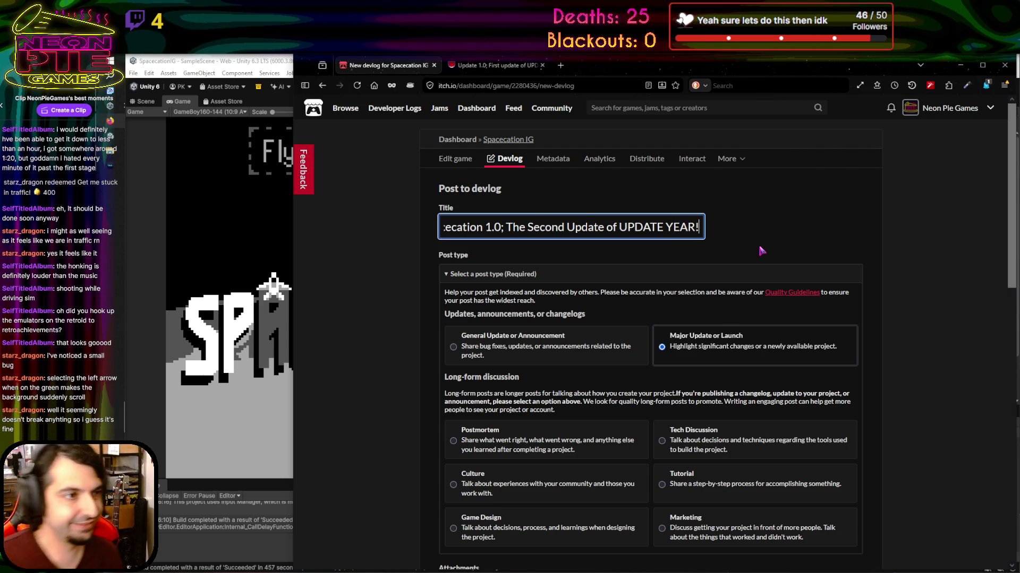
Start the Content body, briefly checking the earlier UPDATE YEAR devlog for reference
scroll(622, 213, "down", 7)
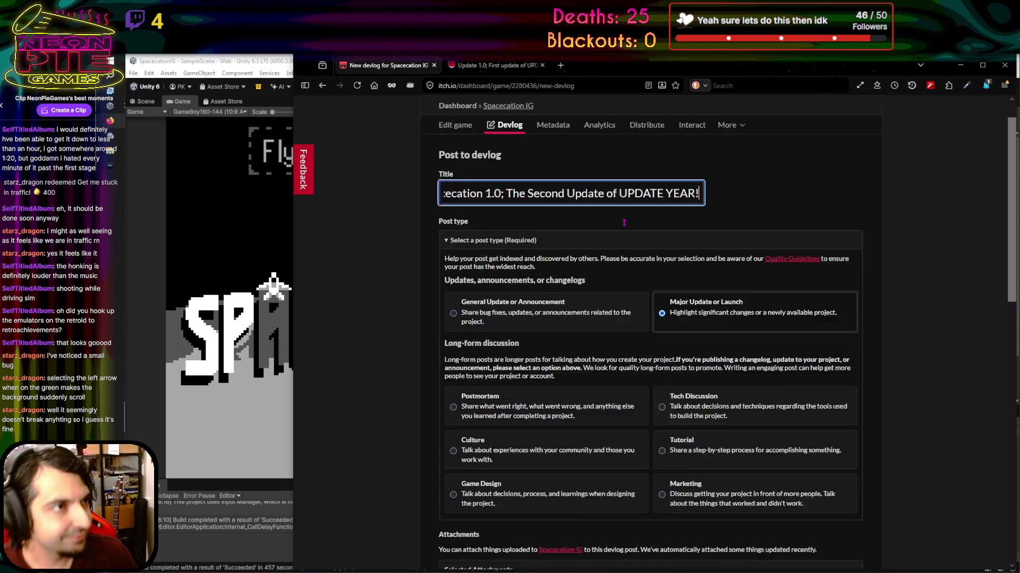
scroll(623, 225, "down", 1)
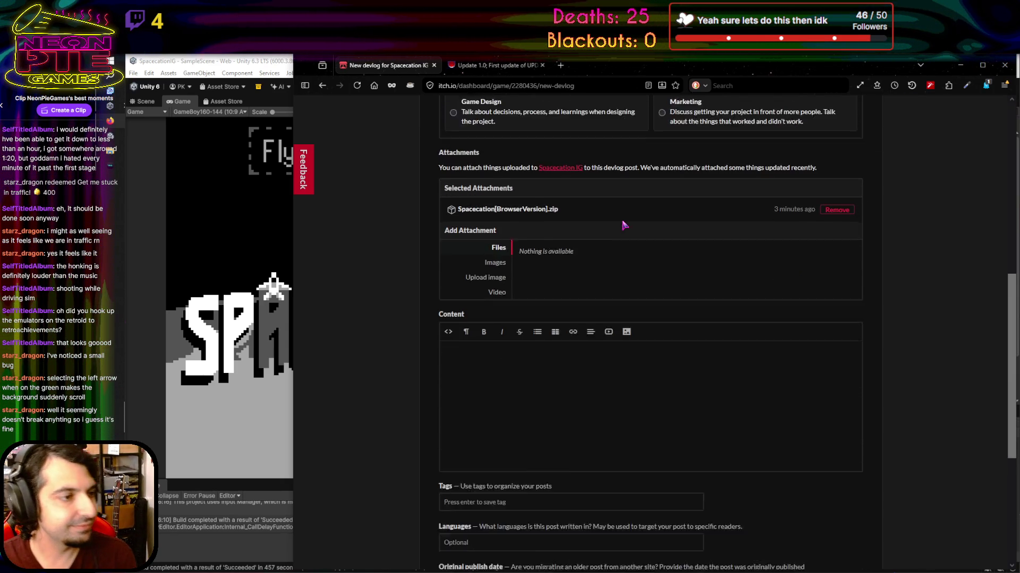
left_click(523, 337)
left_click(494, 65)
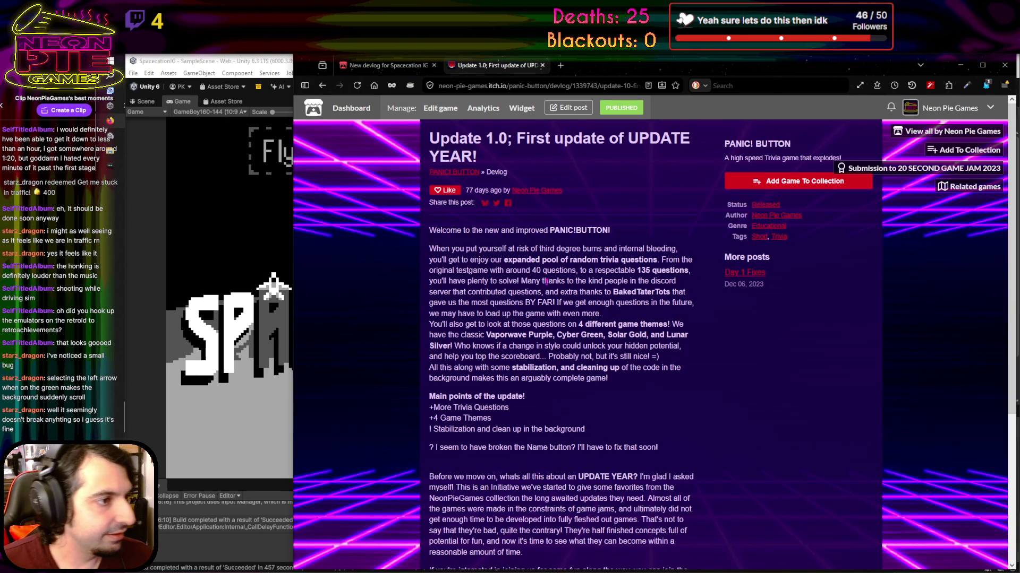
left_click(384, 66)
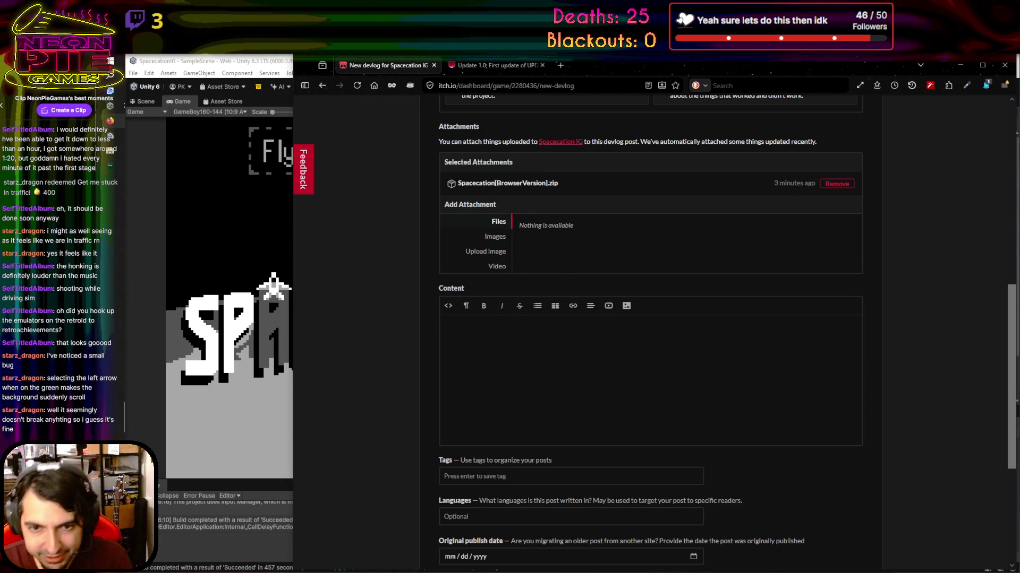
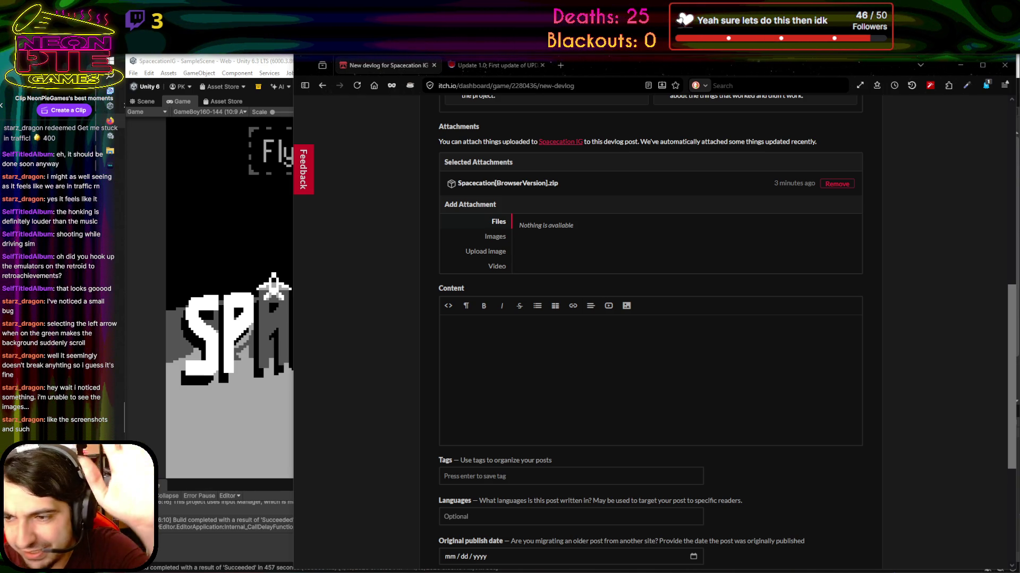
Go from the Update 1.0 devlog through the Neon Pie Games creator page to Spacecation IG
scroll(387, 321, "up", 8)
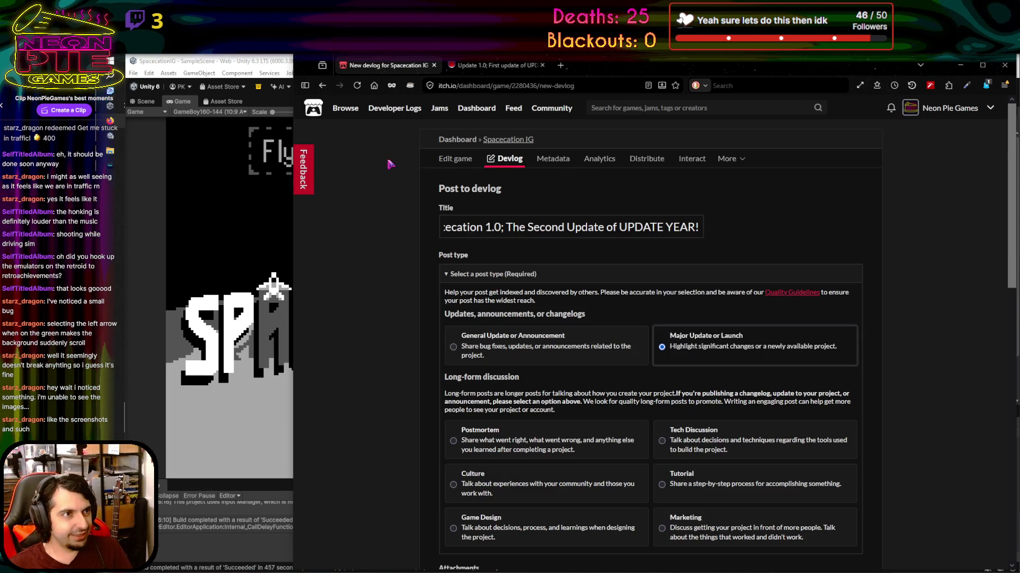
left_click(463, 65)
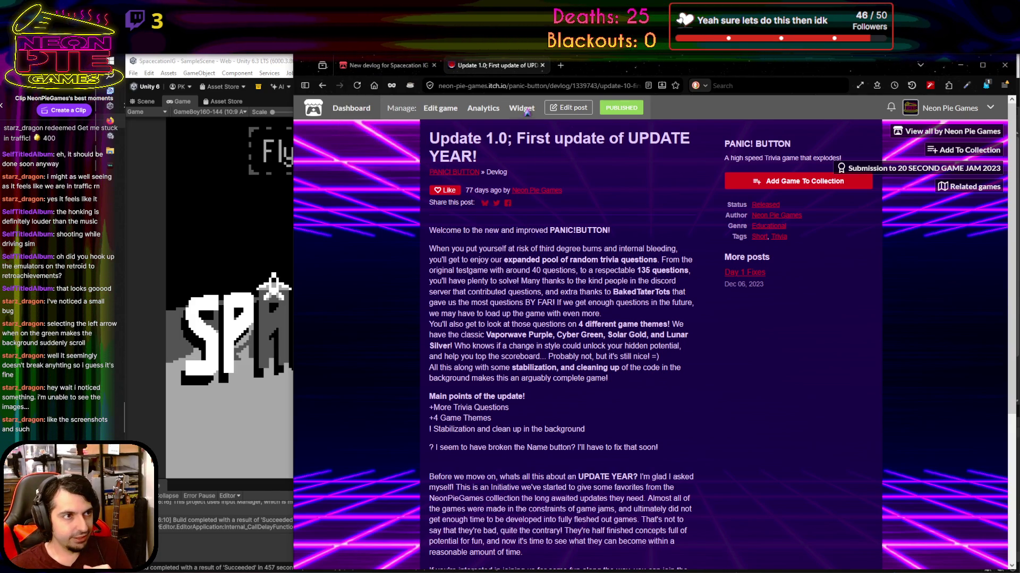
left_click(946, 110)
scroll(474, 415, "down", 15)
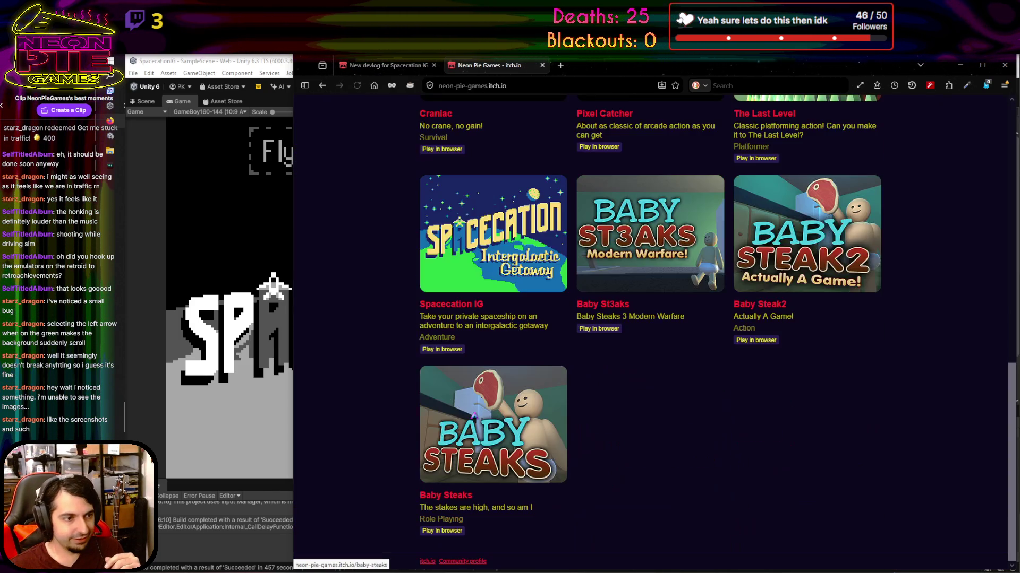
left_click(451, 305)
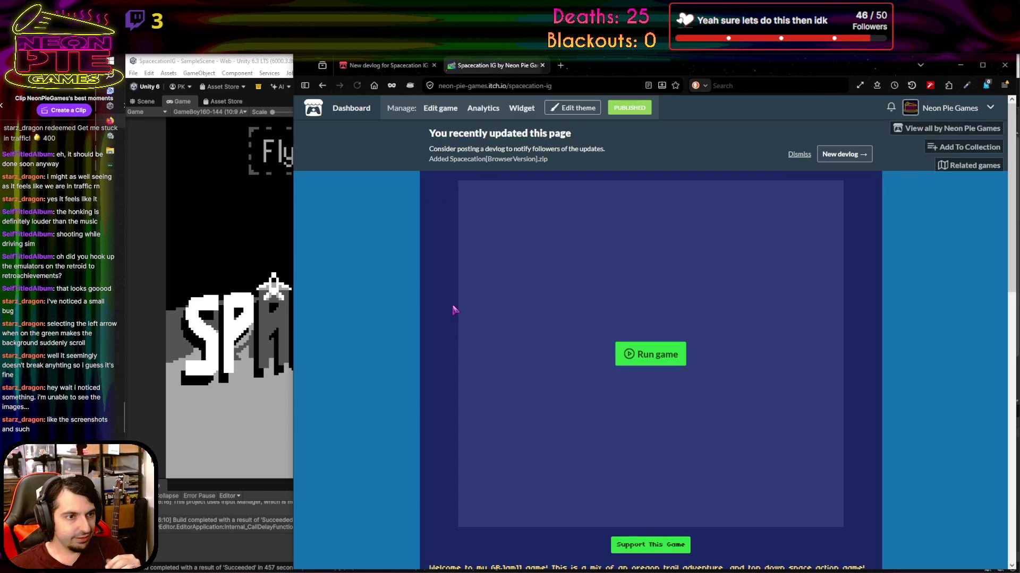
Set the page theme's Screenshots layout to Sidebar and save the theme
left_click(572, 107)
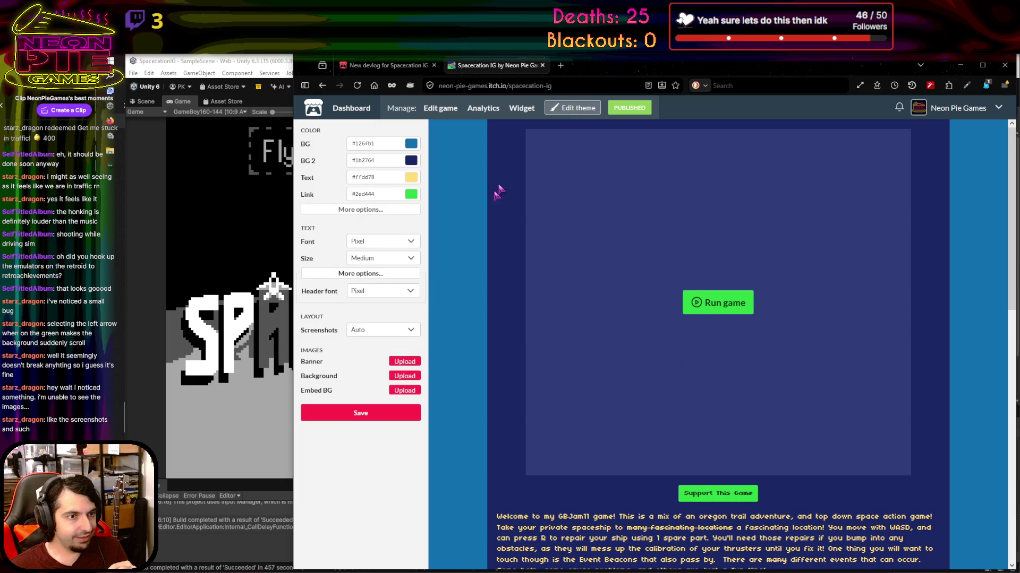
left_click(375, 334)
left_click(386, 360)
scroll(675, 345, "down", 12)
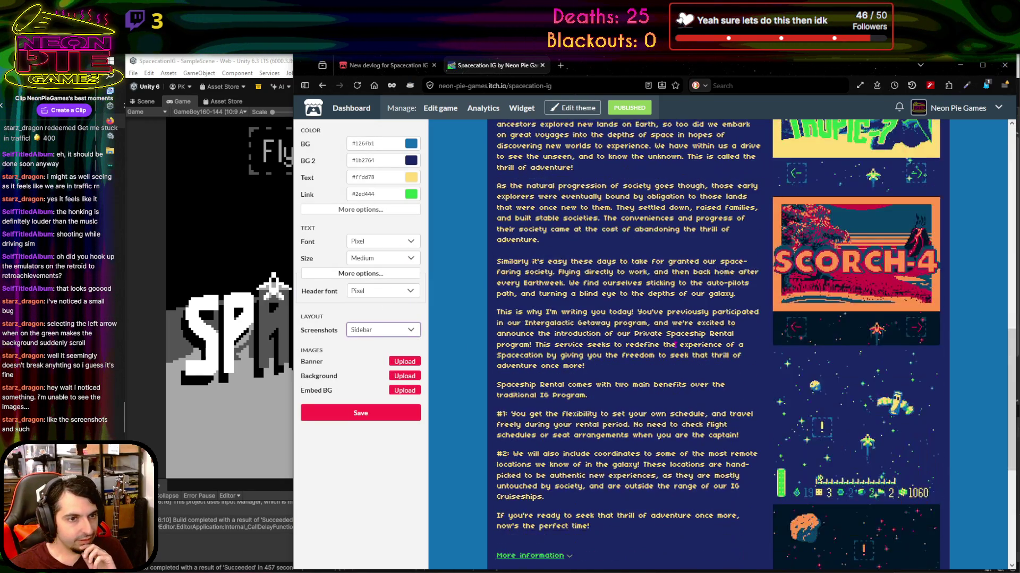
scroll(675, 345, "down", 3)
scroll(675, 345, "up", 15)
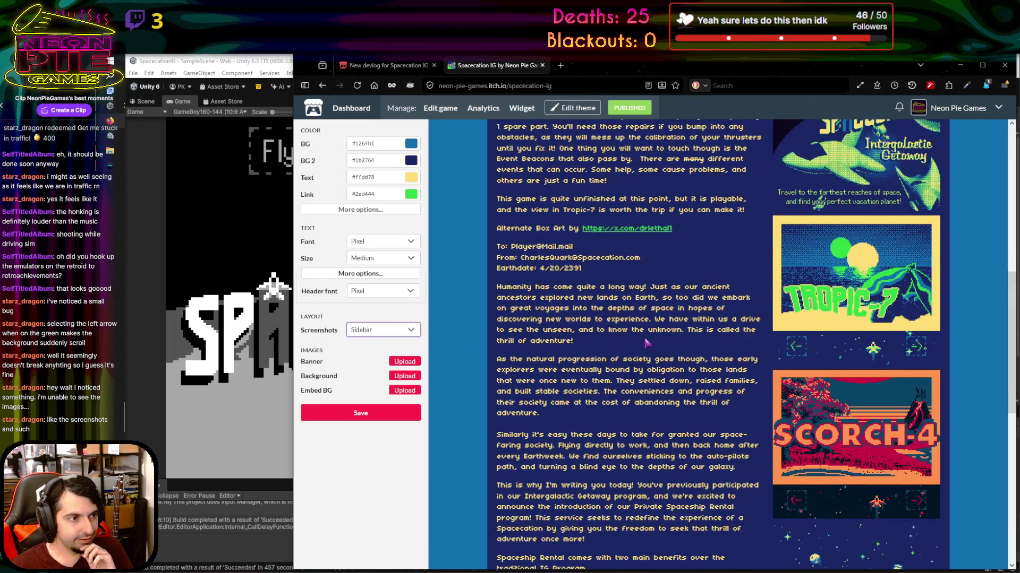
left_click(353, 415)
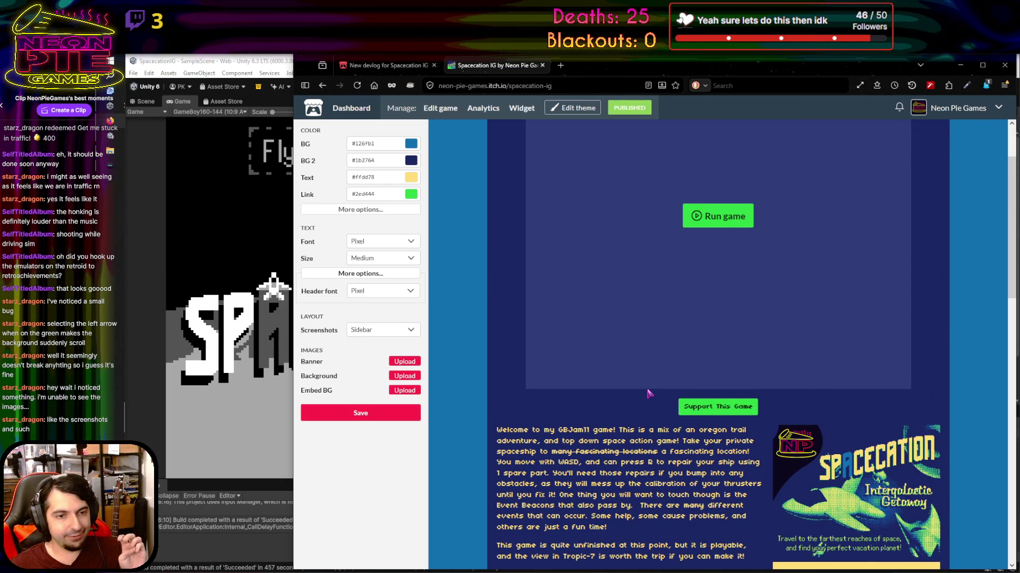
Close the theme editor and review the live Spacecation IG page
scroll(465, 443, "down", 5)
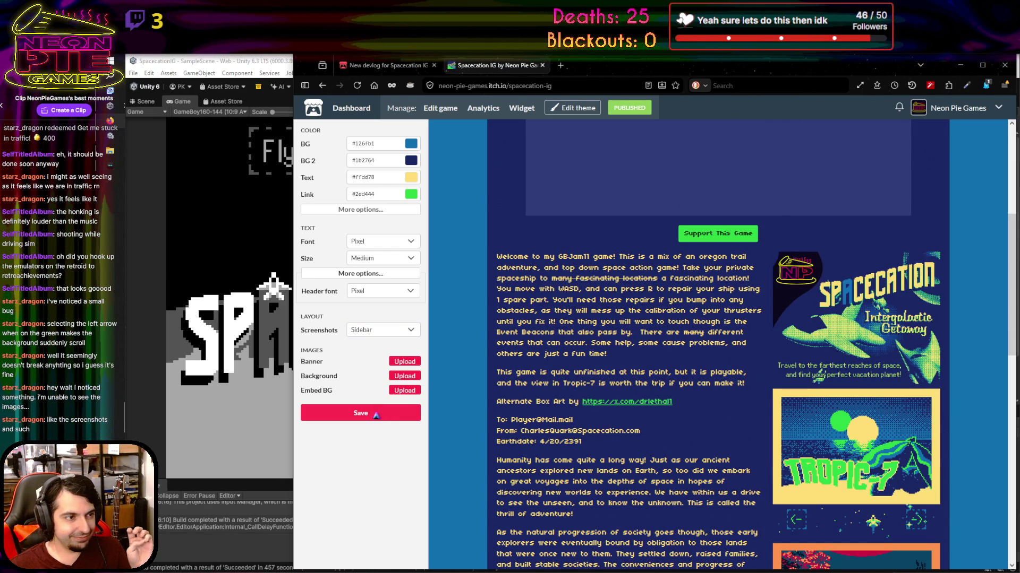
left_click(568, 108)
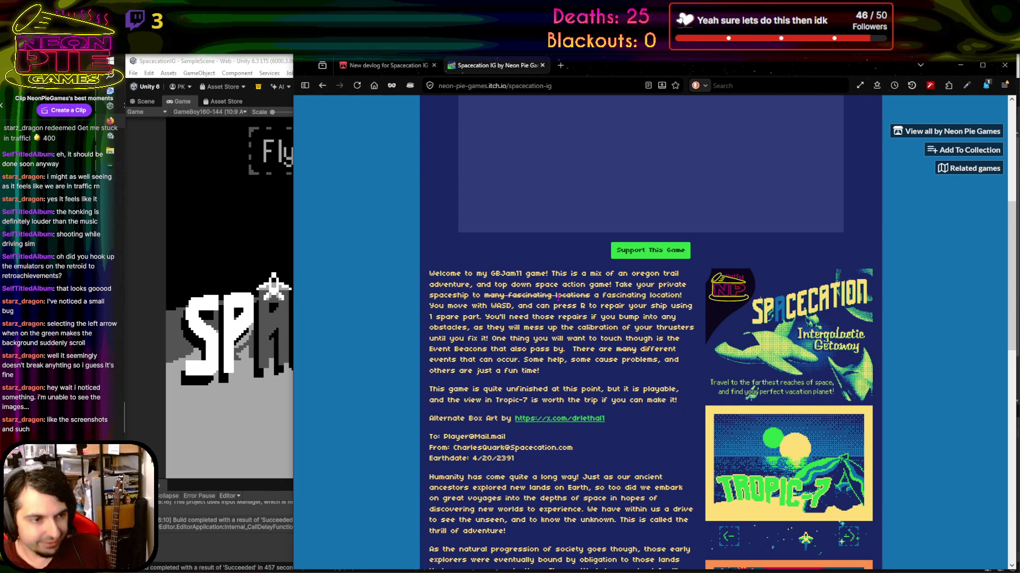
scroll(599, 425, "down", 3)
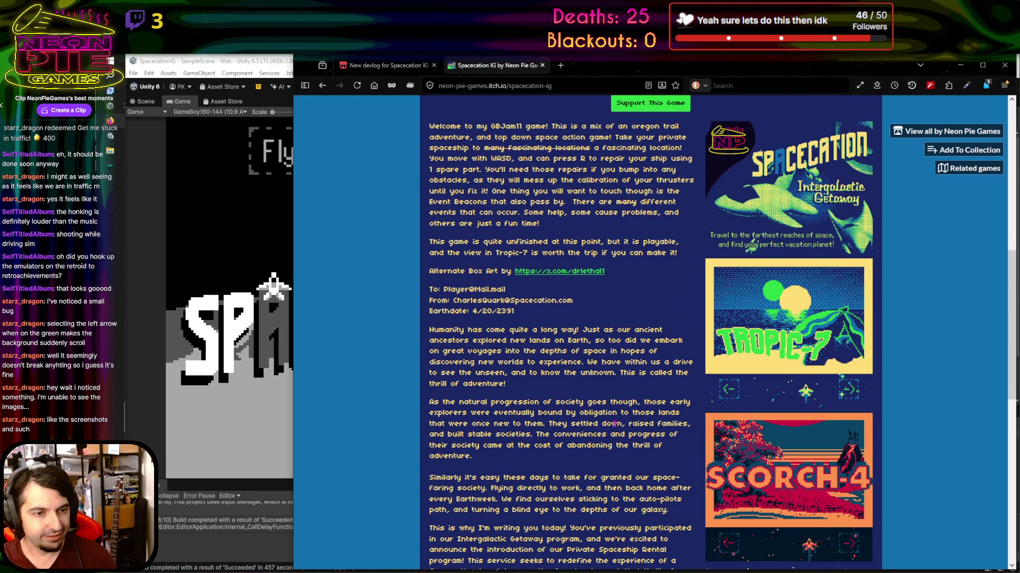
scroll(614, 423, "down", 10)
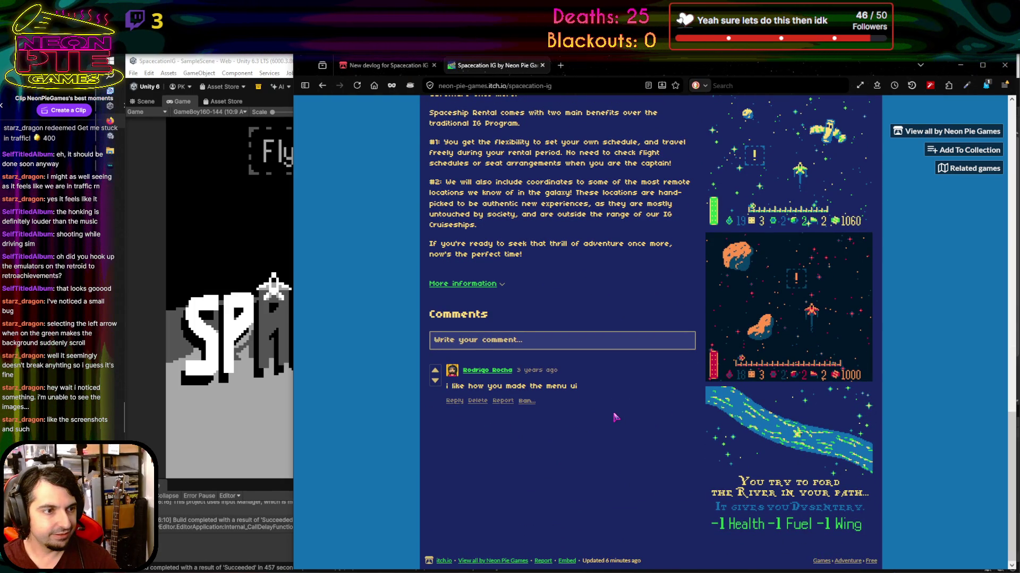
scroll(614, 418, "up", 15)
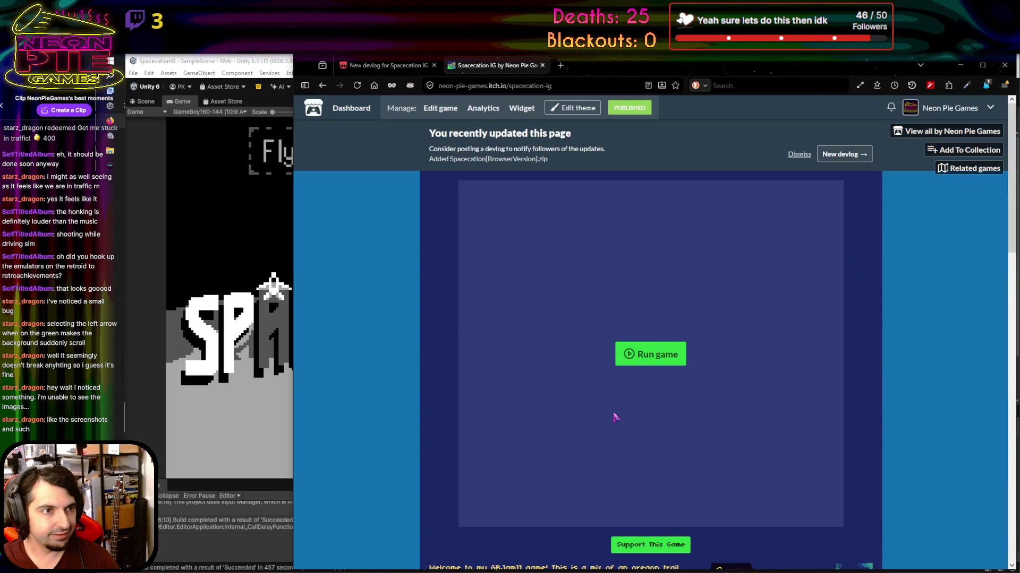
left_click(855, 157)
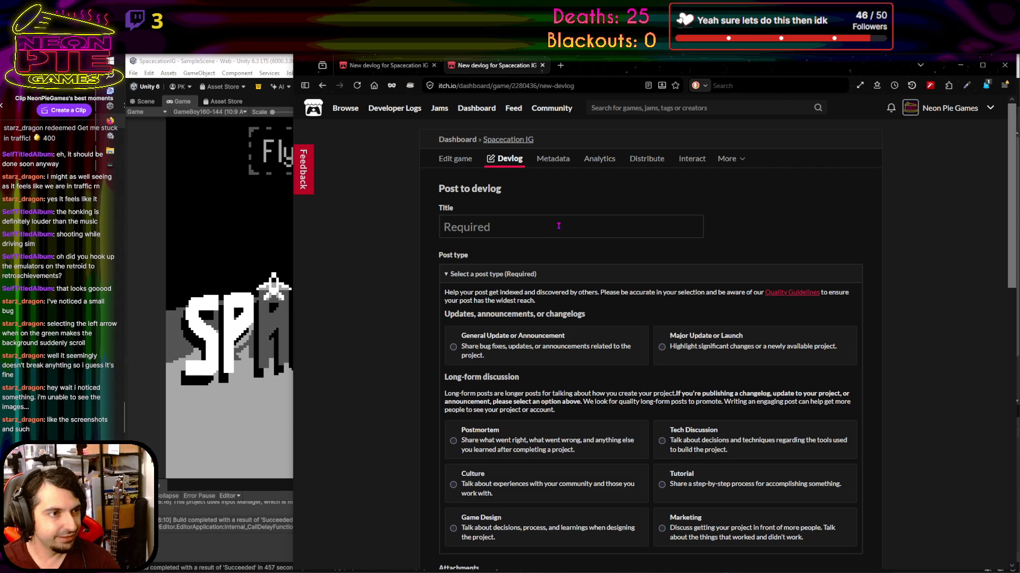
Title the devlog 'Spacecation 1.0; Second update of UPDATE YEAR!' and mark it Major Update or Launch
left_click(558, 225)
type("Spac")
type("tion ")
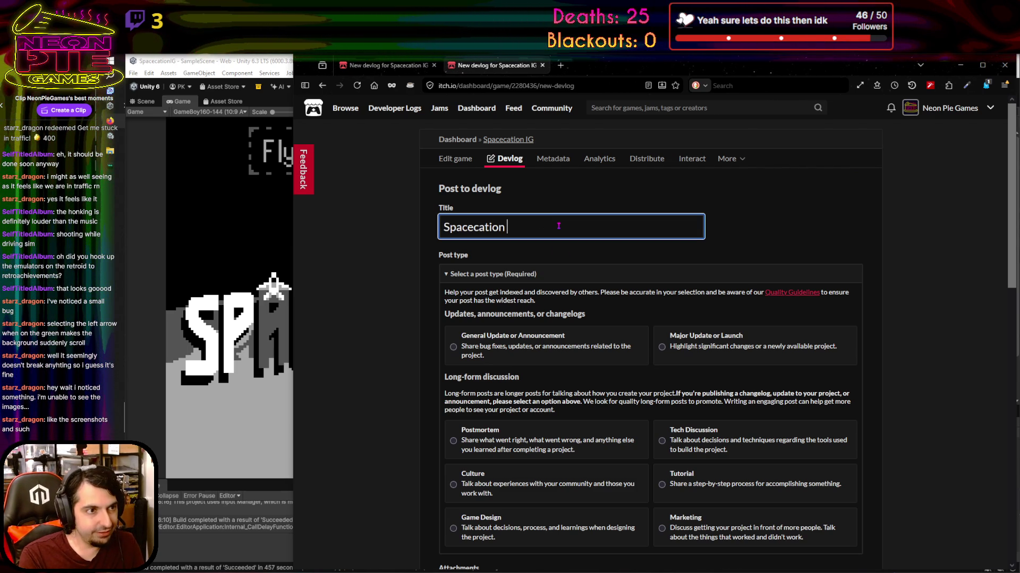
type("1.0:")
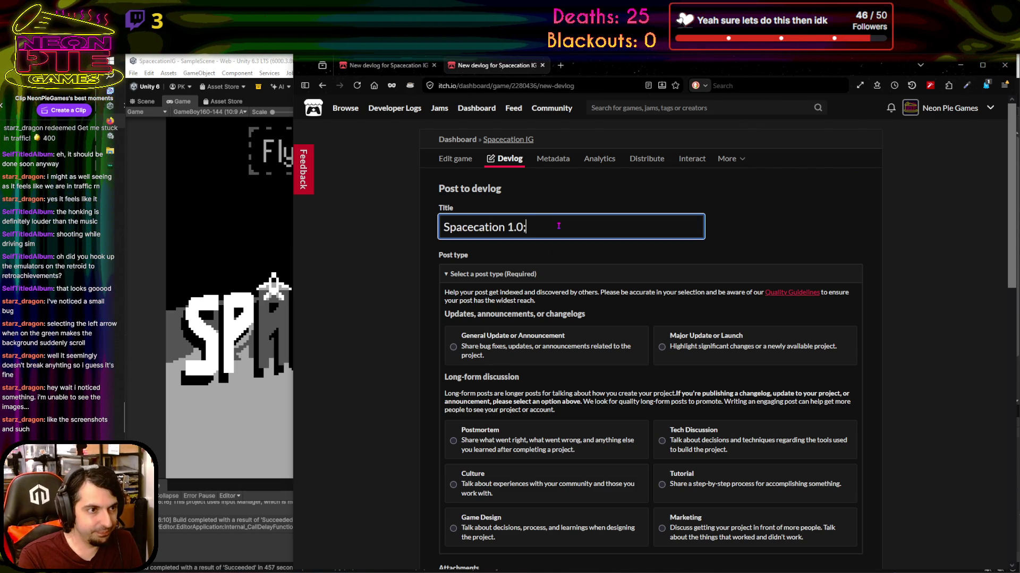
type(" Second u")
type("pda")
type("UYP")
key("BackSpace")
key("BackSpace")
type("PDATE YEAR!")
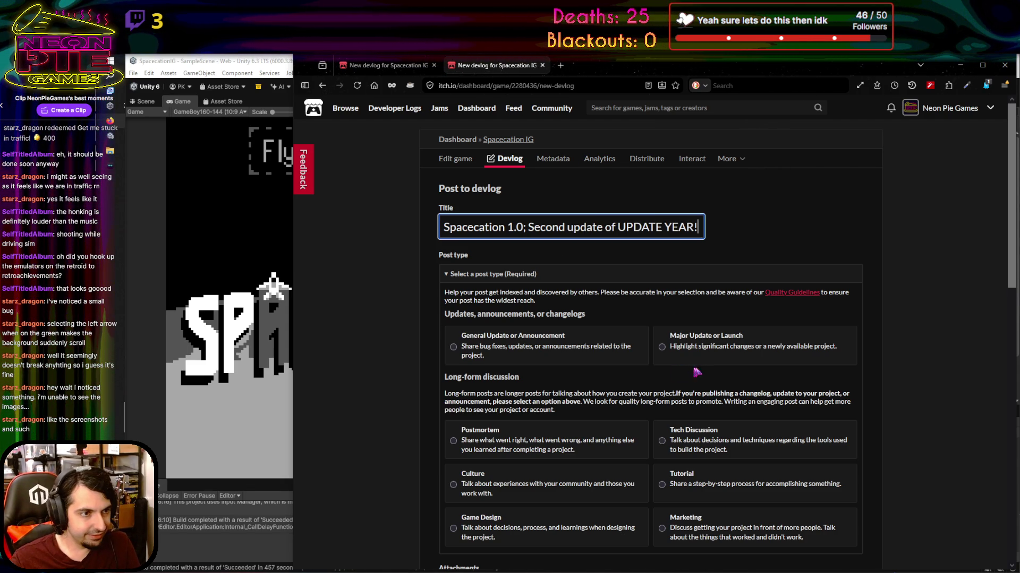
left_click(672, 361)
Begin the post body with 'At last! I present to you Spacecation!'
scroll(672, 361, "down", 8)
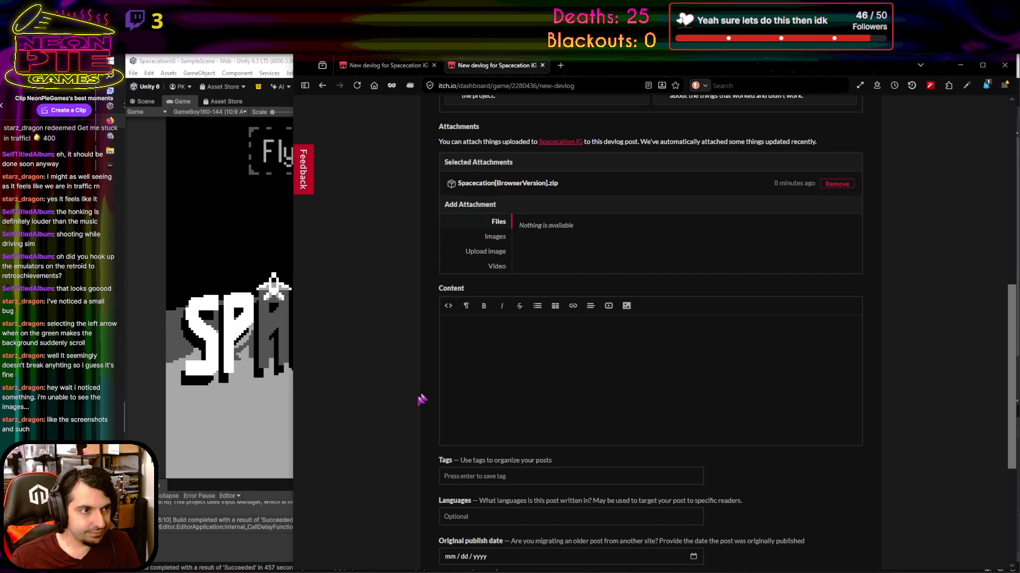
left_click(527, 329)
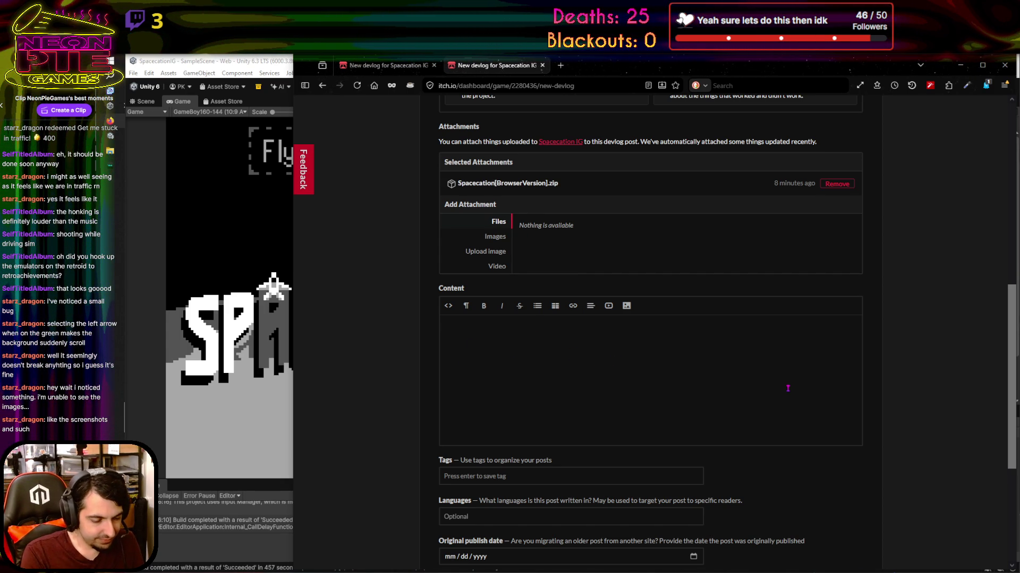
type("At last! I p")
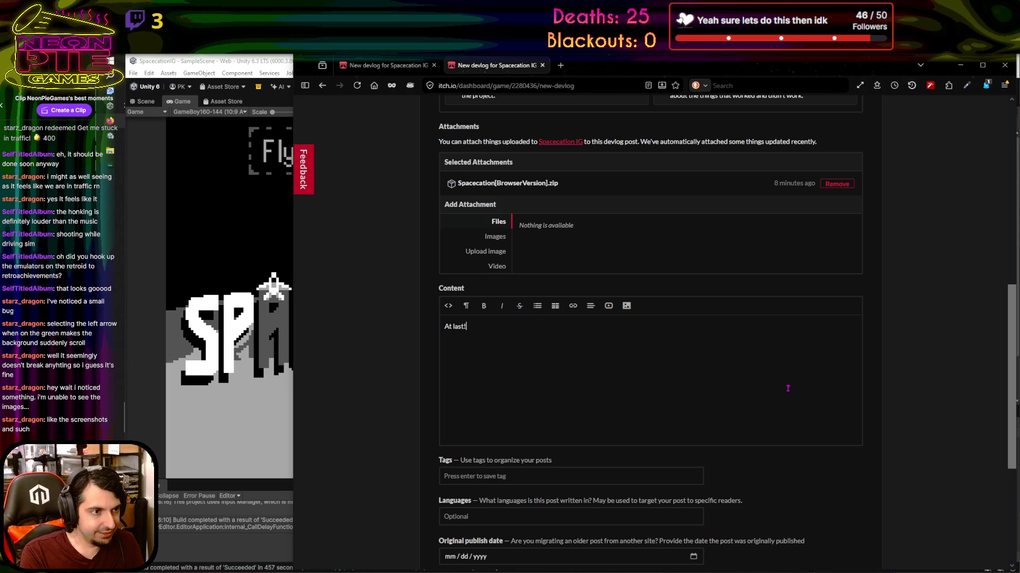
type("resent")
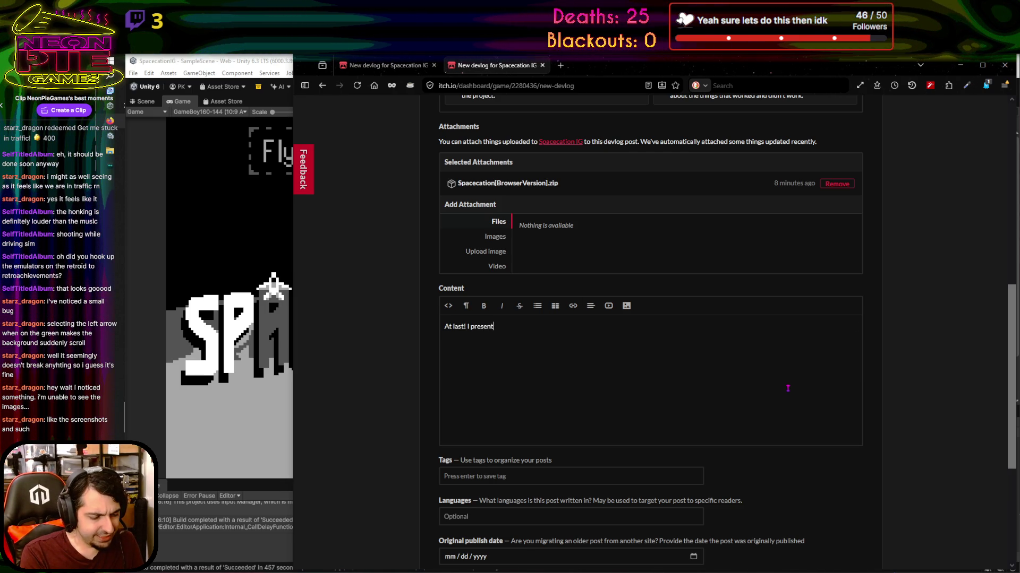
type(" to you")
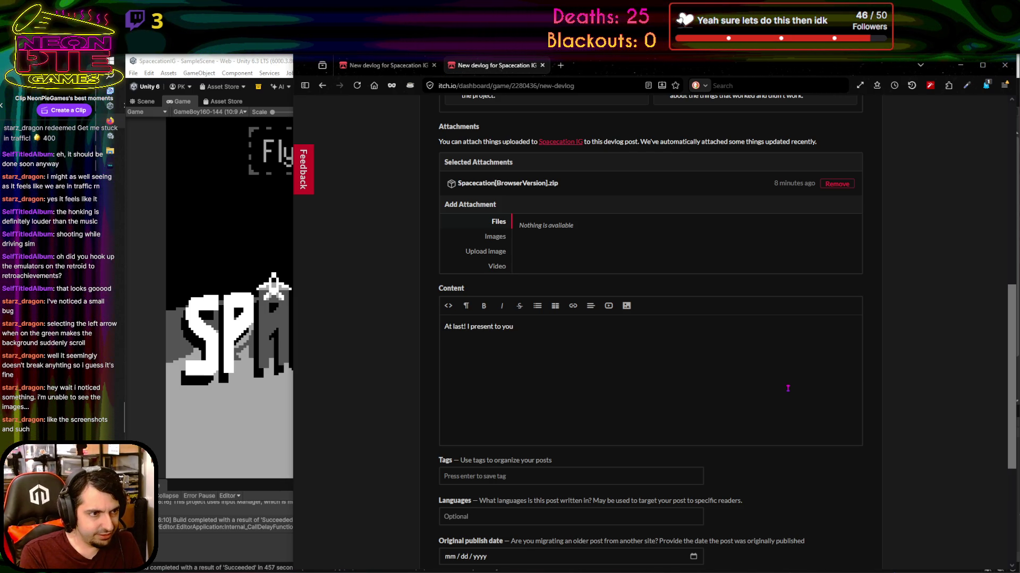
type(" Spaceca")
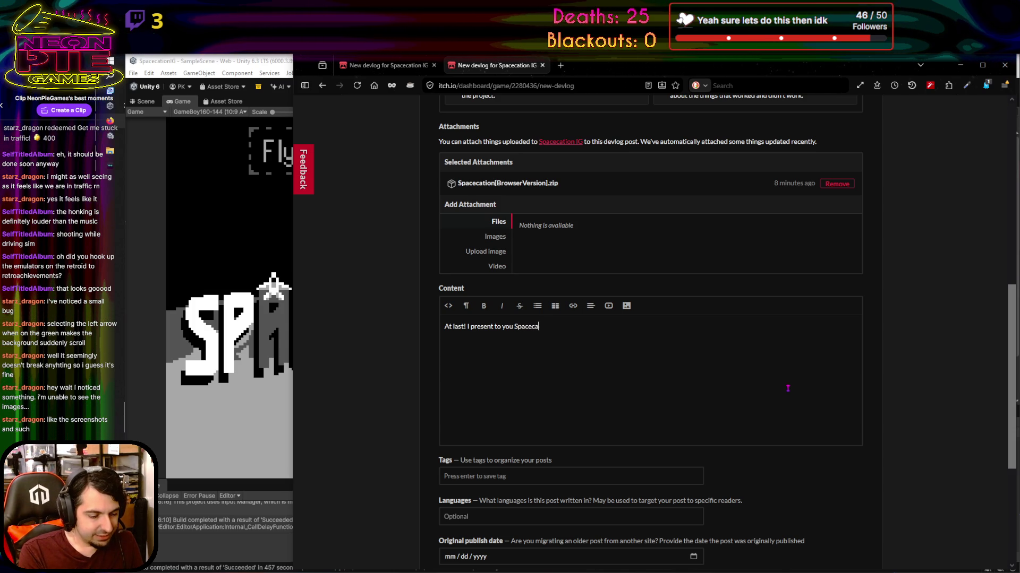
type("tion!")
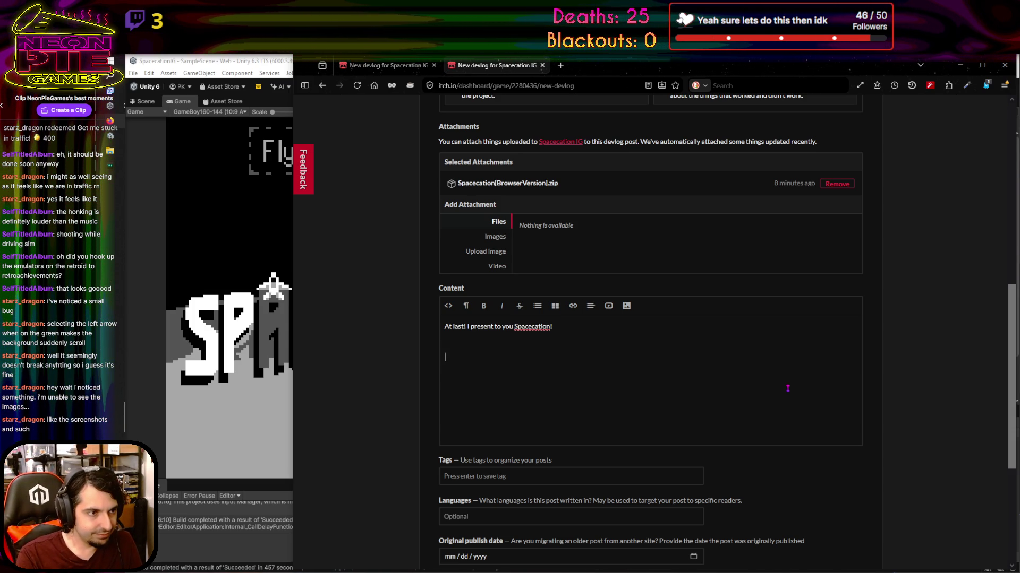
left_click(403, 66)
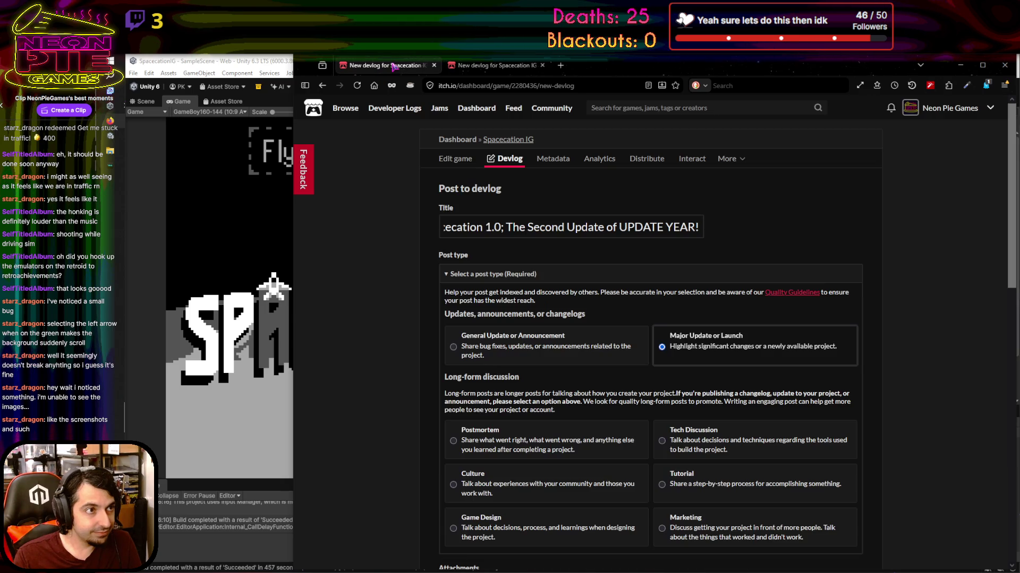
Close the duplicate older draft and open the itch.io creator dashboard in a new tab
left_click(434, 65)
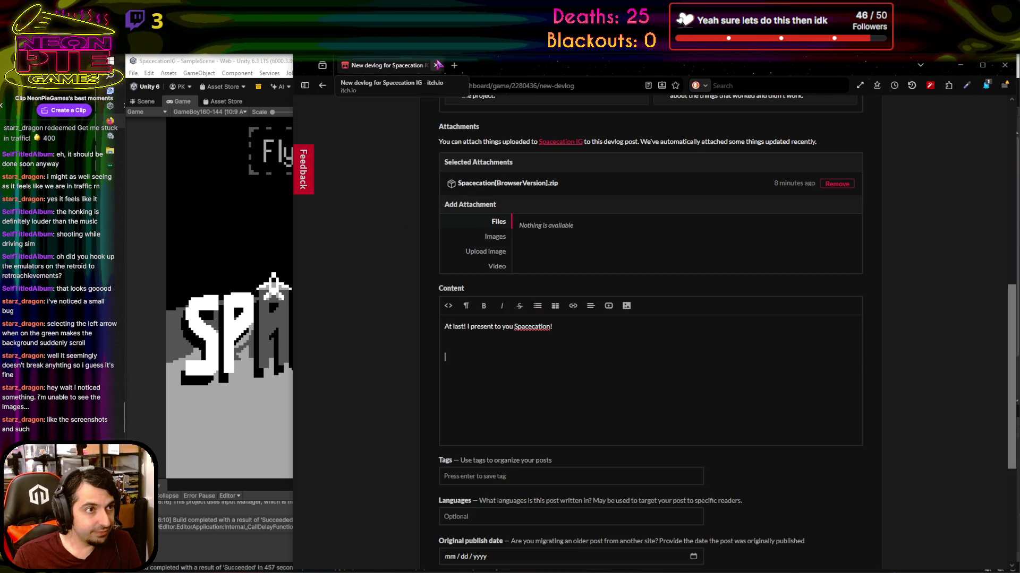
left_click(451, 65)
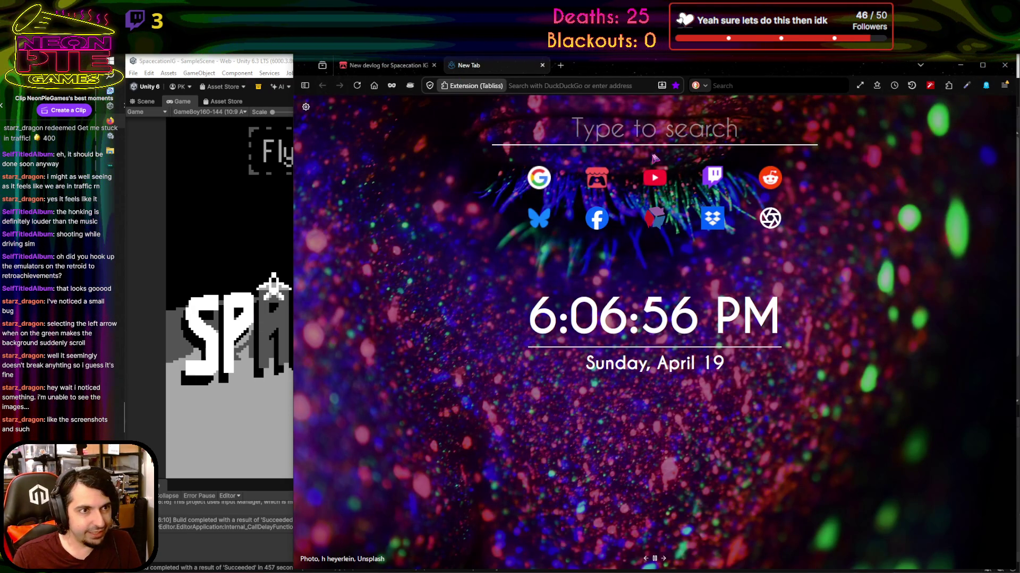
left_click(597, 178)
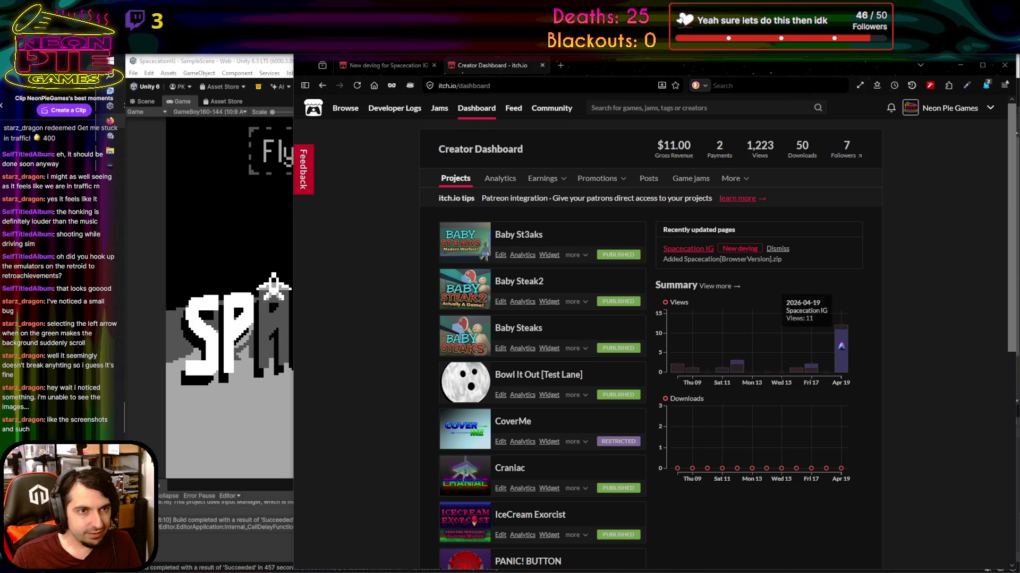
scroll(737, 190, "down", 7)
scroll(730, 199, "up", 7)
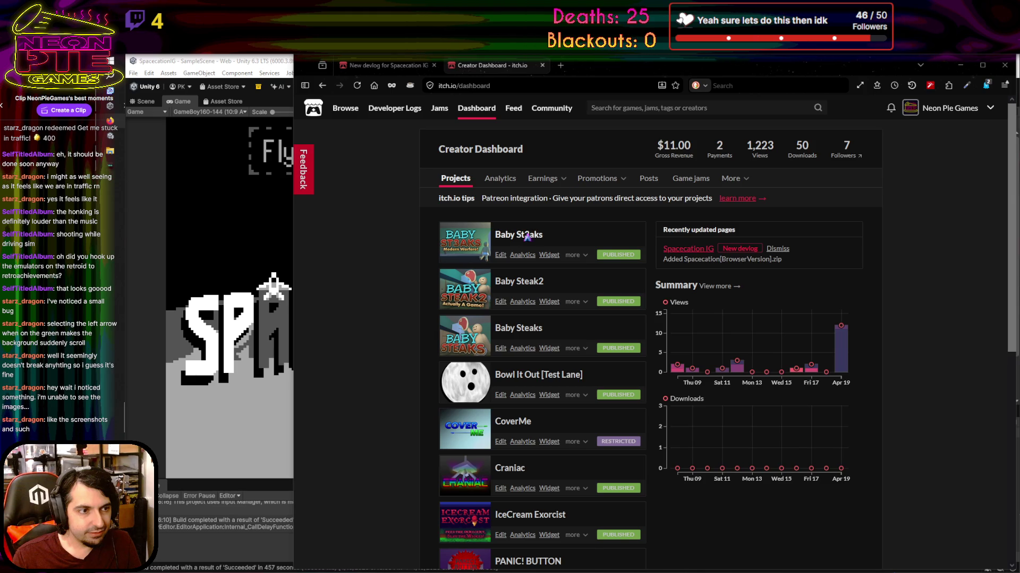
Open the PANIC! BUTTON page and read its Update 1.0 devlog post
scroll(518, 358, "down", 2)
scroll(513, 354, "down", 2)
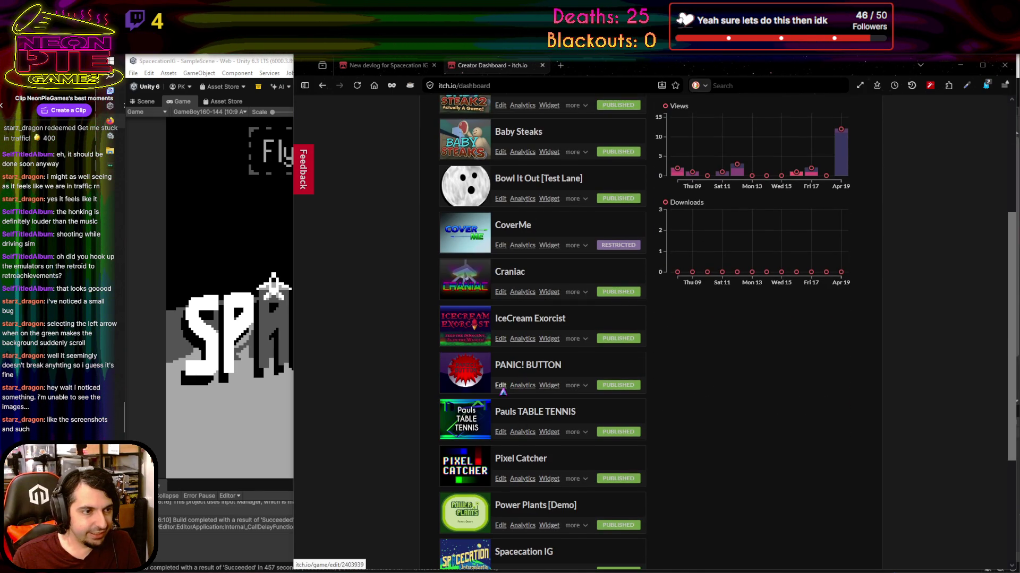
left_click(509, 366)
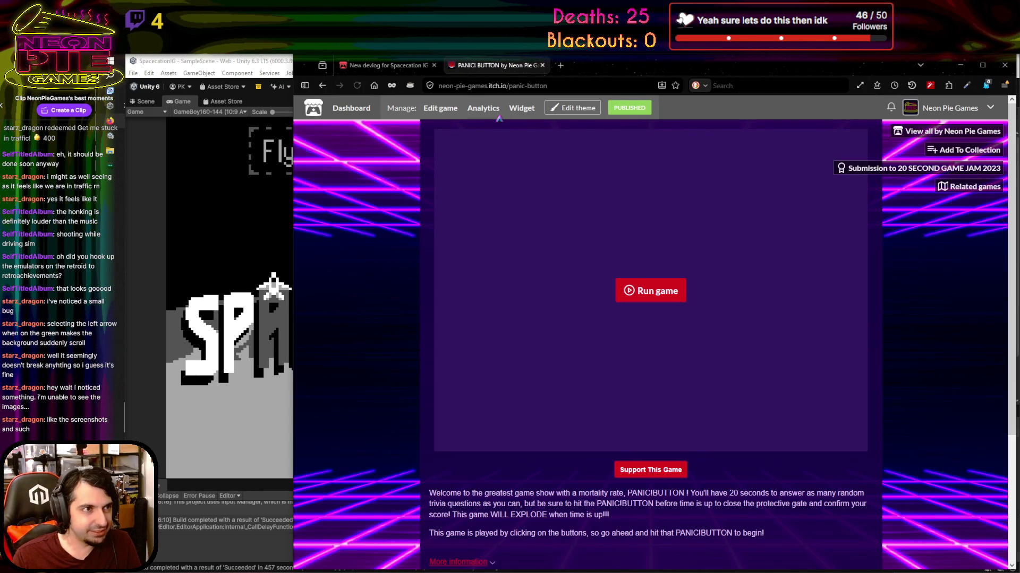
scroll(485, 409, "down", 3)
left_click(485, 440)
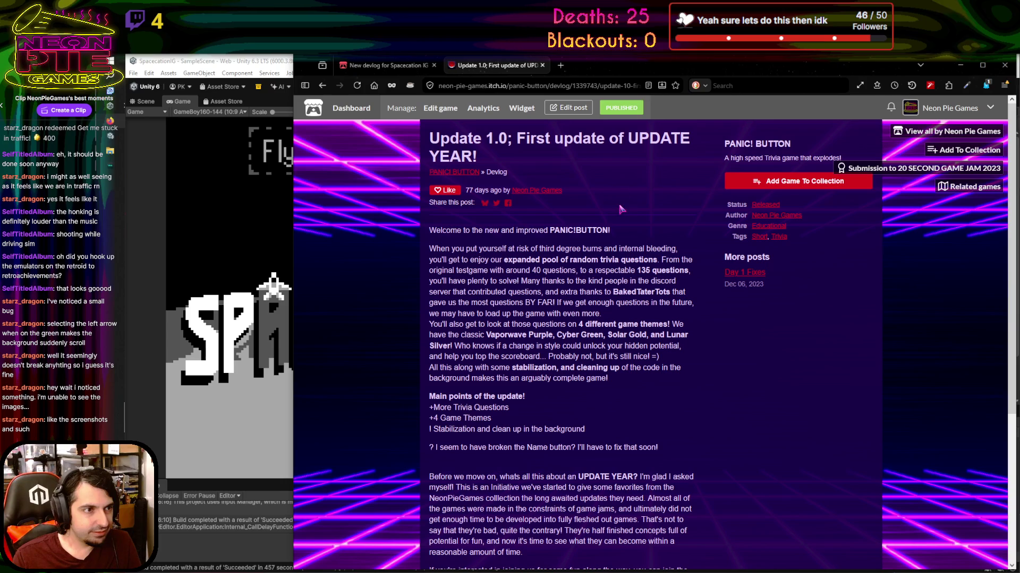
scroll(619, 188, "down", 2)
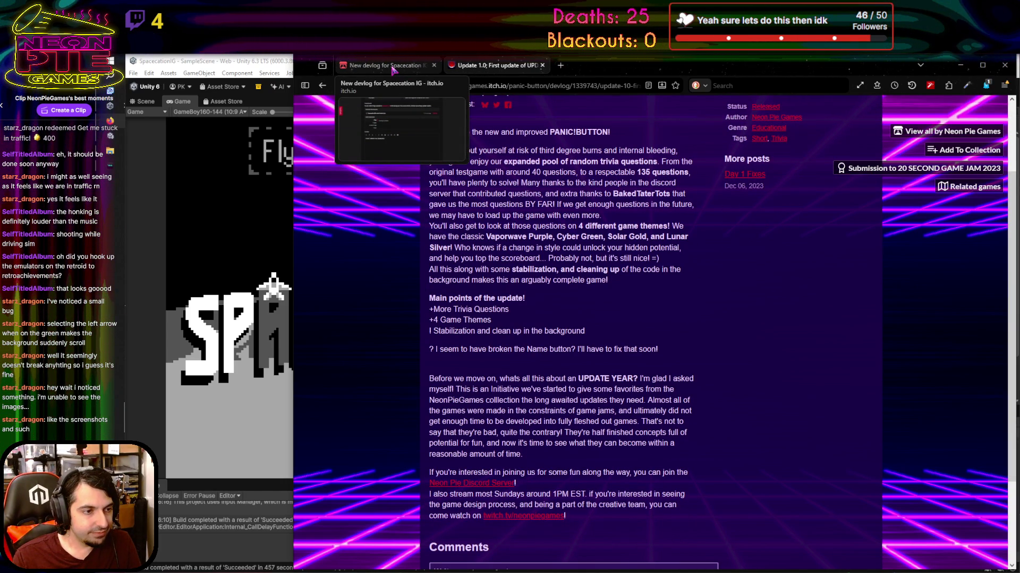
left_click(392, 70)
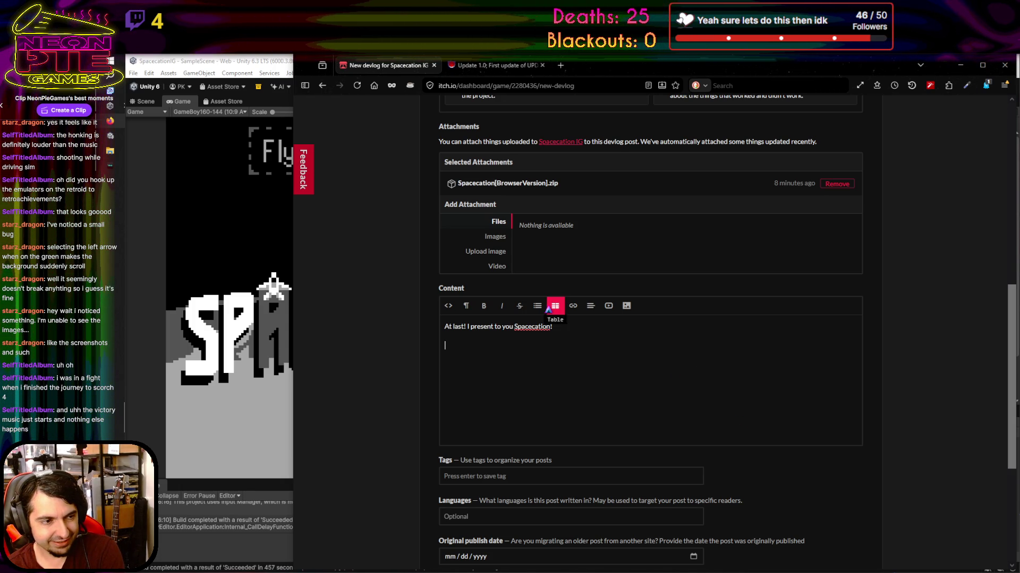
Bring the Unity editor with the Spacecation project to the front
left_click(264, 62)
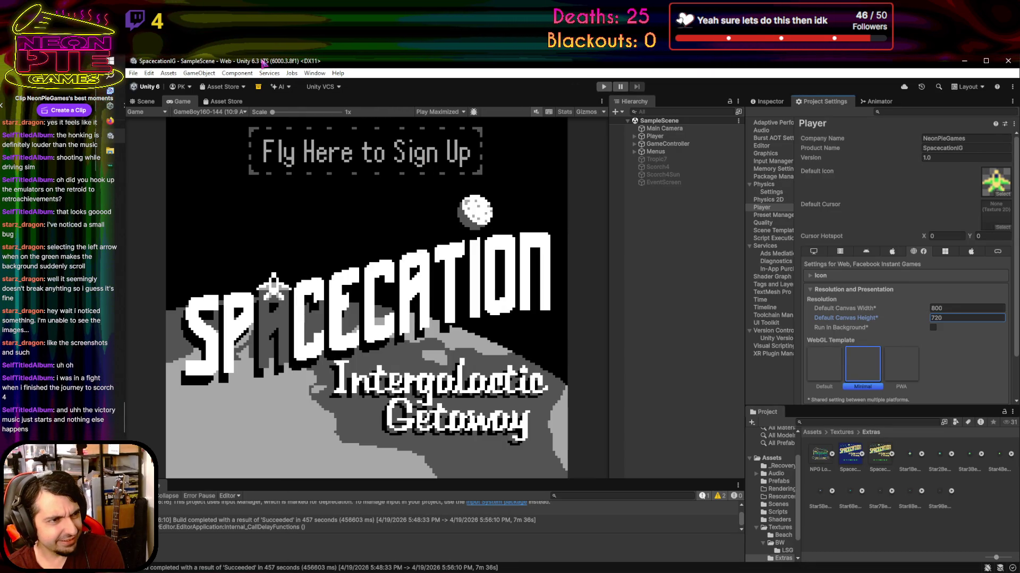
Enter Play mode, fly to the Bolted Bargains shop and buy more fuel
left_click(604, 86)
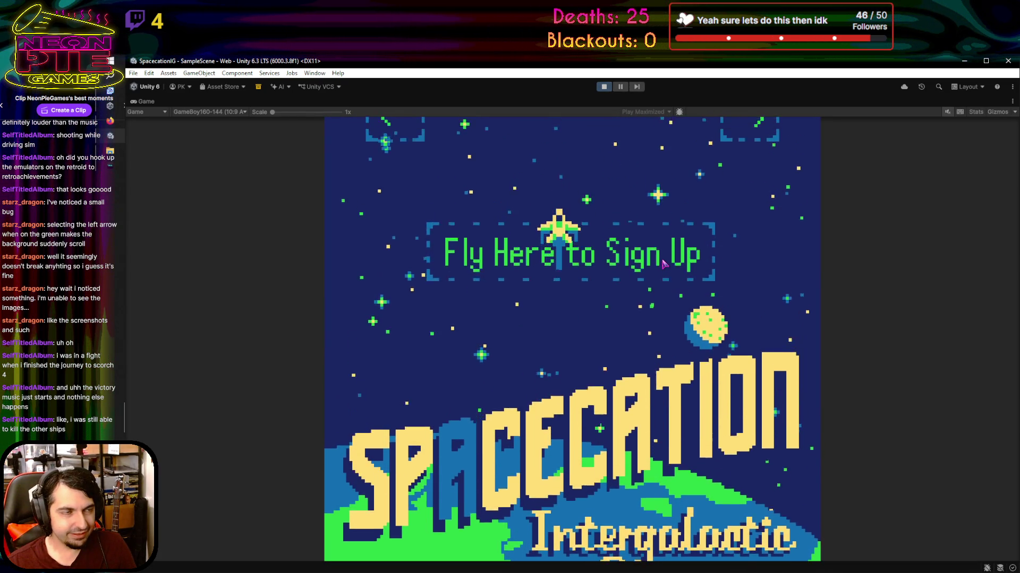
key("Right")
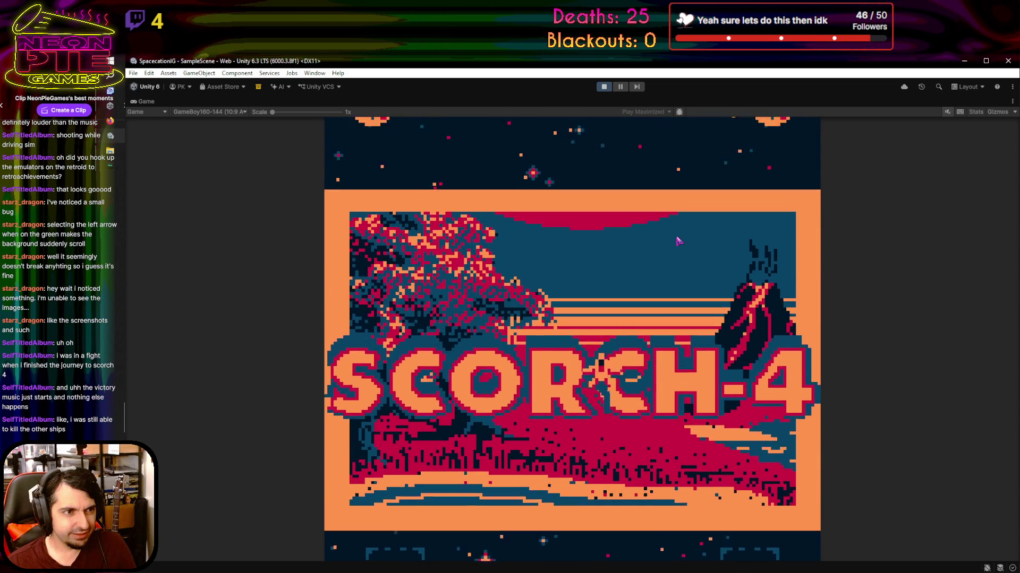
key("Up")
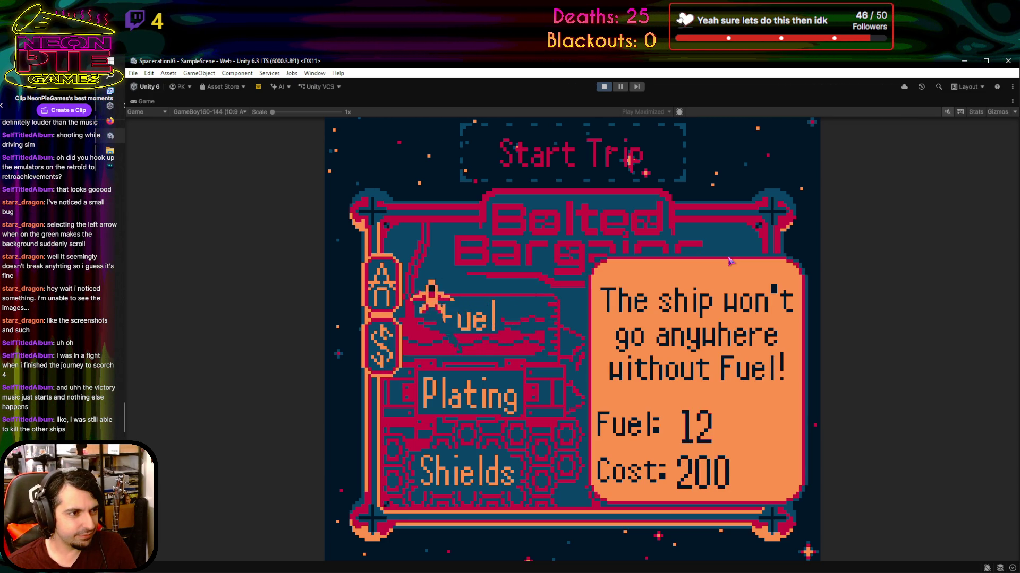
key("Return")
key("Escape")
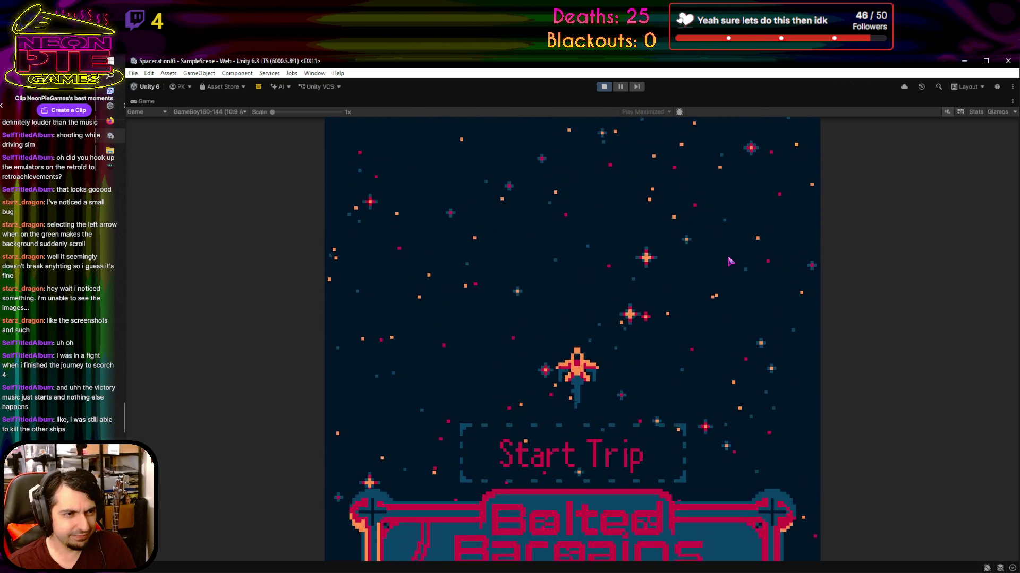
Start the trip and steer around the asteroids, shooting them down
key("Left")
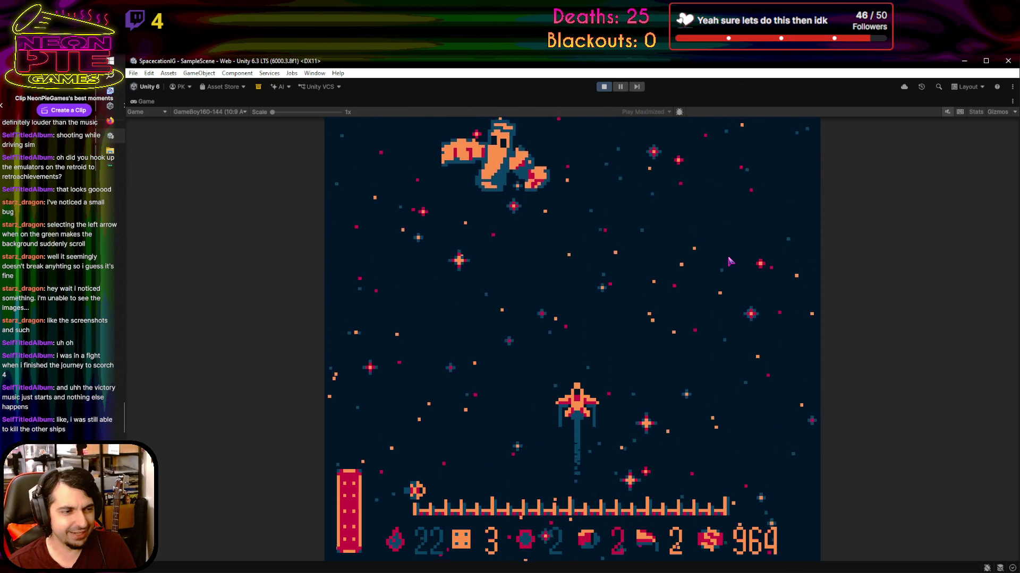
key("Right")
key("Up")
key("Left")
key("Right")
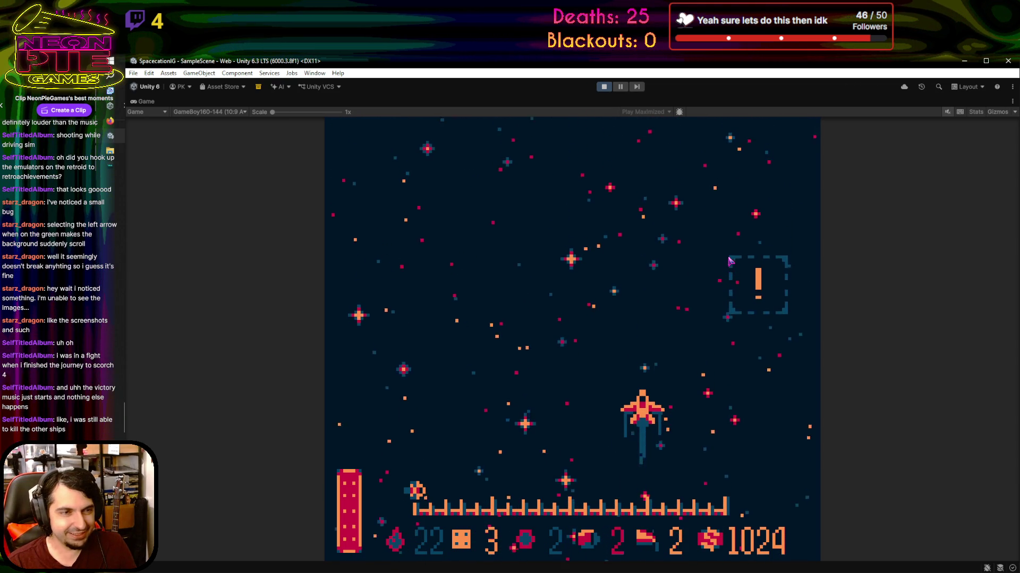
key("Right")
key("Left")
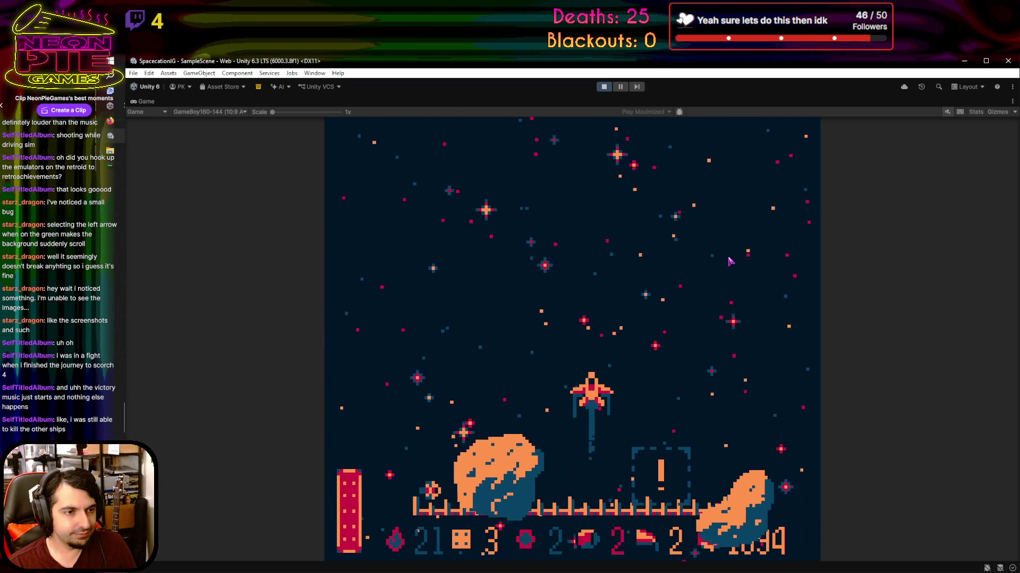
key("Up")
key("Right")
key("Left")
key("Right")
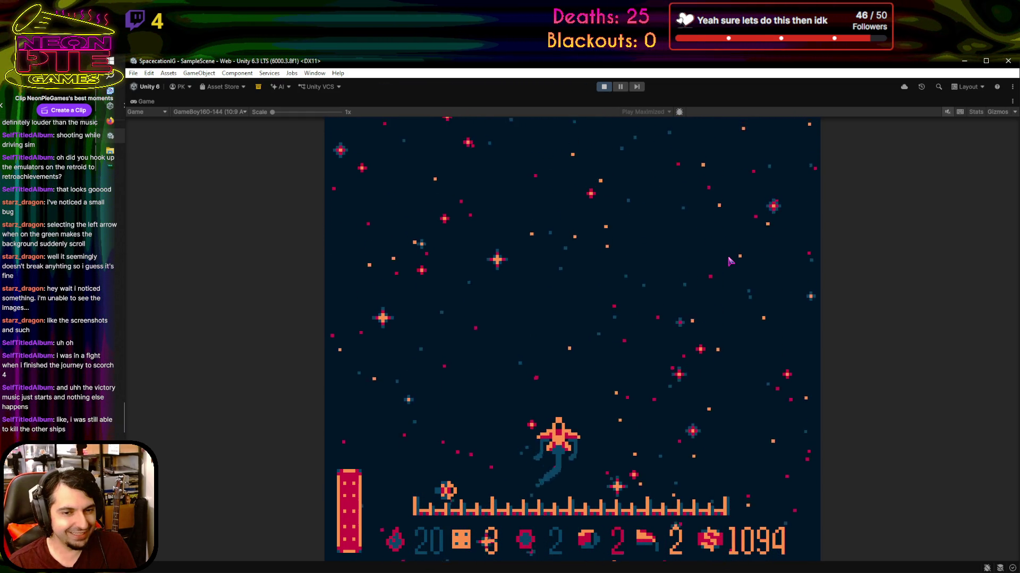
key("Up")
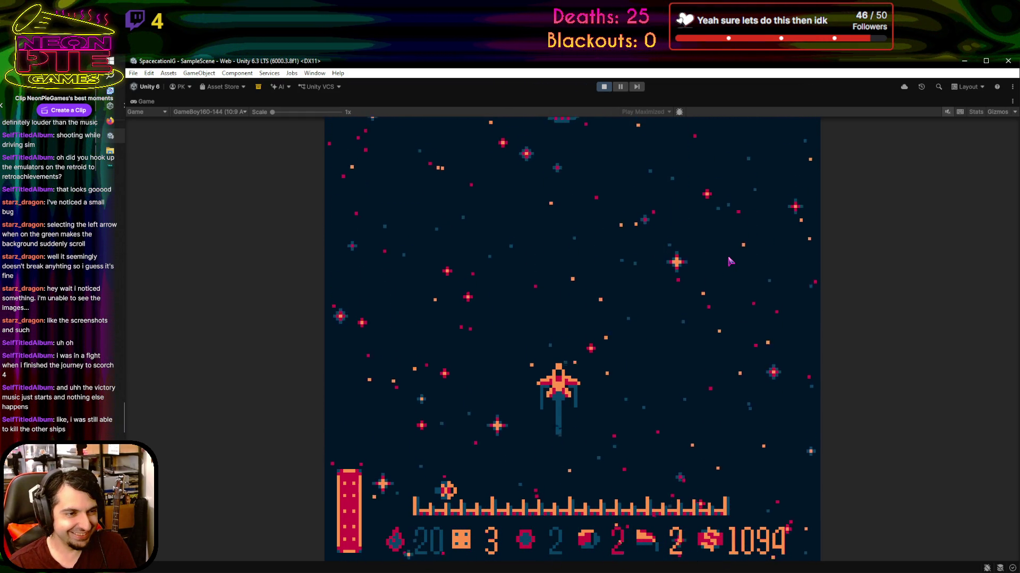
Fire lasers to destroy the ring enemy, then pause the playtest
key("Left")
key("Down")
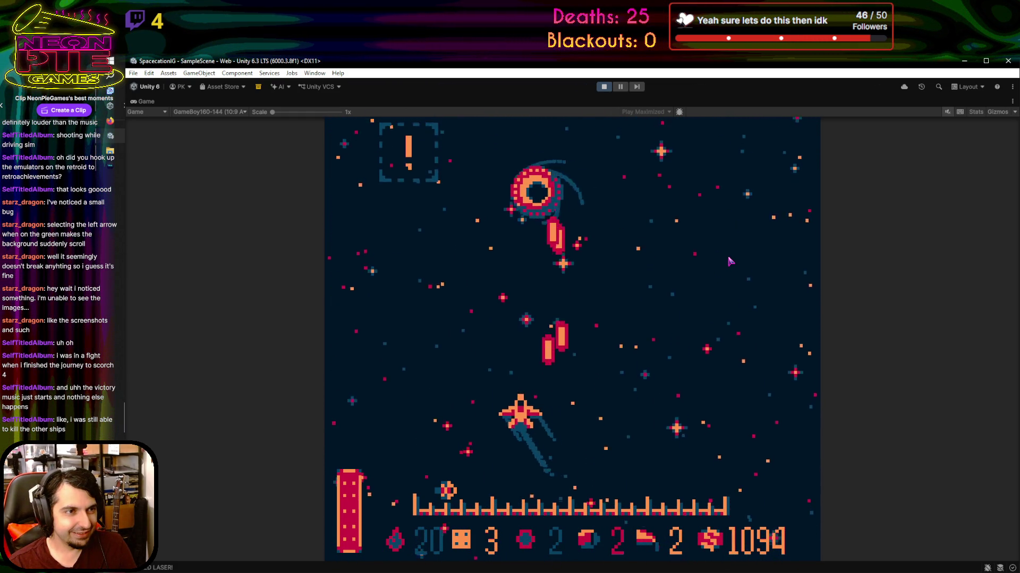
key("Right")
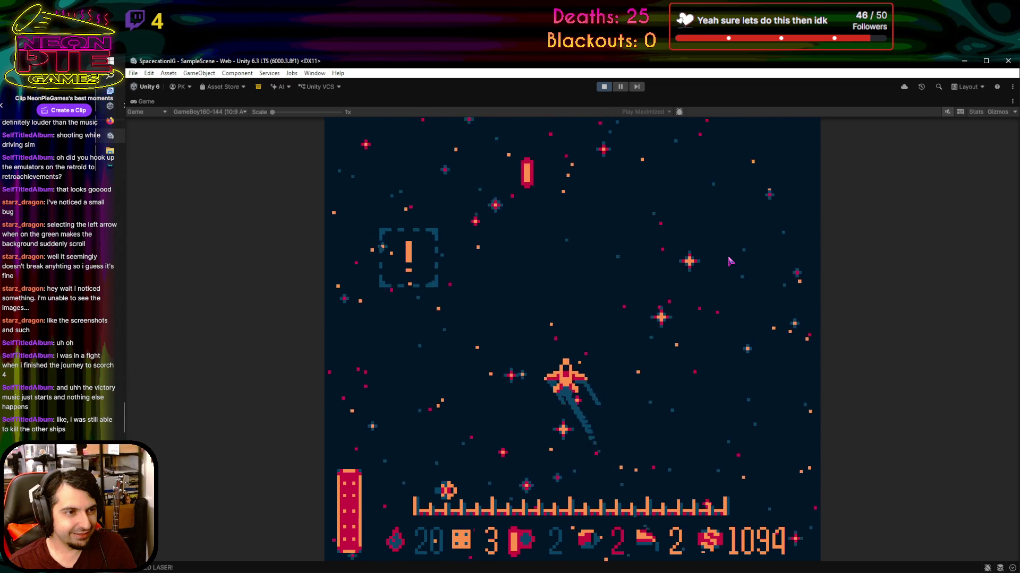
key("Down")
key("Right")
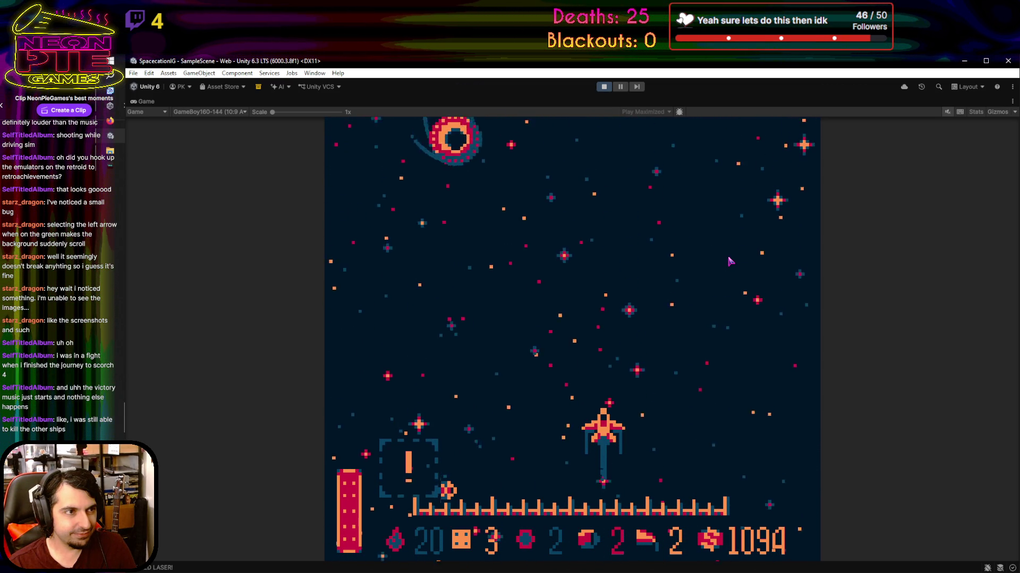
key("space")
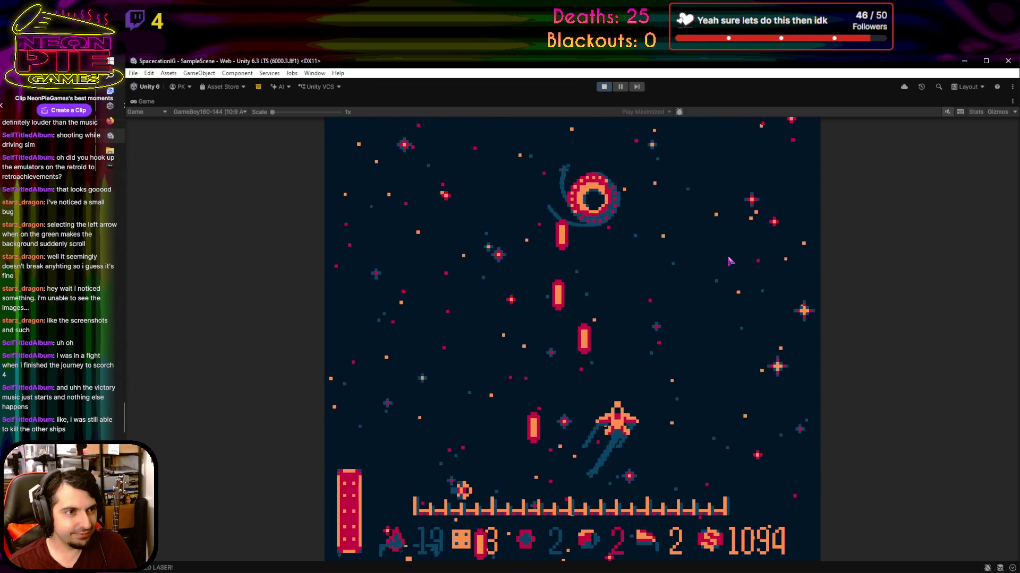
key("Left")
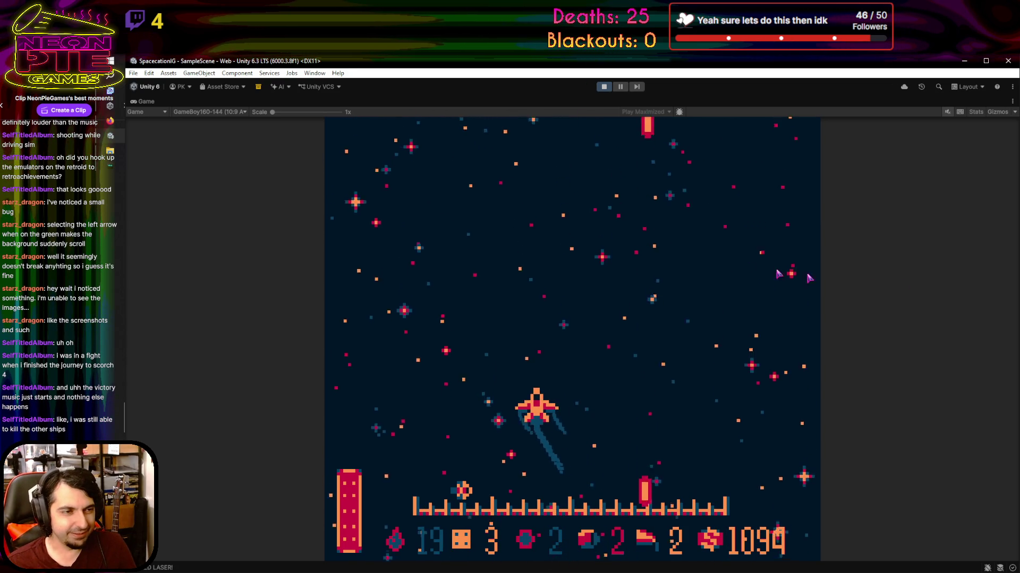
key("Right")
key("ctrl+shift+p")
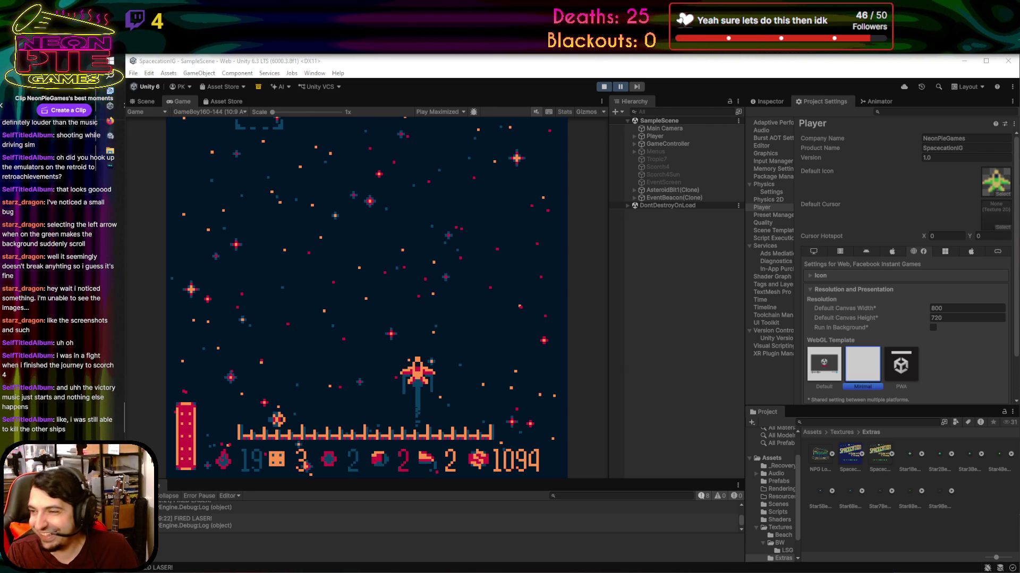
Switch to the Voicemod Neon Pie Soundboard with Alt+Tab
key("alt+Tab")
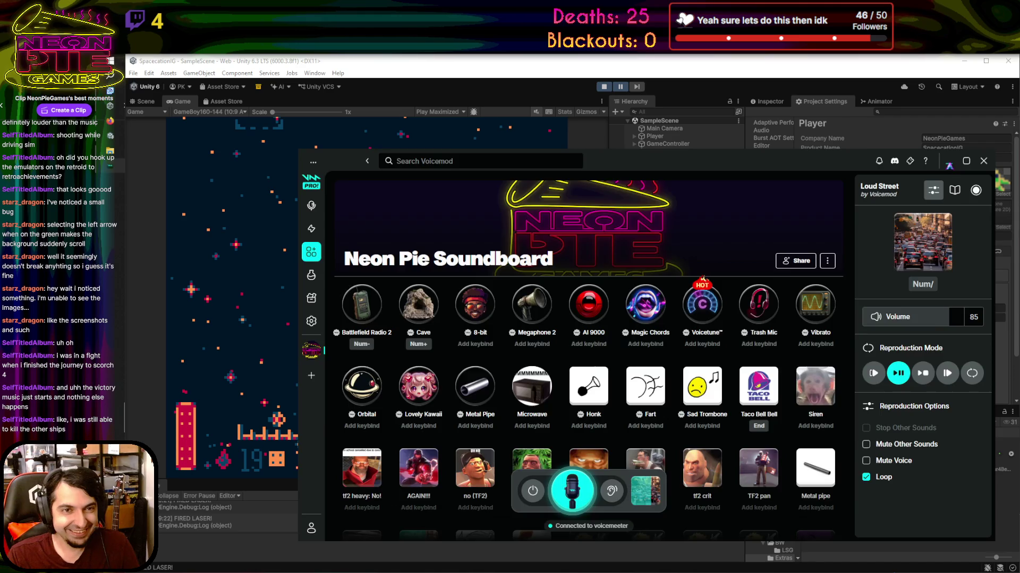
Minimize the soundboard and maximize Unity's Game view to keep playing
left_click(949, 162)
key("shift+space")
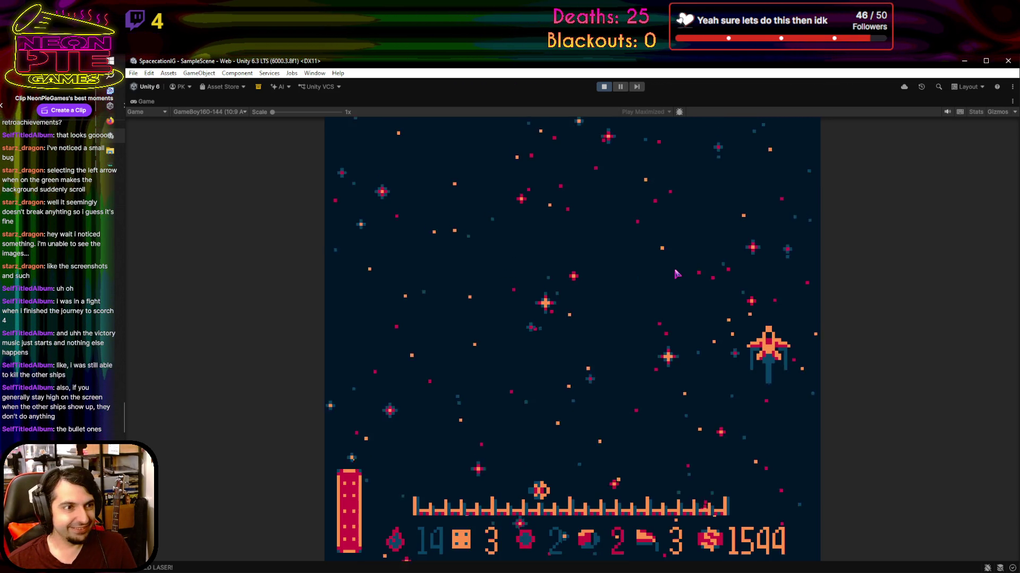
Fire at the ring boss while dodging left and right
key("Left")
key("Down")
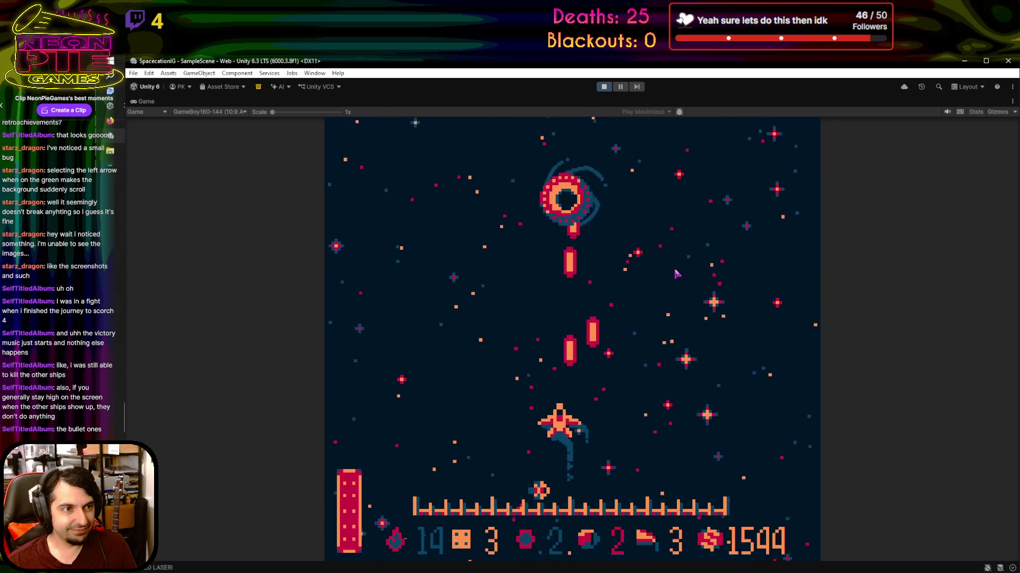
key("Right")
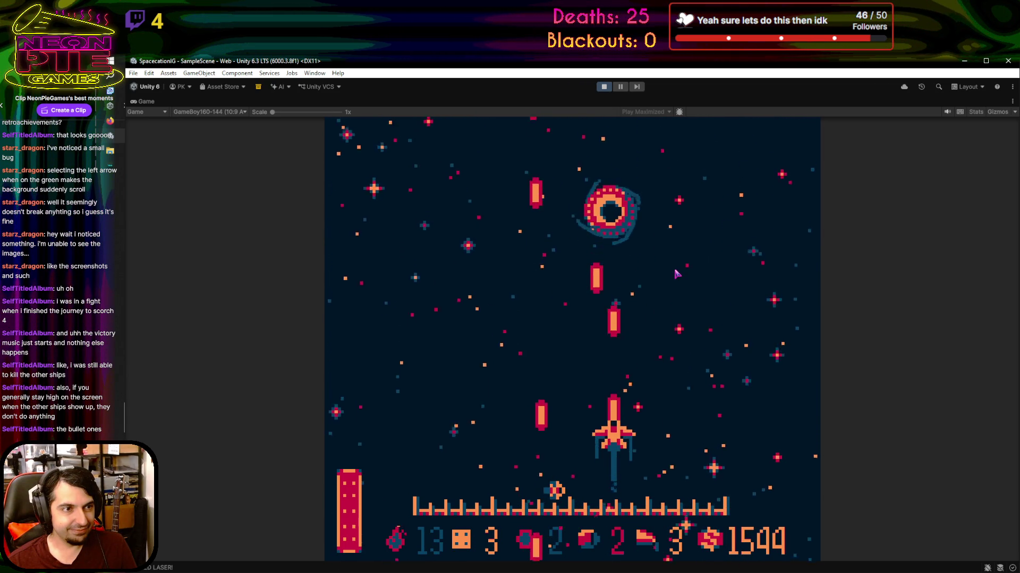
key("Left")
key("Left")
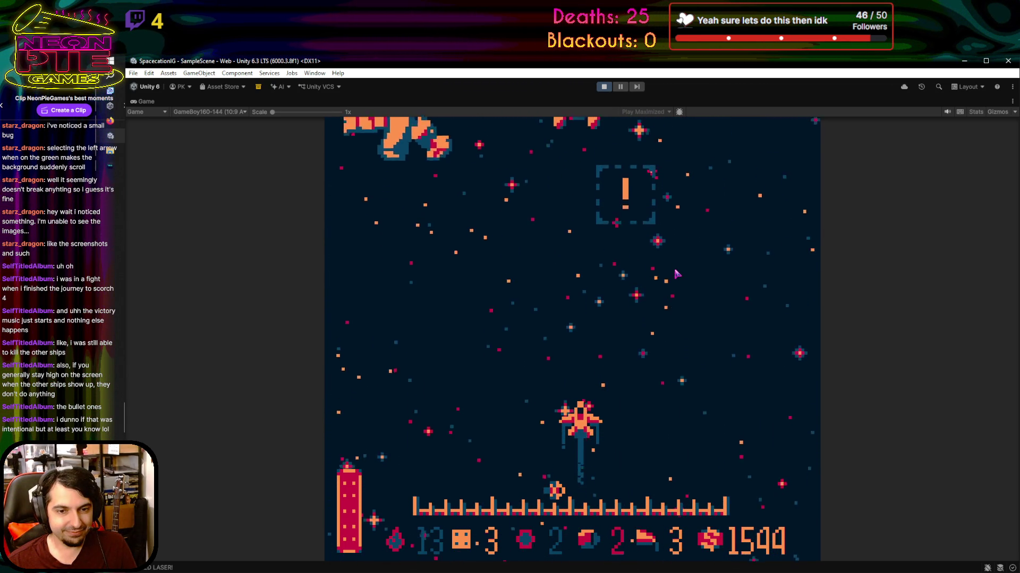
key("Left")
key("Right")
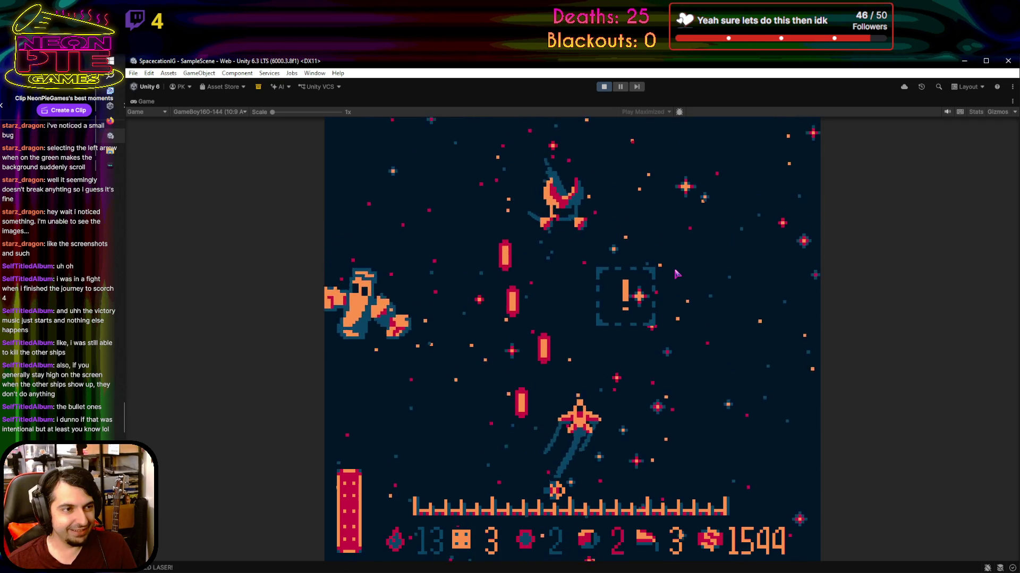
key("Left")
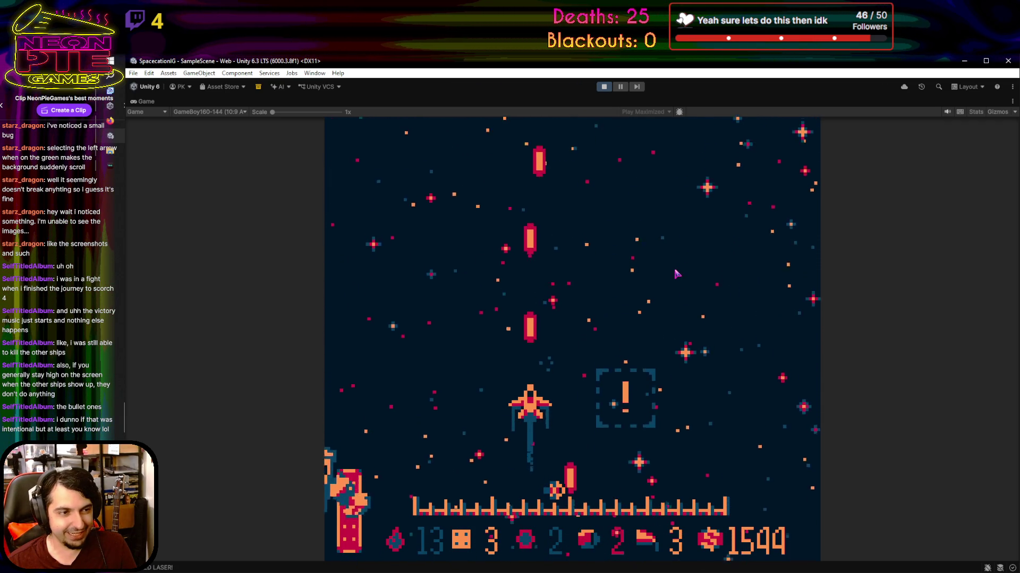
key("Right")
Weave the ship past the incoming asteroids while keeping up fire
key("Up")
key("Right")
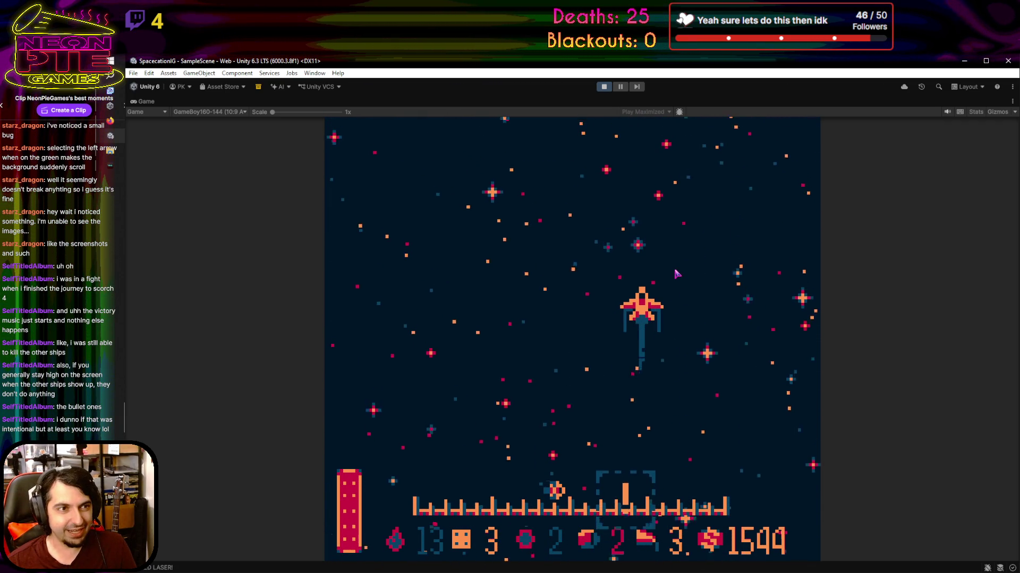
key("Down")
key("Left")
key("Right")
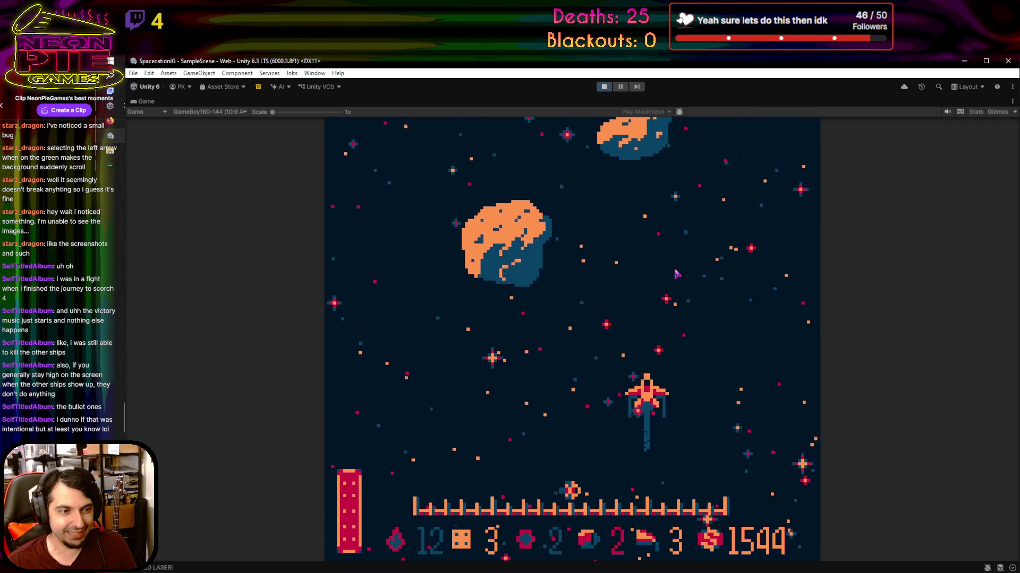
key("Up")
key("Left")
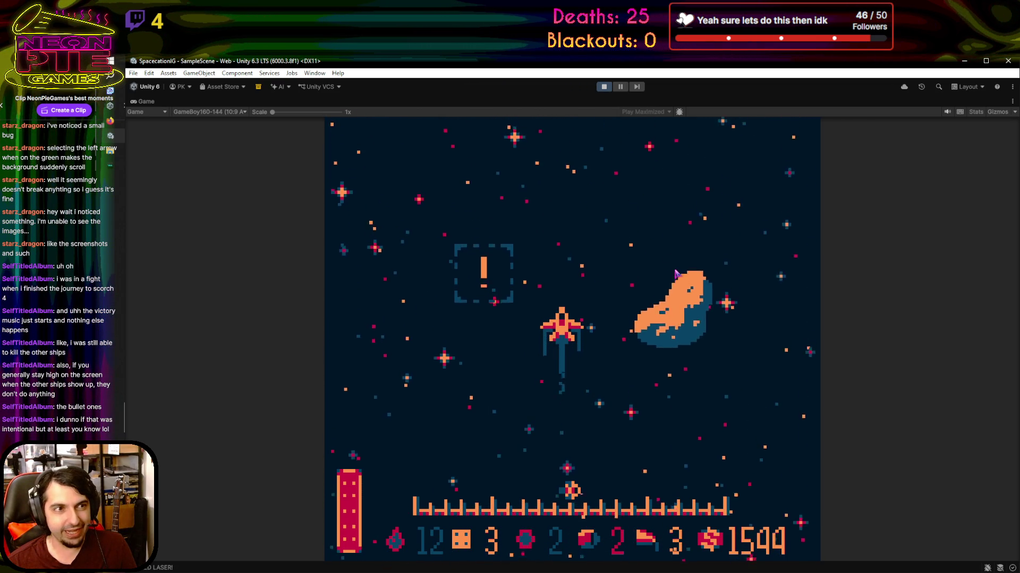
key("Up")
key("Right")
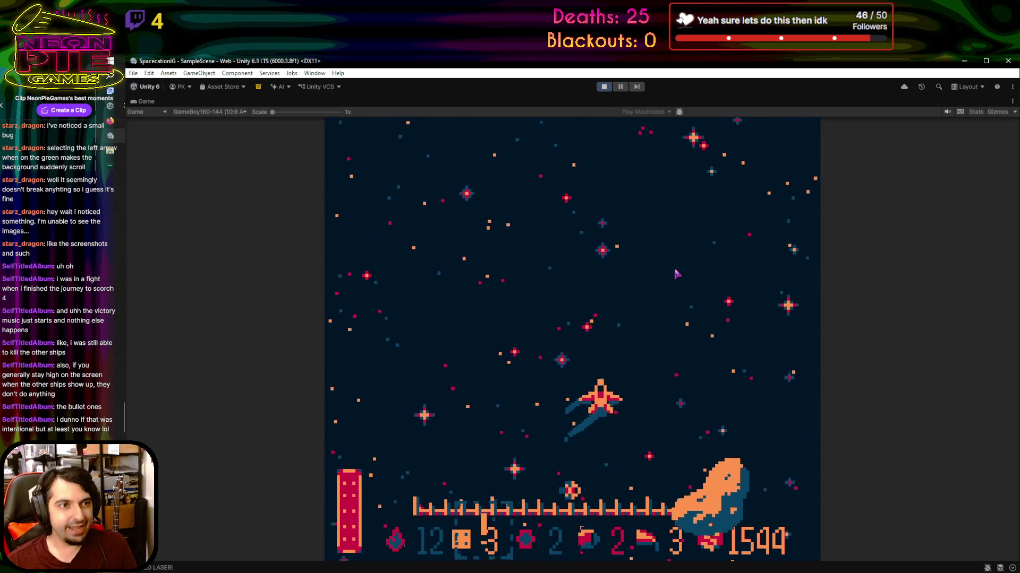
key("Right")
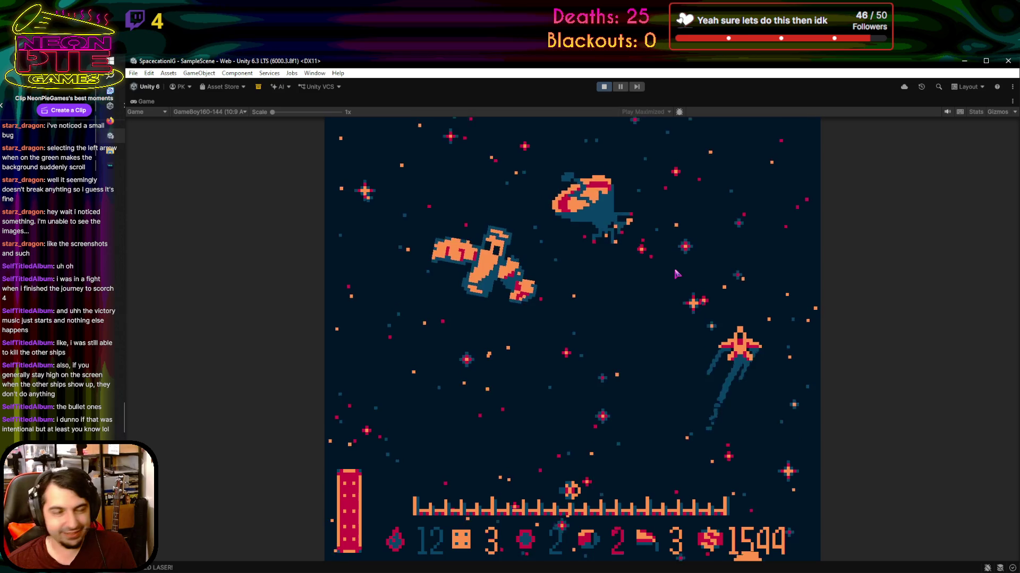
key("Left")
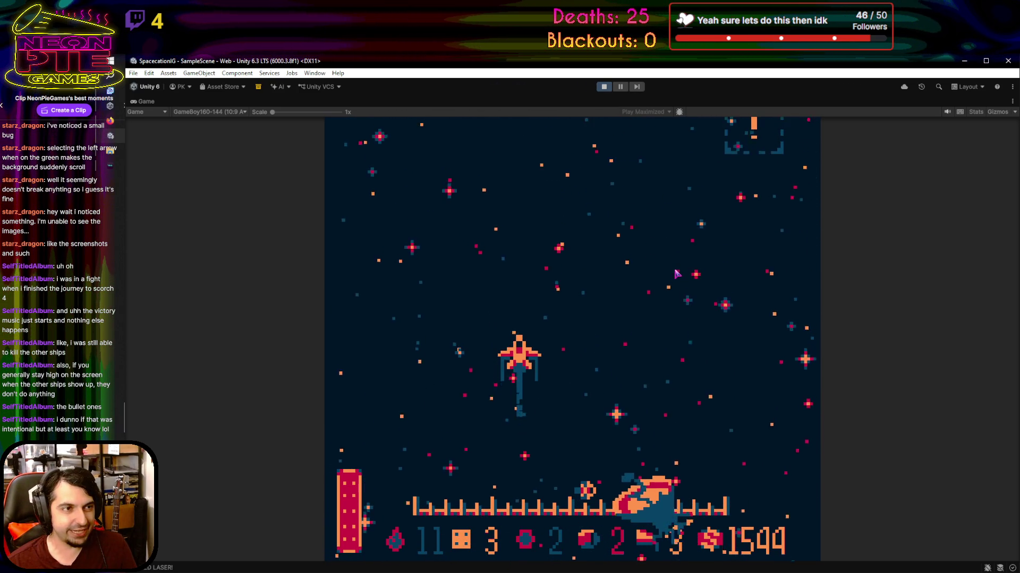
key("Right")
key("Left")
key("Left")
key("Up")
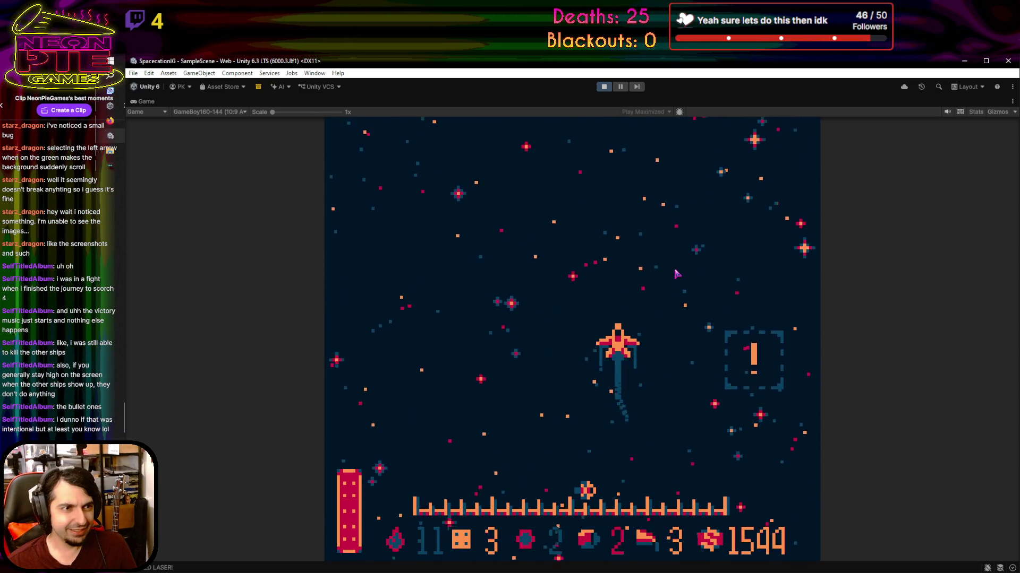
key("Left")
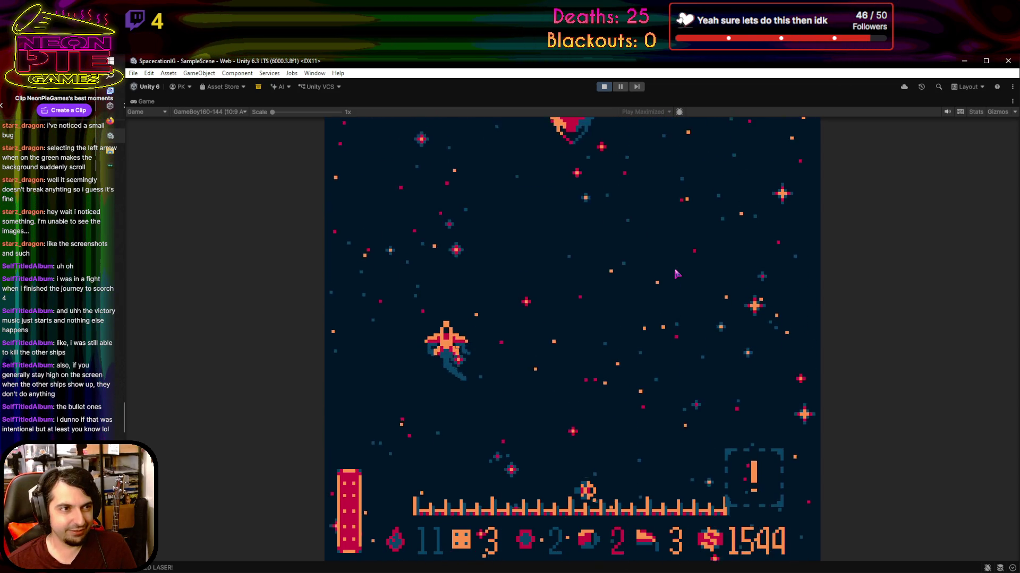
key("Down")
key("Up")
key("Right")
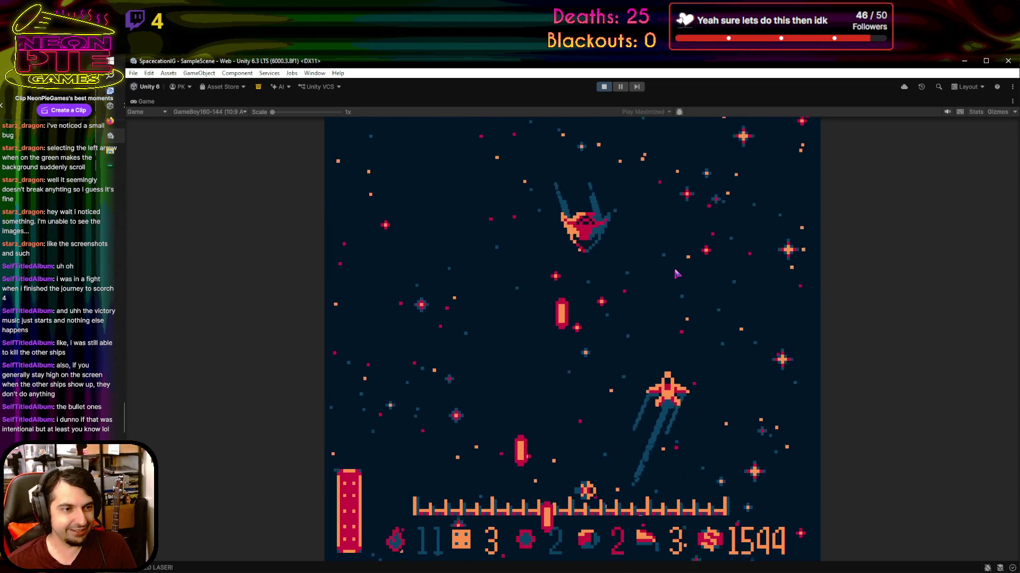
key("Down")
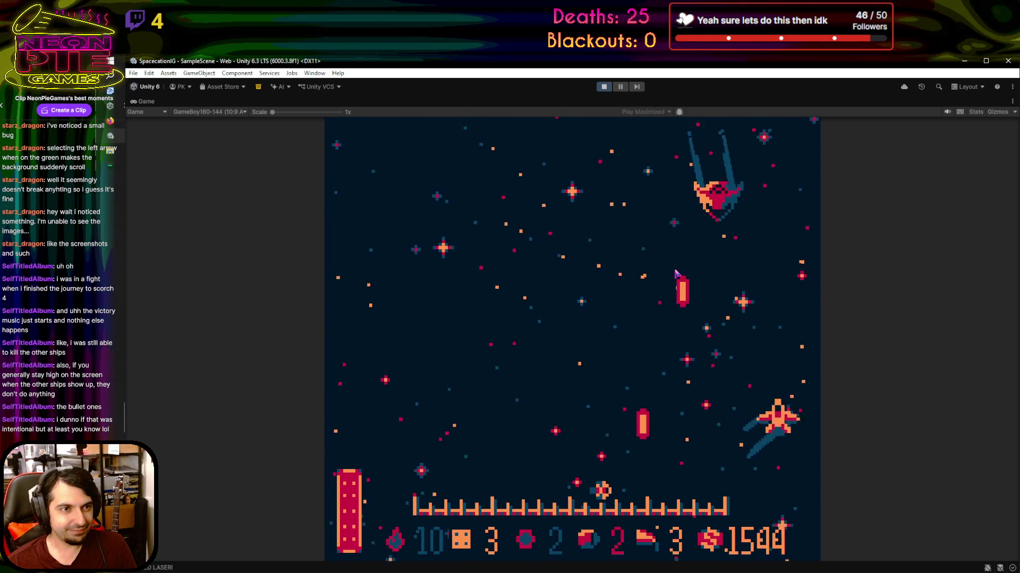
key("Left")
key("Up")
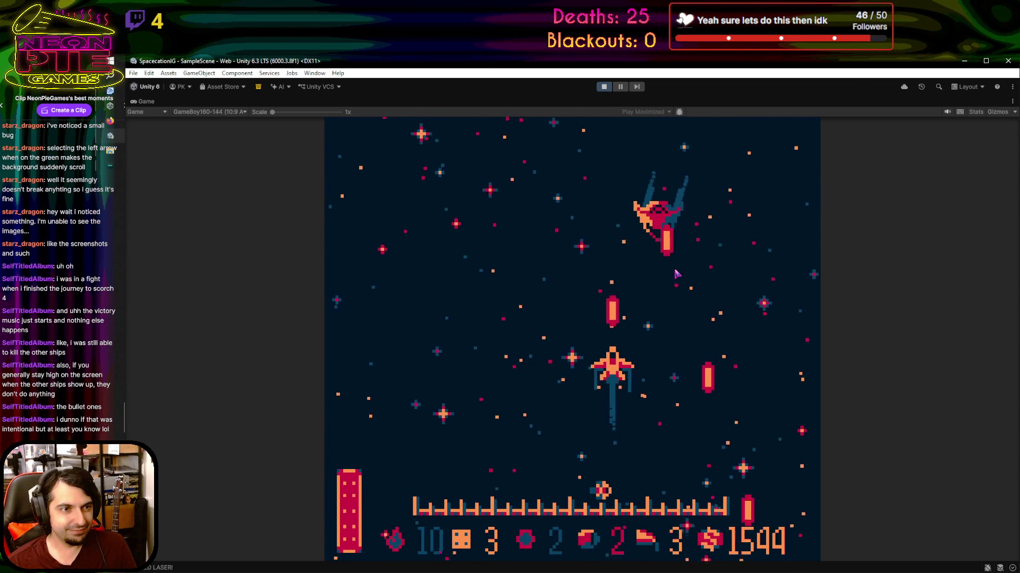
Shoot down enemy ships, raising the score to 1764 and reaching the Bonsai Planet event
key("Down")
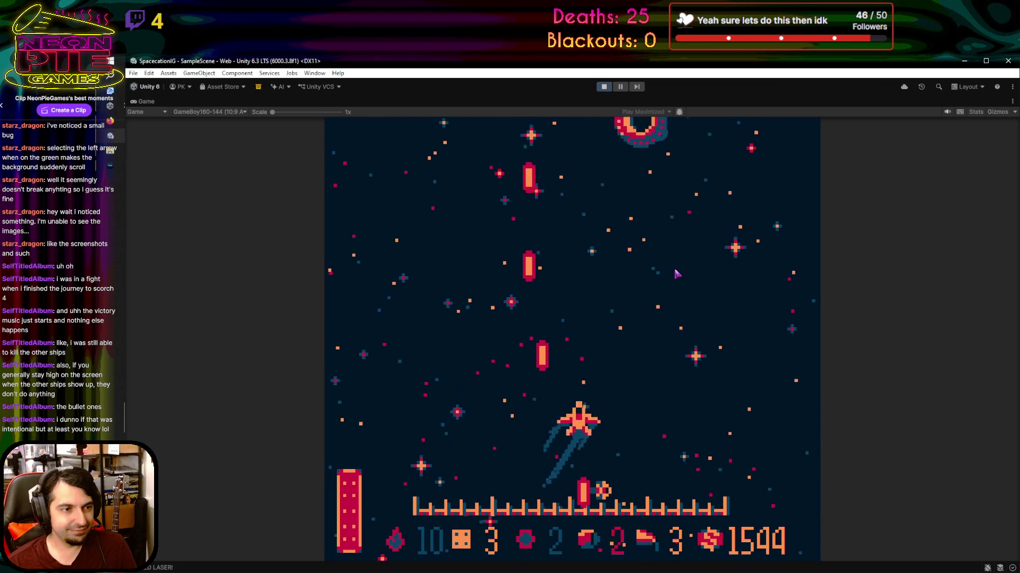
key("Right")
key("Left")
key("Down")
key("Right")
key("Right")
key("Left")
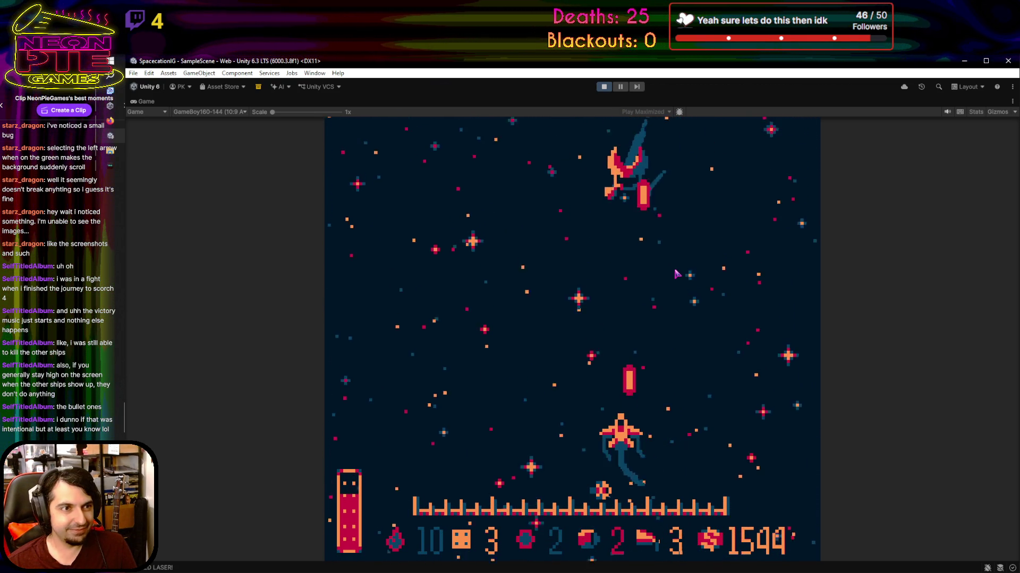
key("Left")
key("Up")
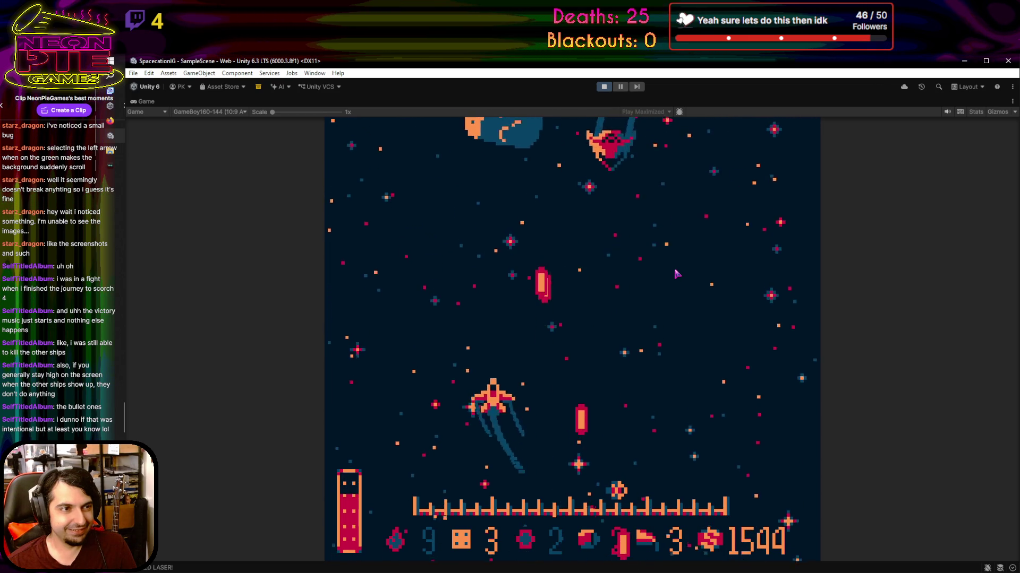
key("Right")
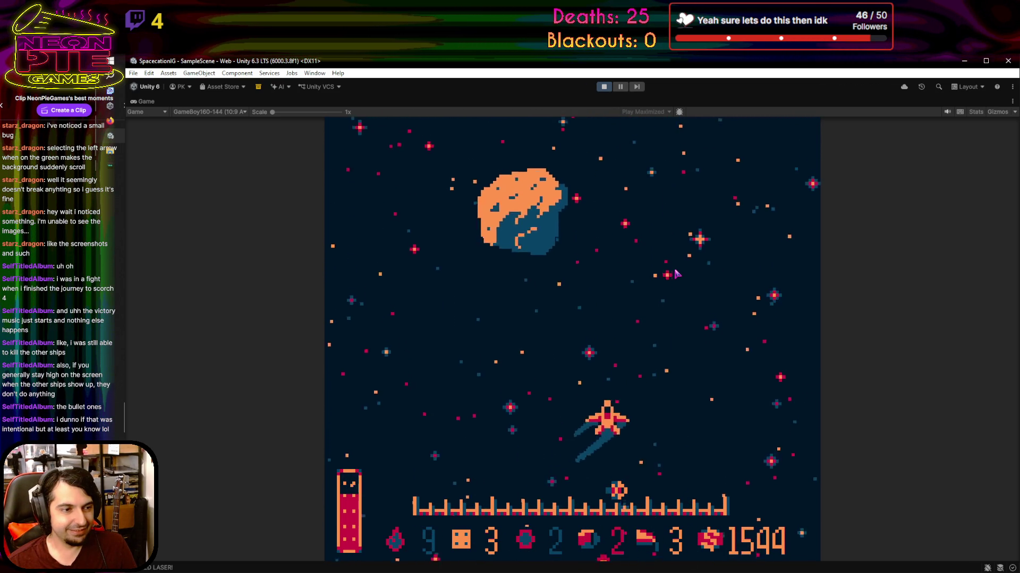
key("Right")
key("Left")
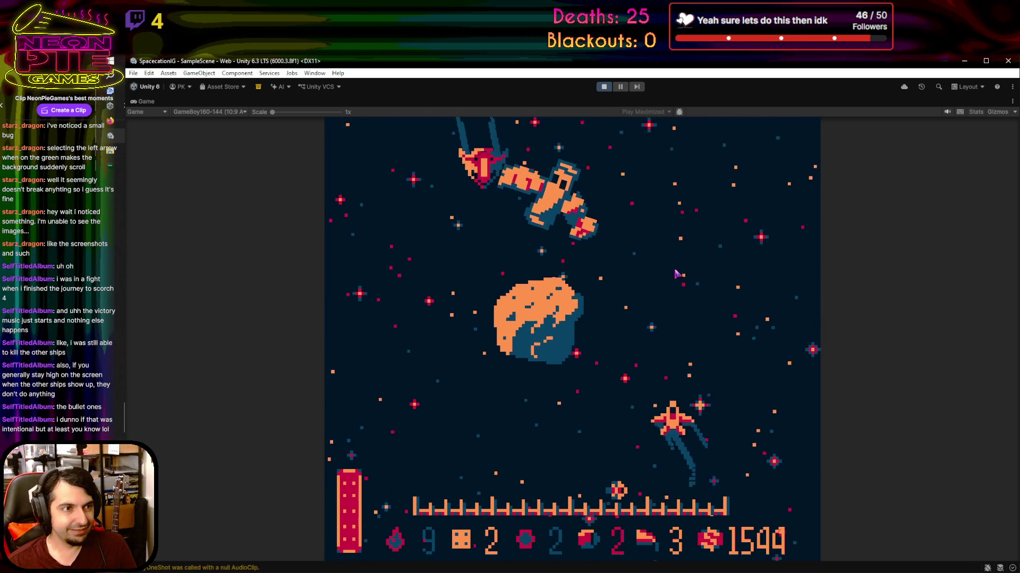
key("Right")
key("Up")
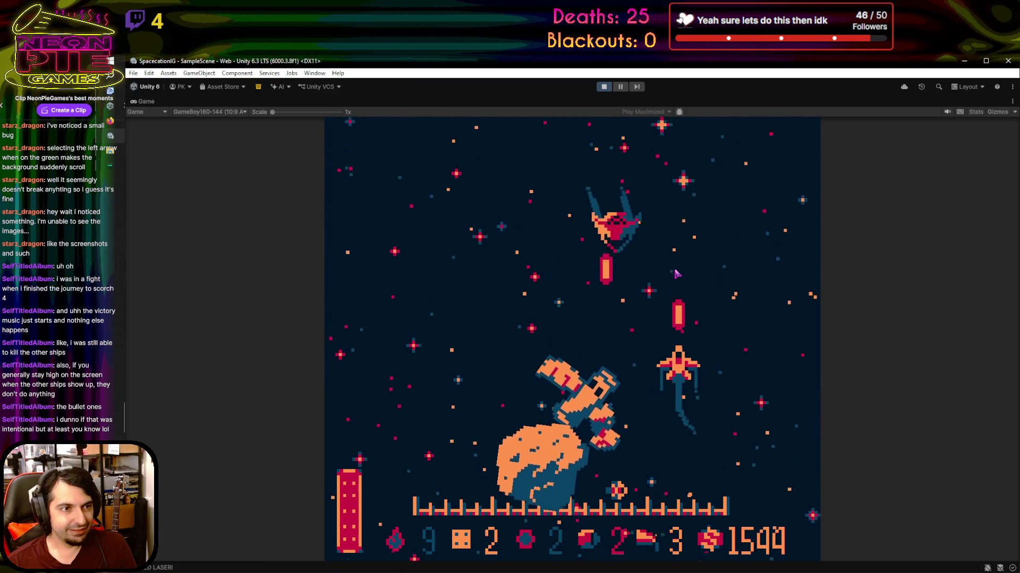
key("Left")
key("Right")
key("Down")
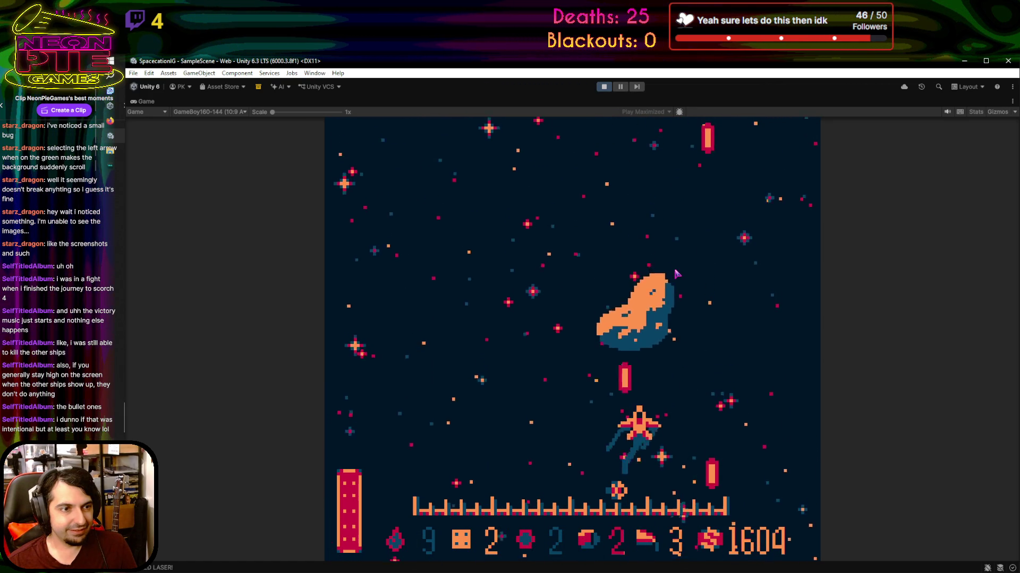
key("Up")
key("Left")
key("Right")
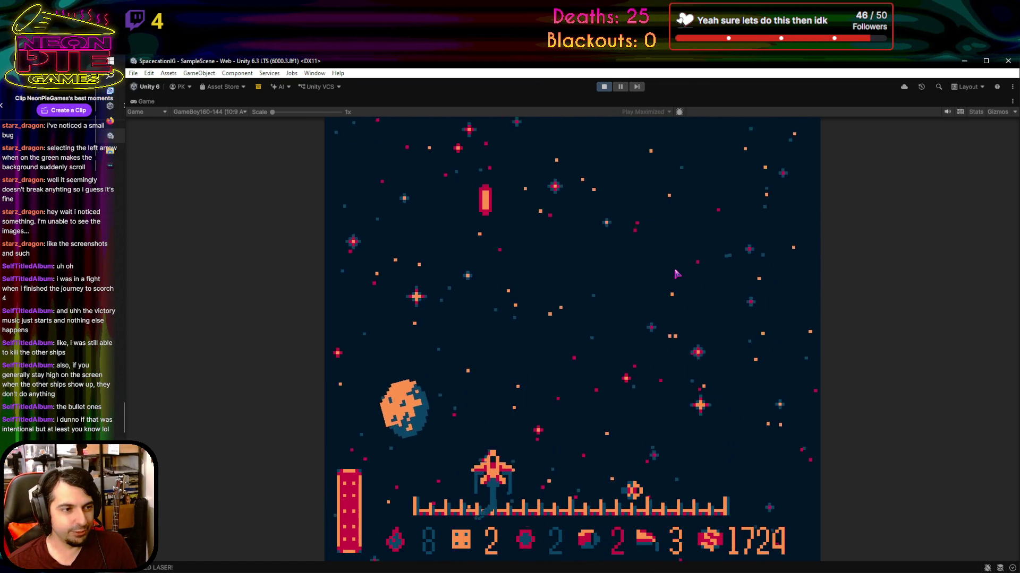
key("Up")
key("Up")
key("Left")
key("Right")
key("Left")
key("Down")
key("Left")
key("Down")
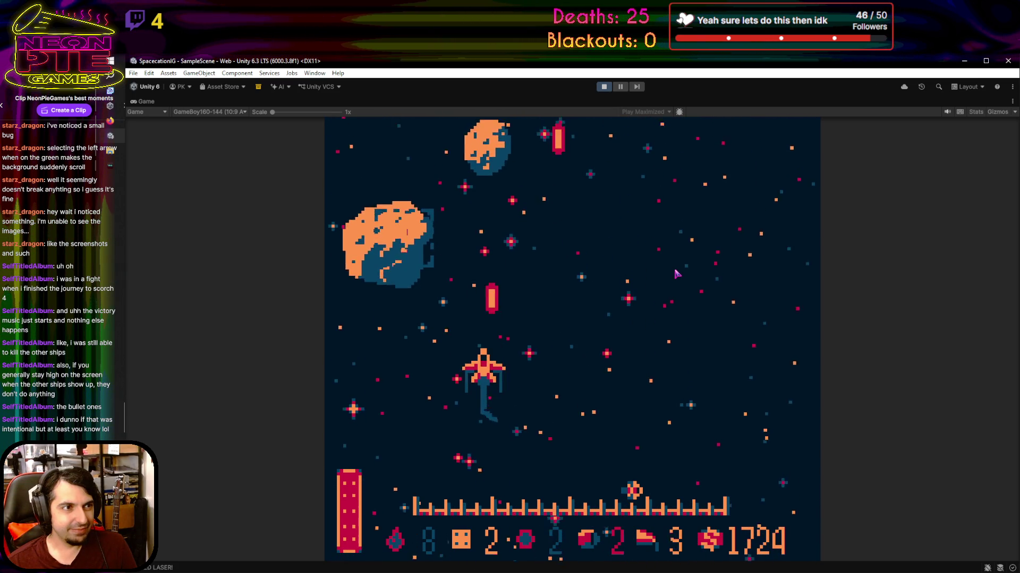
key("Right")
key("Up")
key("Right")
key("Right")
key("Left")
key("Down")
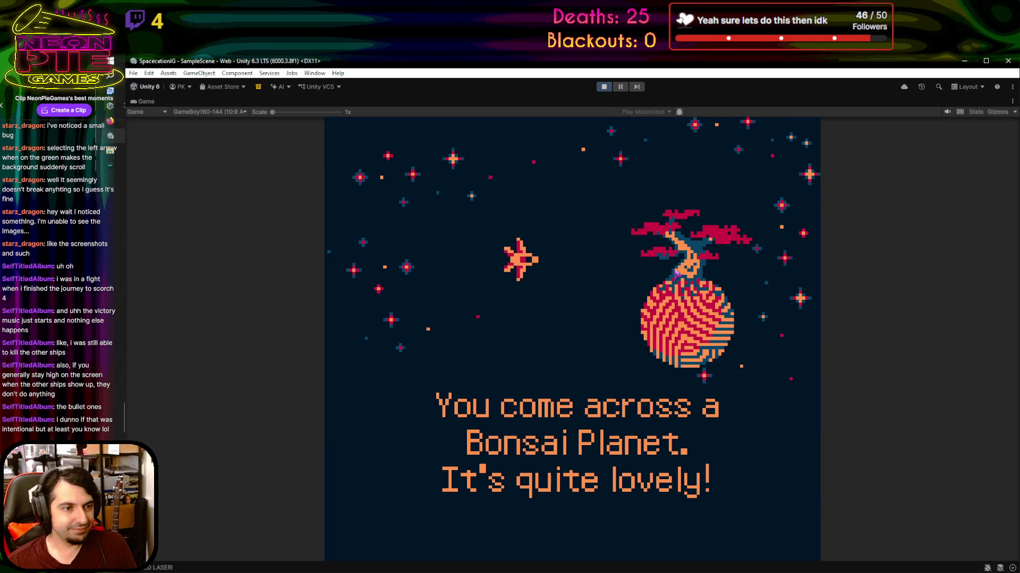
Dismiss the Bonsai Planet message, then fly into the ! marker to trigger the river event
key("space")
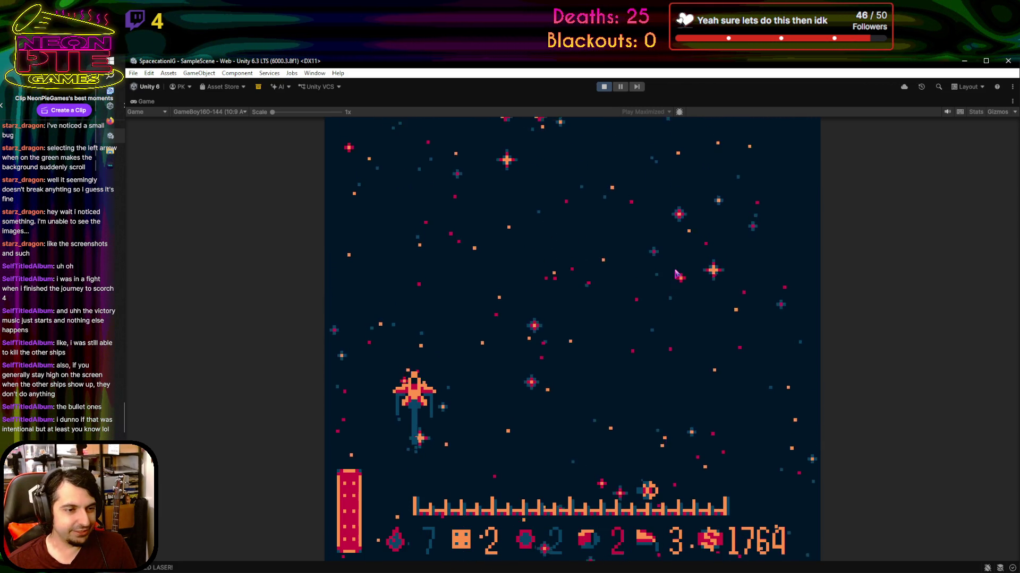
key("Right")
key("Right")
key("Up")
key("space")
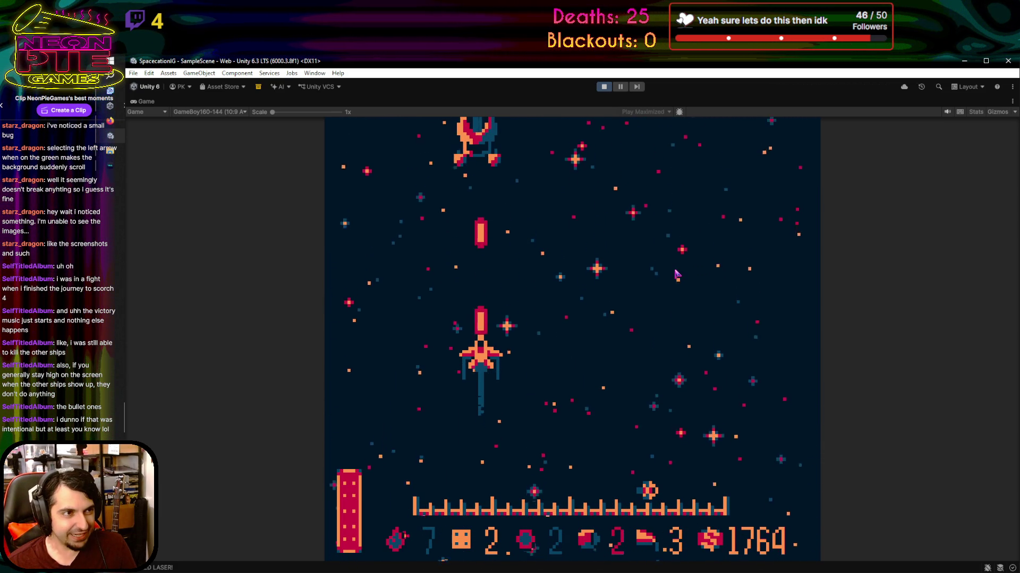
key("Right")
key("Up")
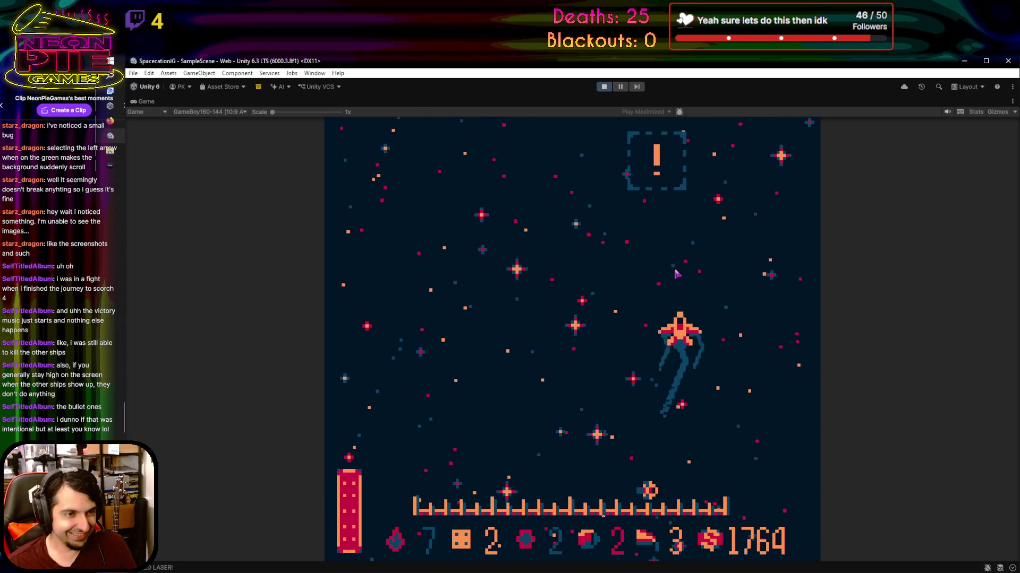
key("Left")
key("Down")
key("Right")
key("Left")
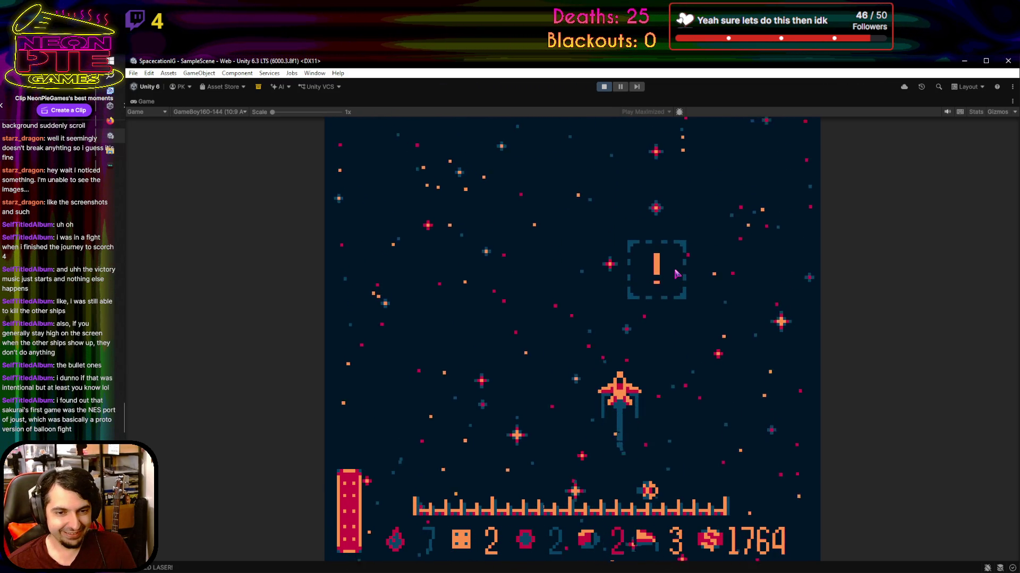
key("Up")
key("Right")
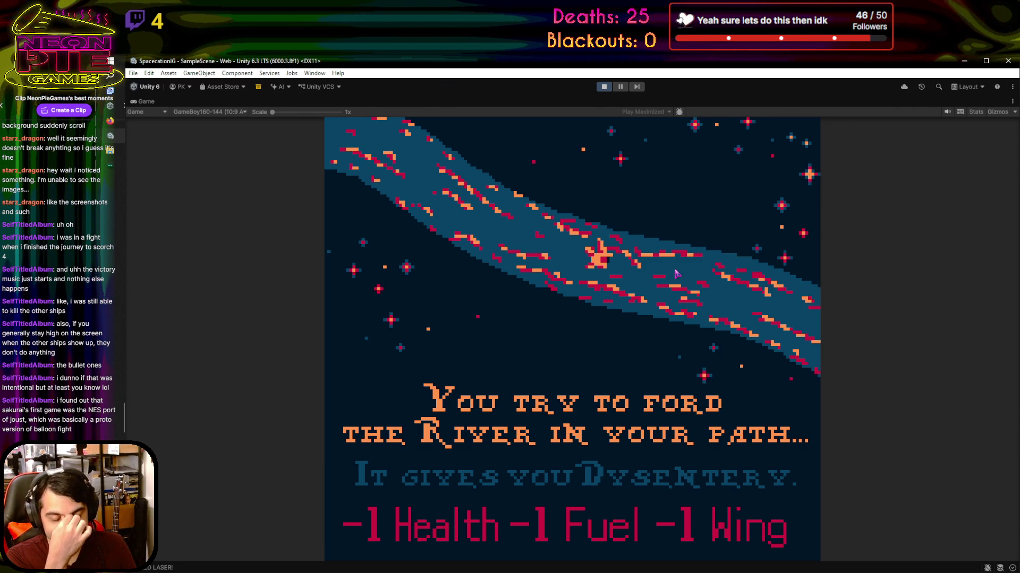
Dismiss the river event message and fly right firing lasers, weaving across the starfield
key("space")
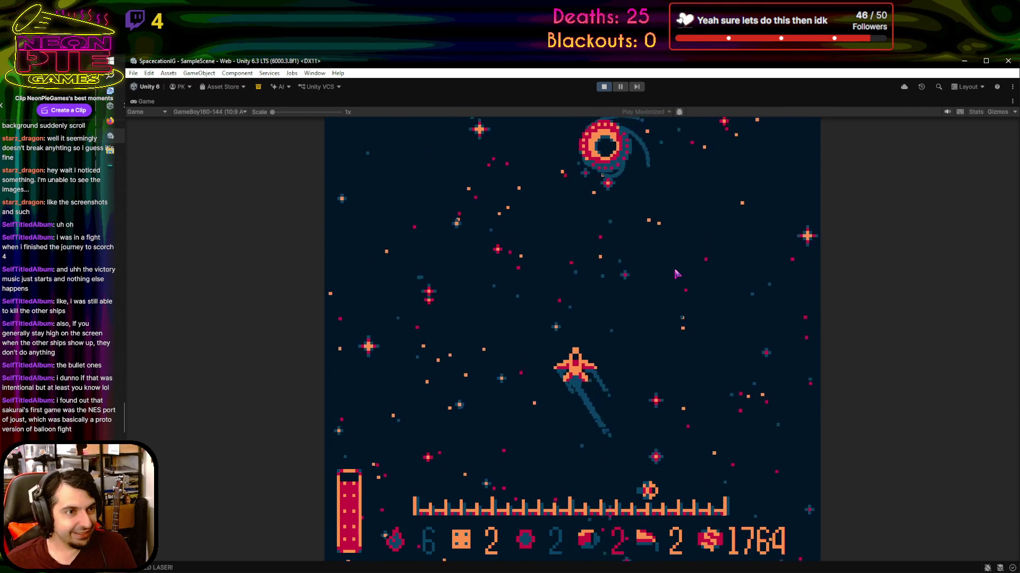
key("space")
key("Right")
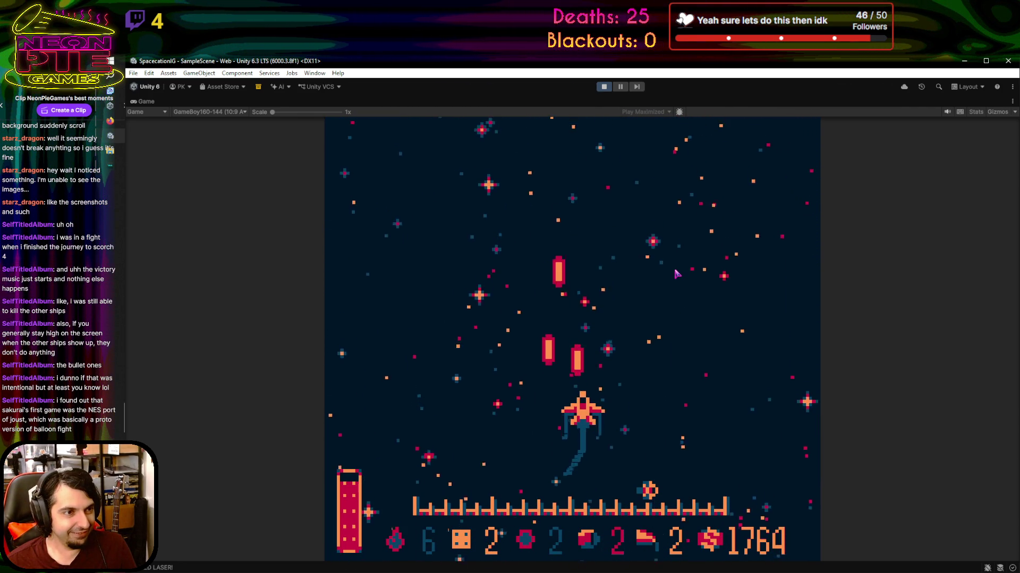
key("Right")
key("Up")
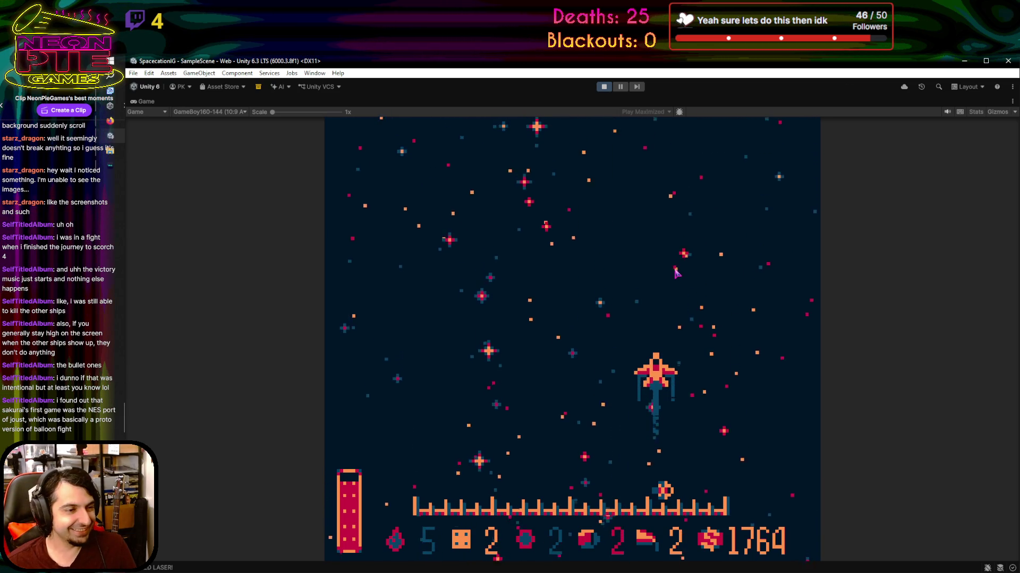
key("Left")
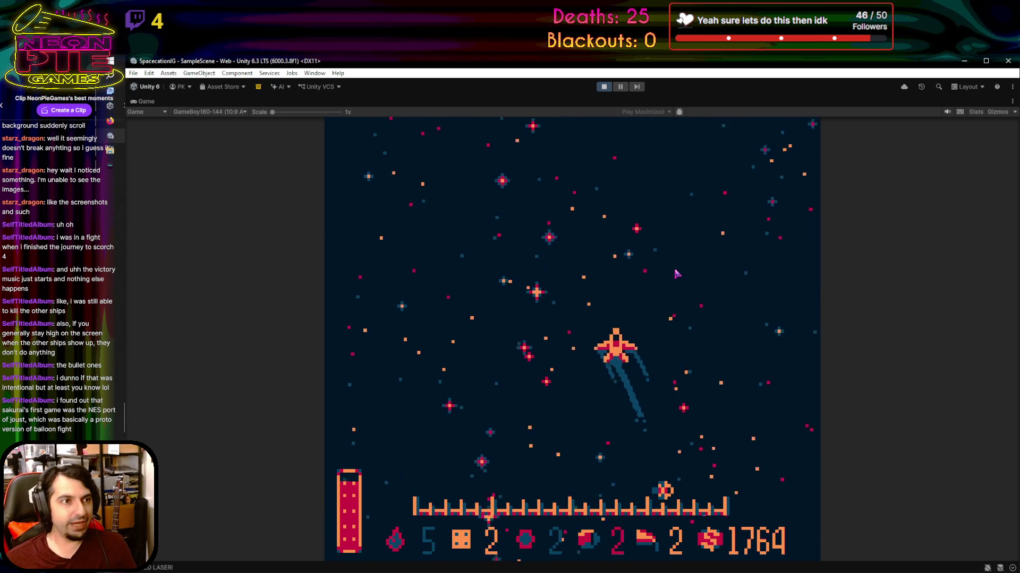
key("Up")
key("Right")
key("Left")
key("Down")
key("Left")
key("Right")
key("Up")
Steer past the asteroids, swerving left and right, then move up-right
key("Right")
key("Up")
key("Down")
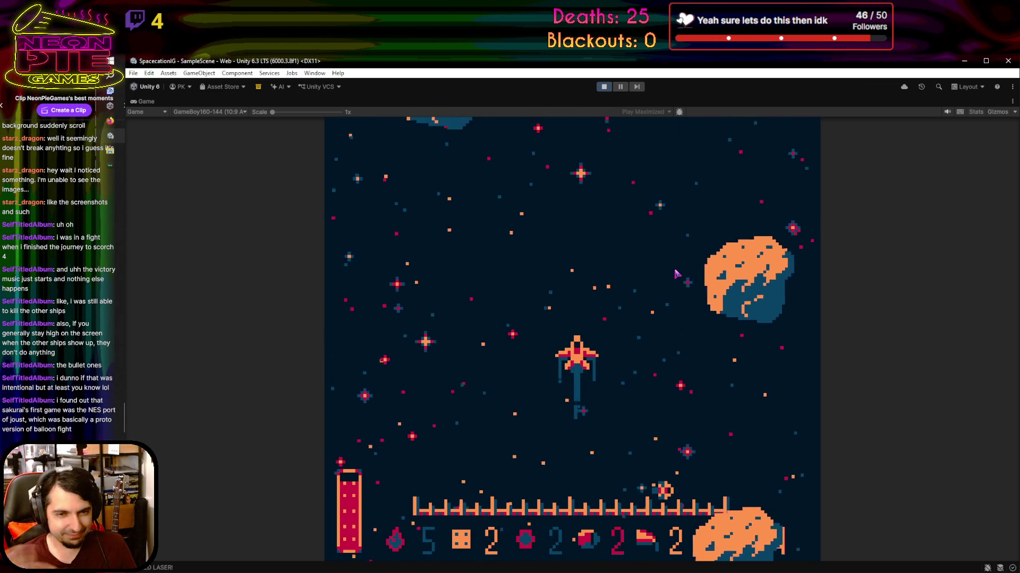
key("Down")
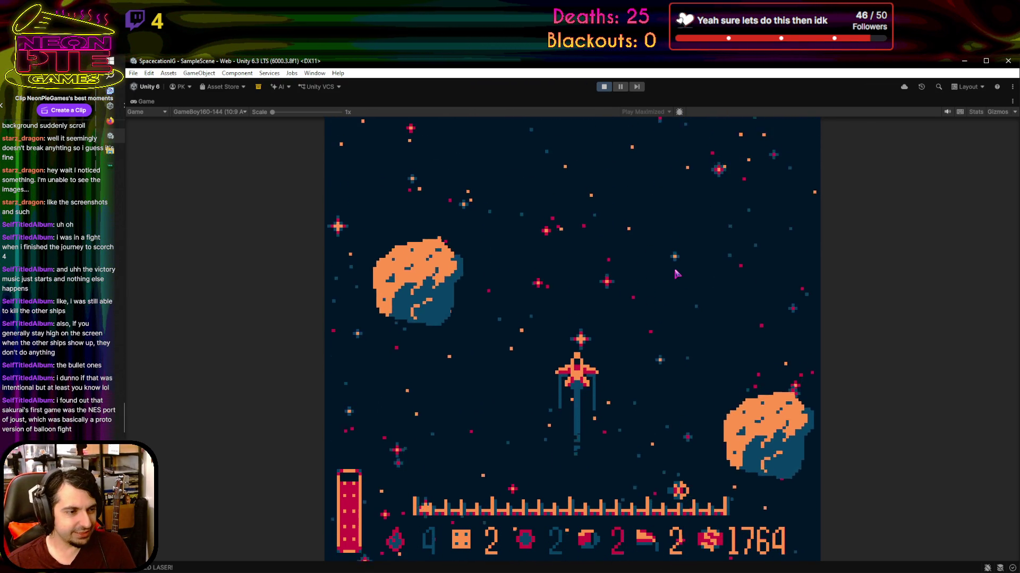
key("Left")
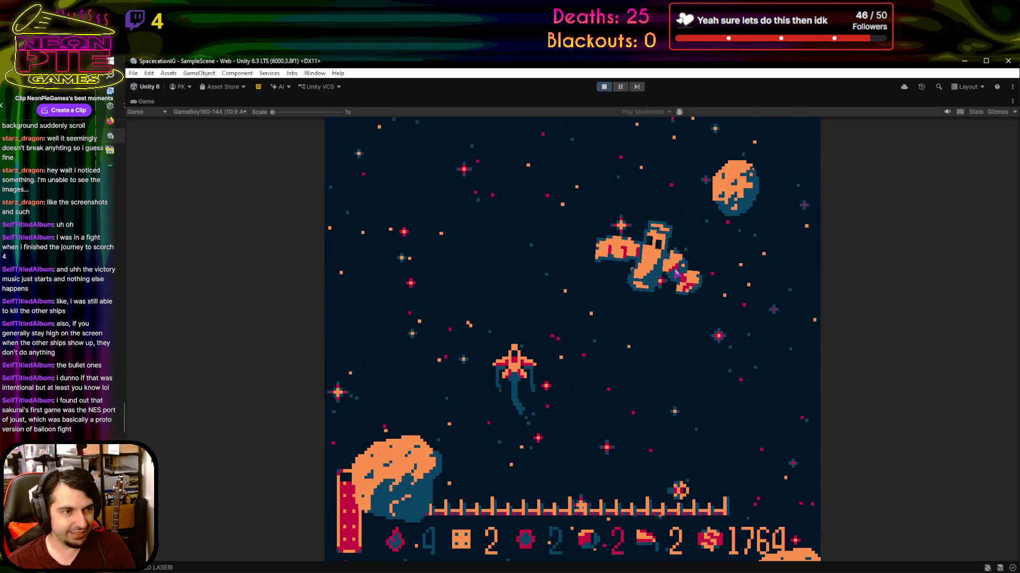
key("Right")
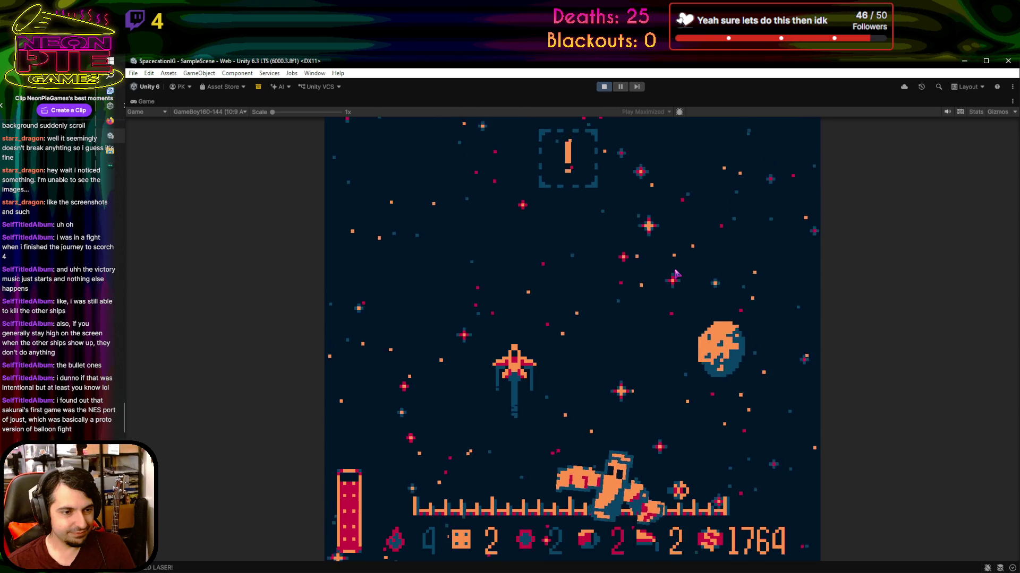
key("Right")
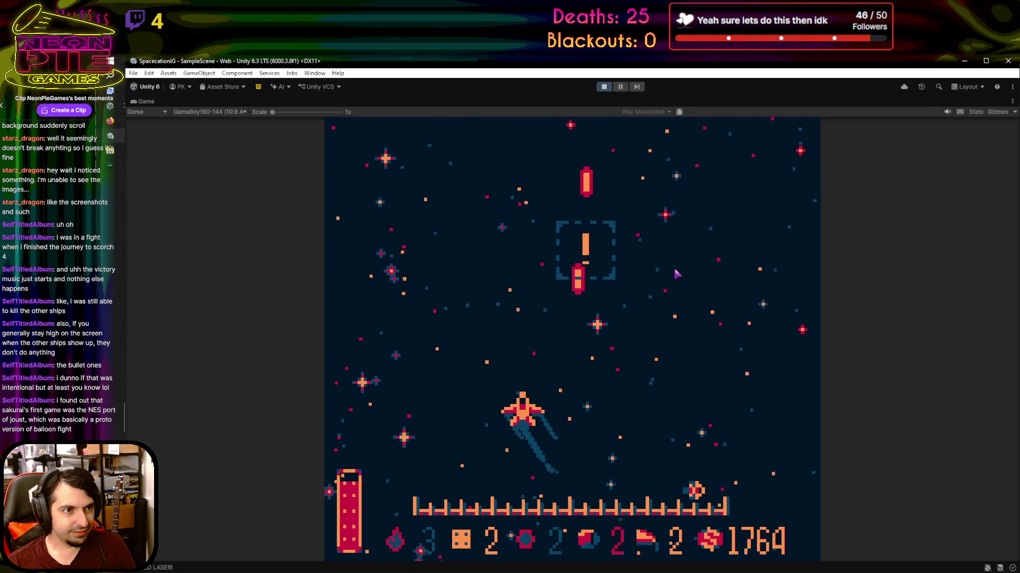
key("Left")
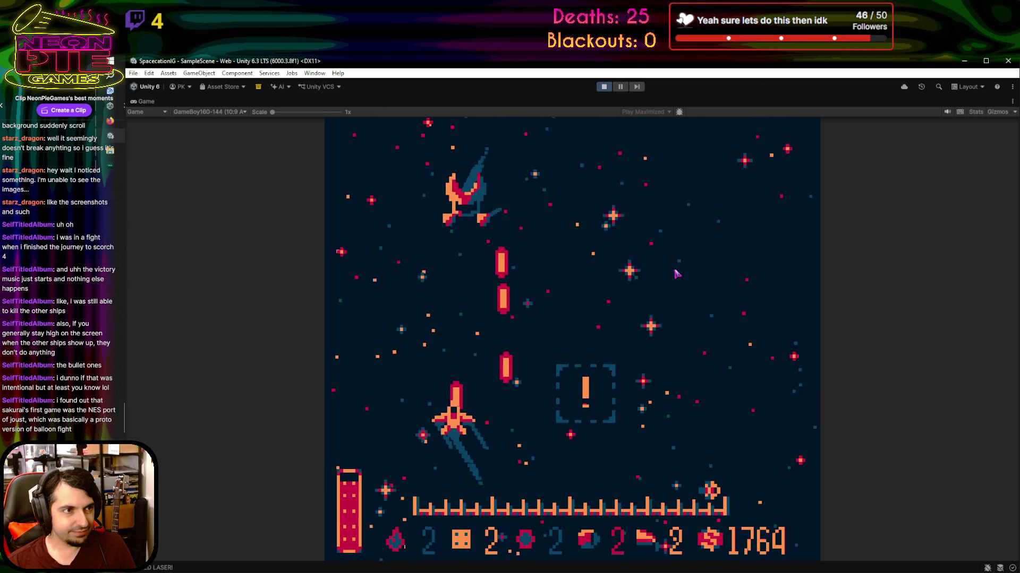
key("Right")
key("Up")
Steer toward the incoming enemies and shoot one down, raising the score to 1824
key("Right")
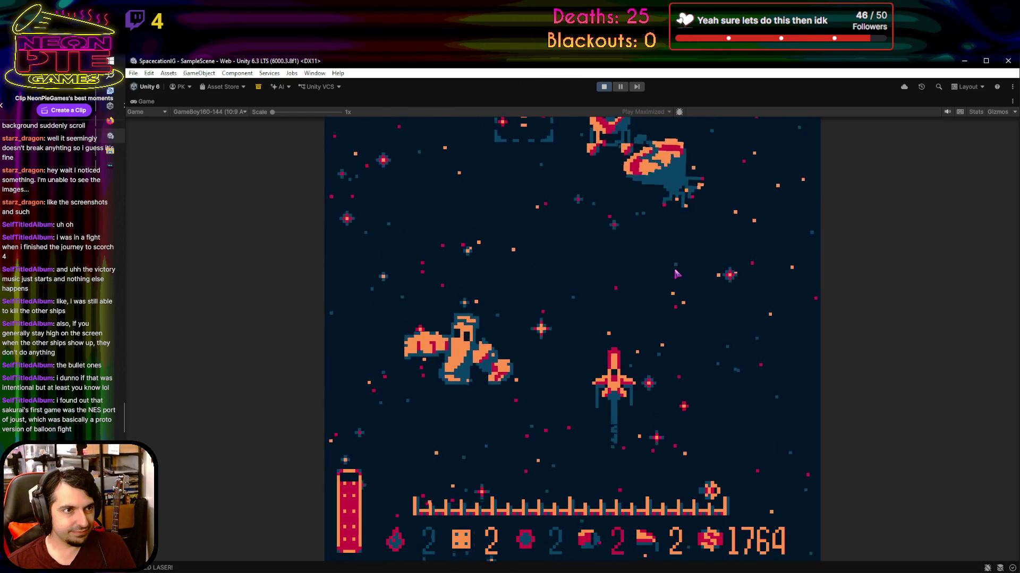
key("Down")
key("Right")
key("Right")
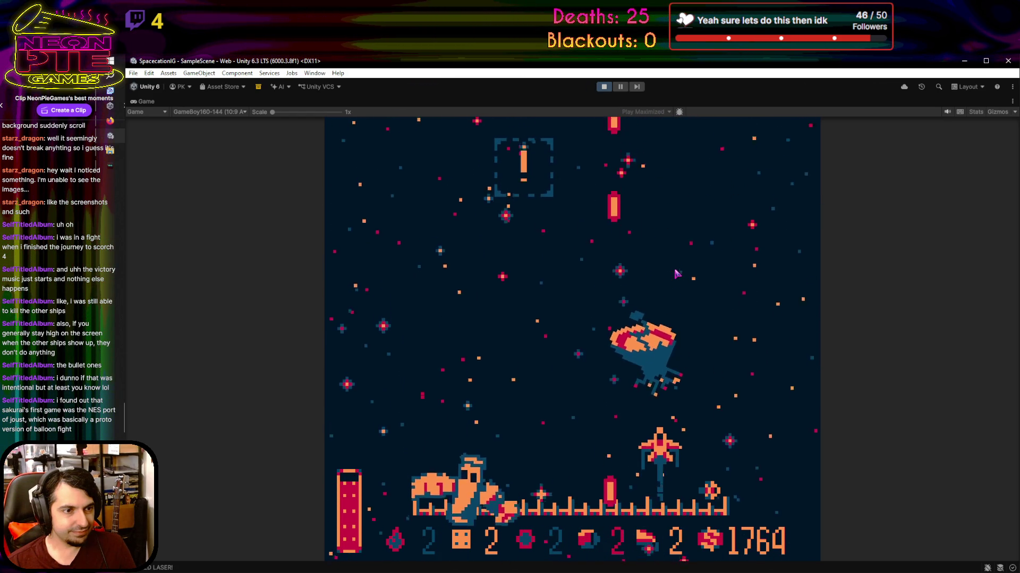
key("Down")
key("Up")
key("Left")
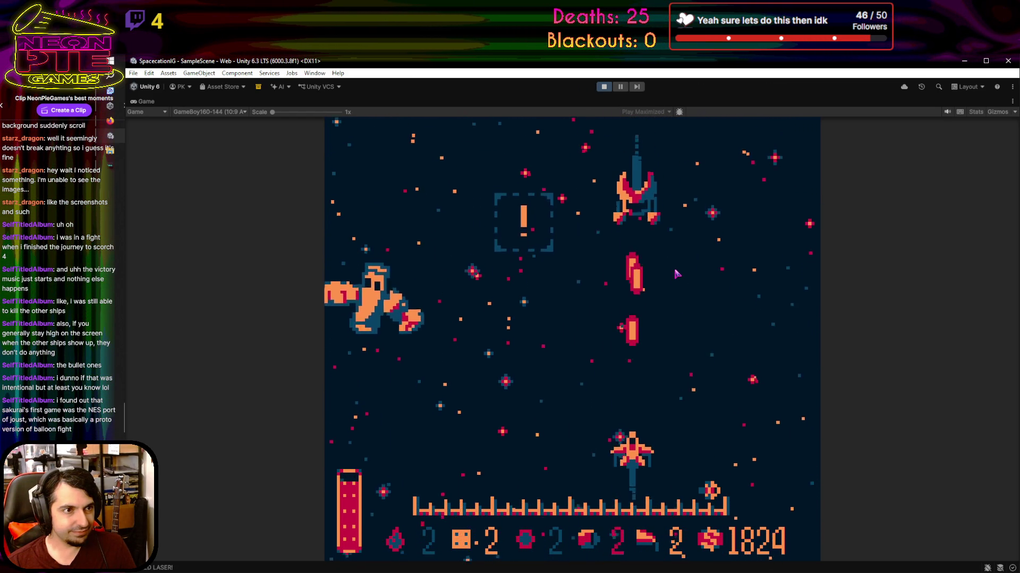
key("Left")
key("Down")
key("Up")
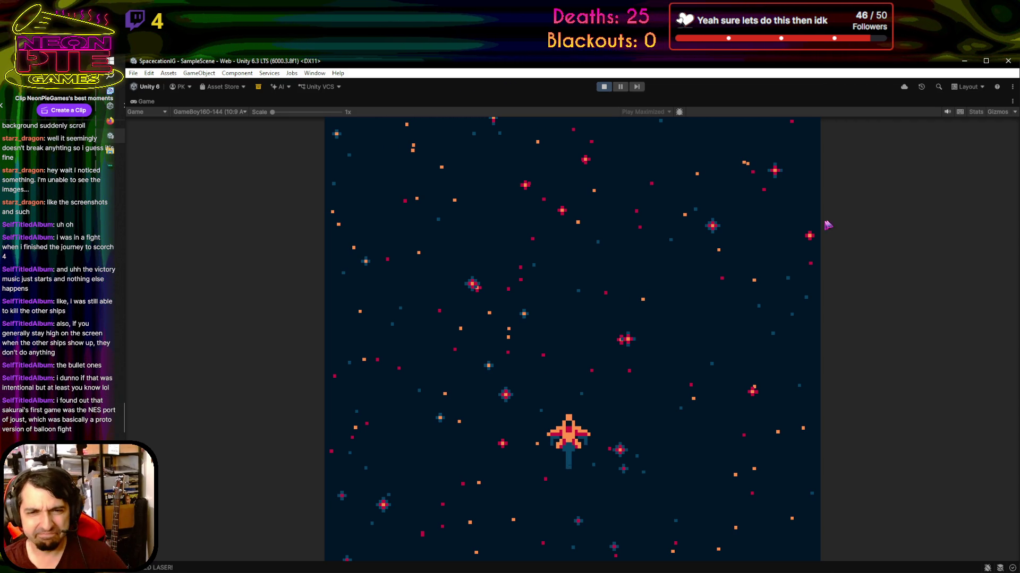
Pause the game and switch to the Scene view, recentred on the starfield and island images
left_click(620, 86)
double_click(143, 102)
left_click(142, 101)
scroll(450, 364, "down", 3)
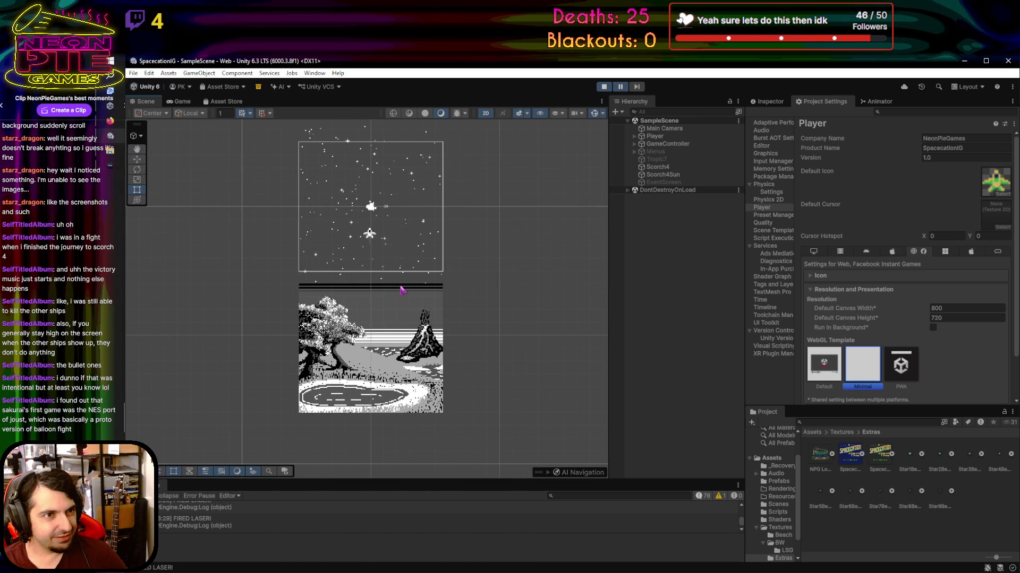
left_click_drag(455, 219, 421, 182)
left_click_drag(467, 348, 457, 238)
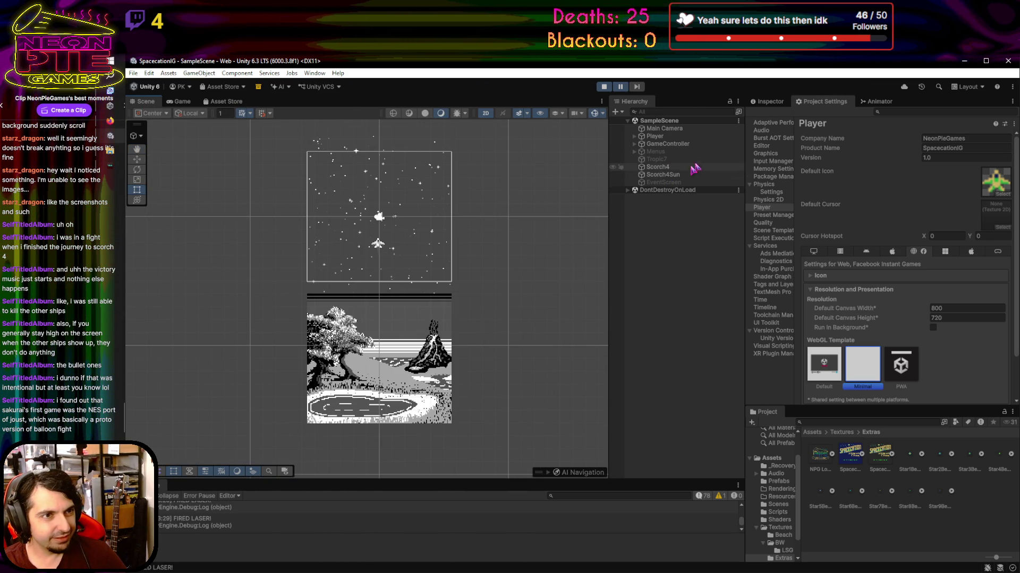
Inspect Scorch4's properties, then open GameController's Game Control script in the code editor
left_click(694, 167)
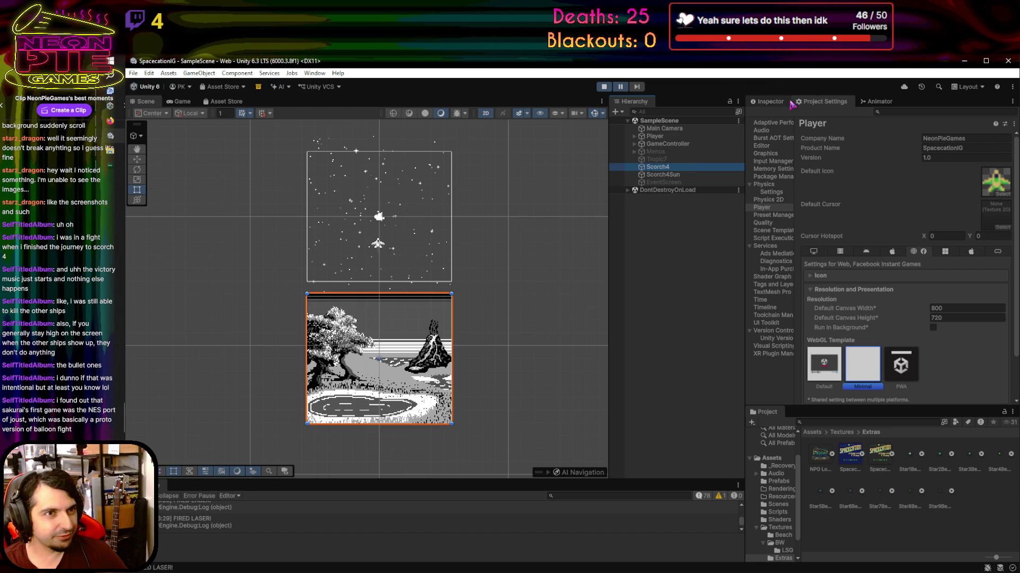
left_click(767, 101)
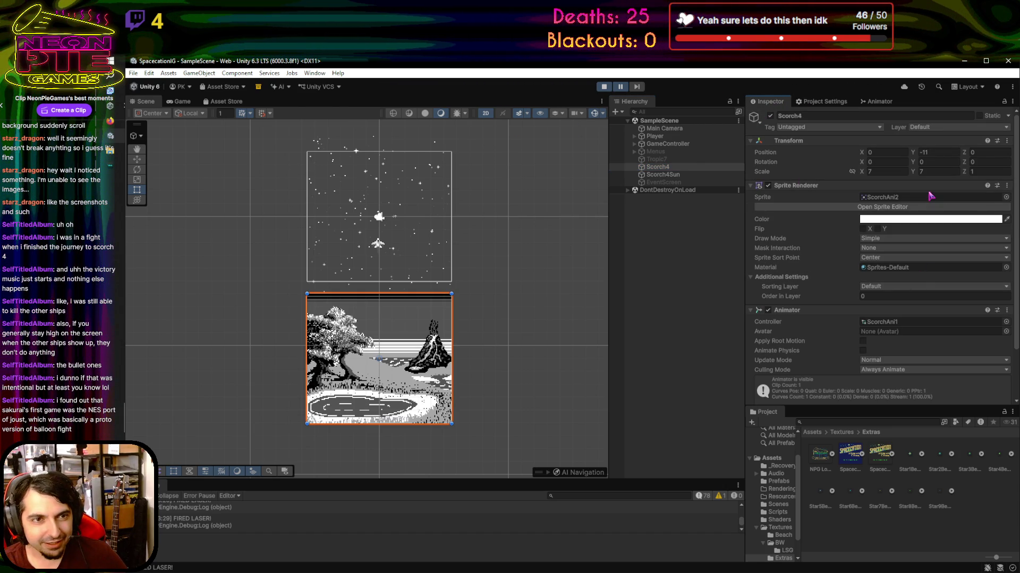
left_click(690, 144)
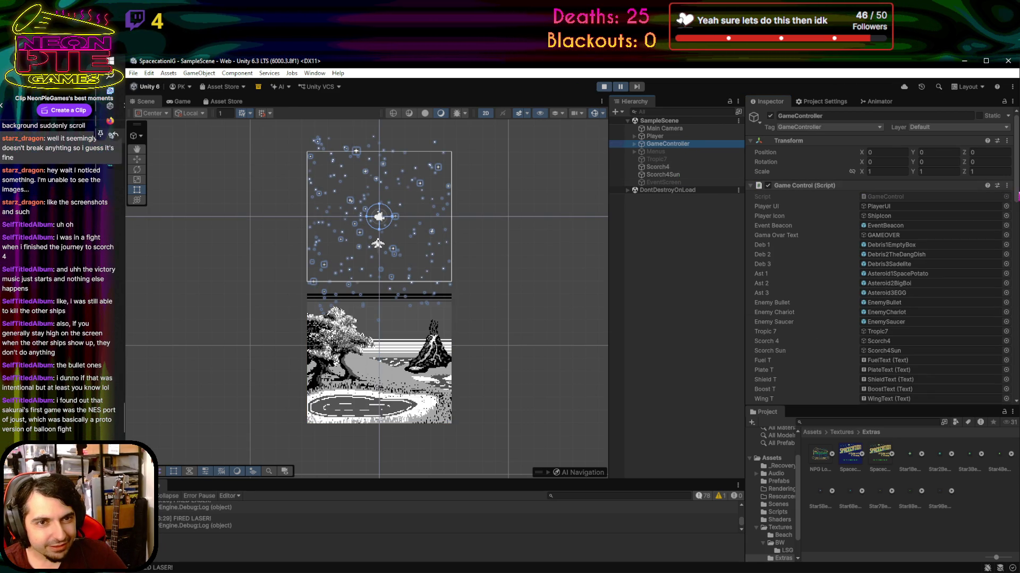
left_click(1007, 185)
left_click(947, 301)
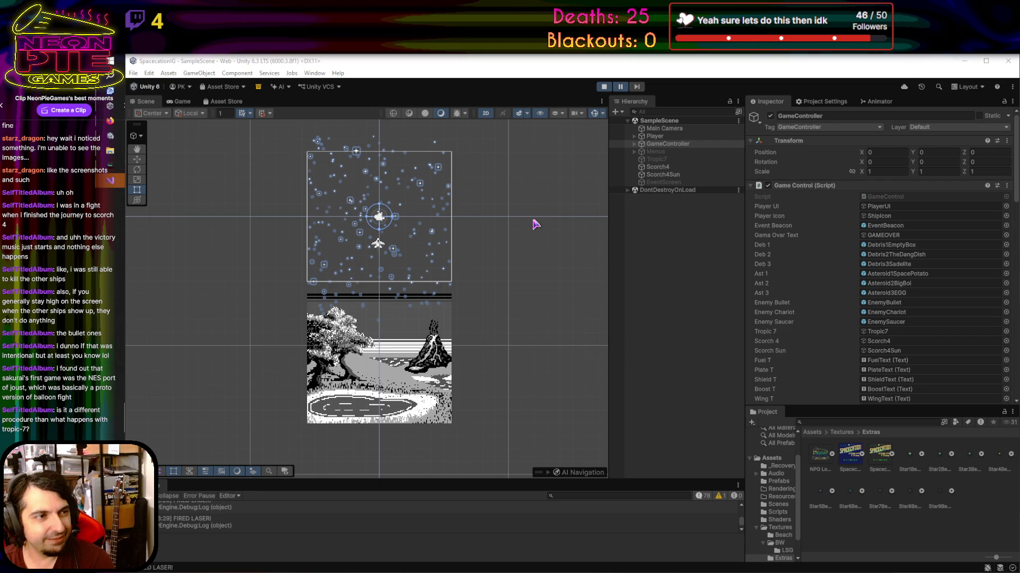
key("alt+Tab")
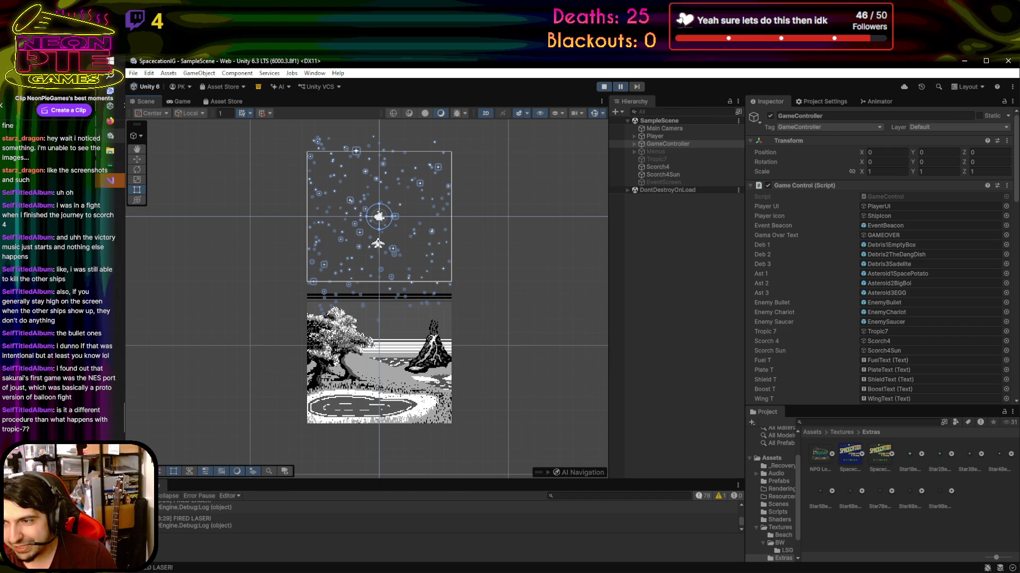
left_click(109, 180)
Scroll GameControl.cs to the Tropic7 destination code at line 208, then stop the Unity playtest
left_click(495, 386)
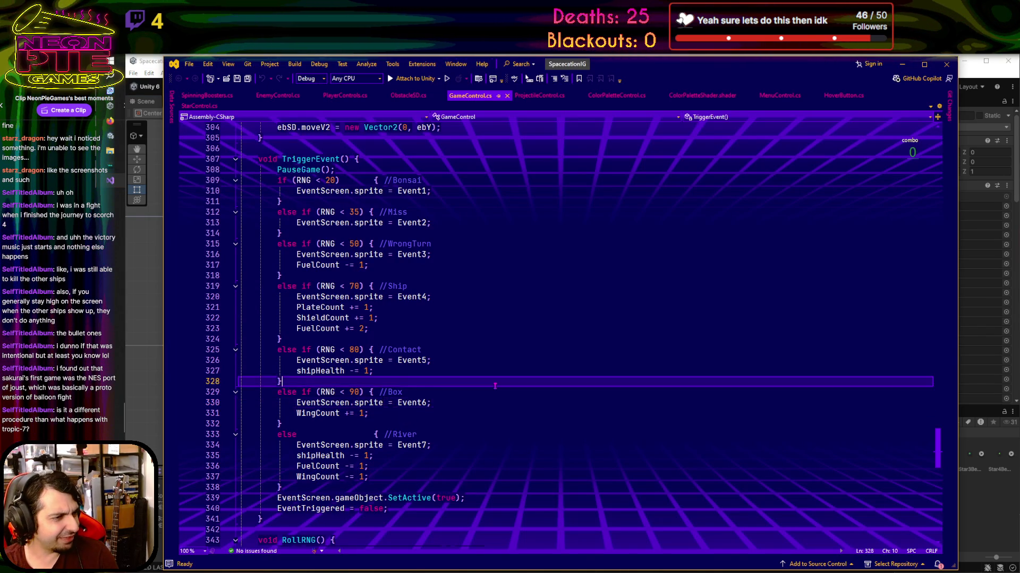
scroll(495, 387, "down", 13)
scroll(425, 266, "up", 20)
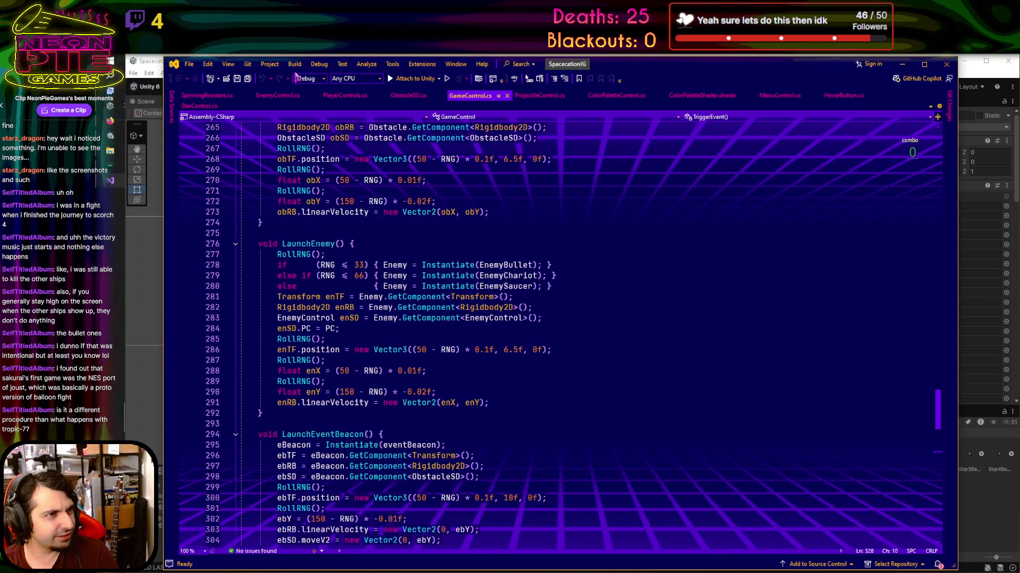
scroll(449, 286, "up", 7)
scroll(449, 286, "up", 18)
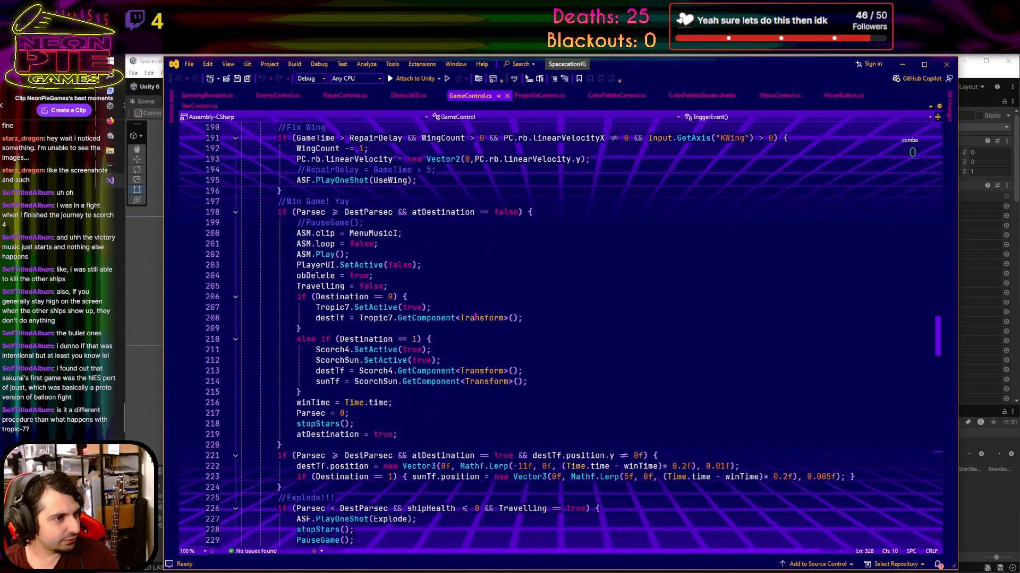
left_click(340, 319)
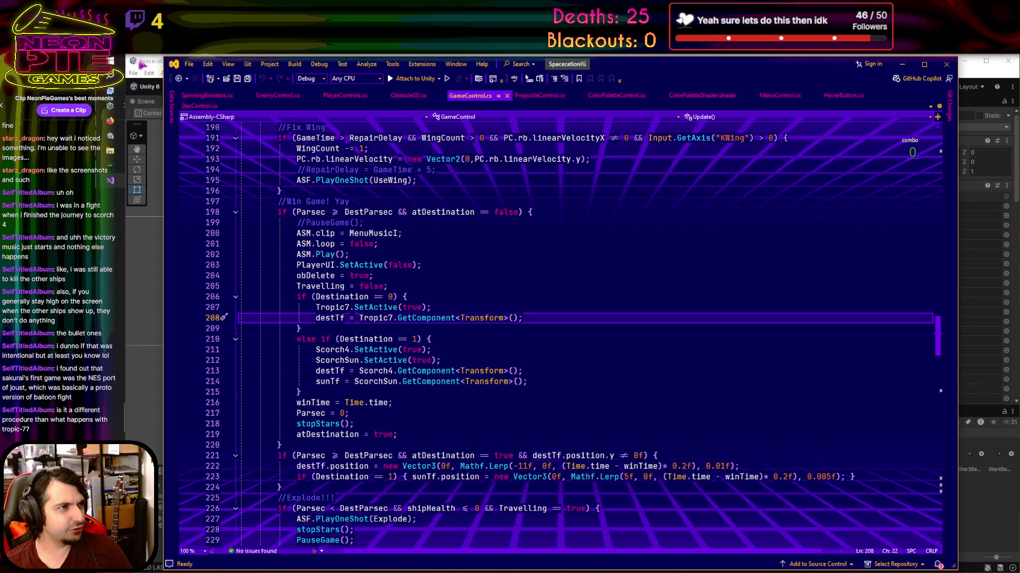
key("alt+Tab")
left_click(605, 88)
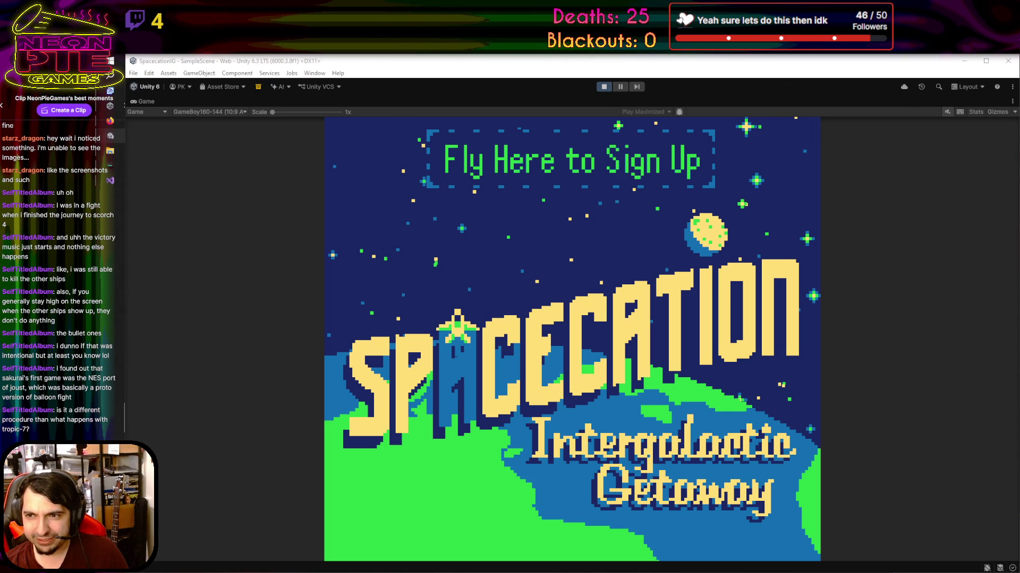
Start the run by flying into the 'Fly Here to Sign Up' box, then steer around the starfield
left_click(613, 369)
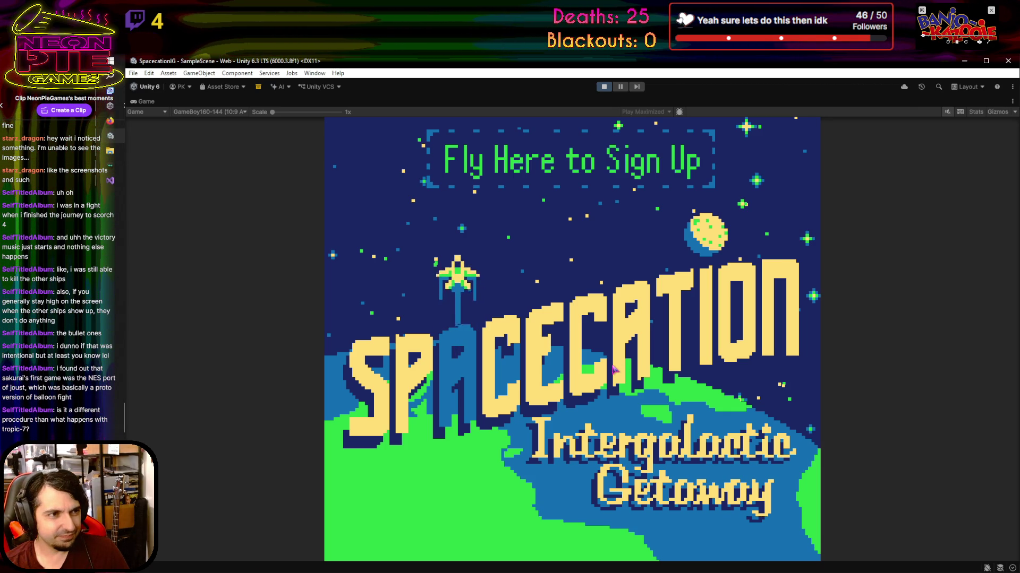
key("Up")
key("Right")
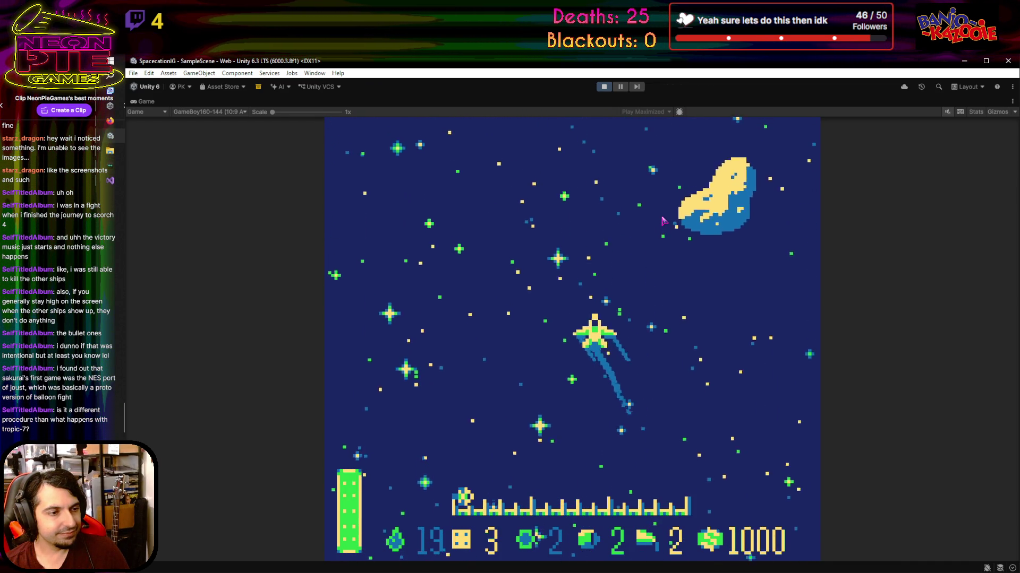
key("Right")
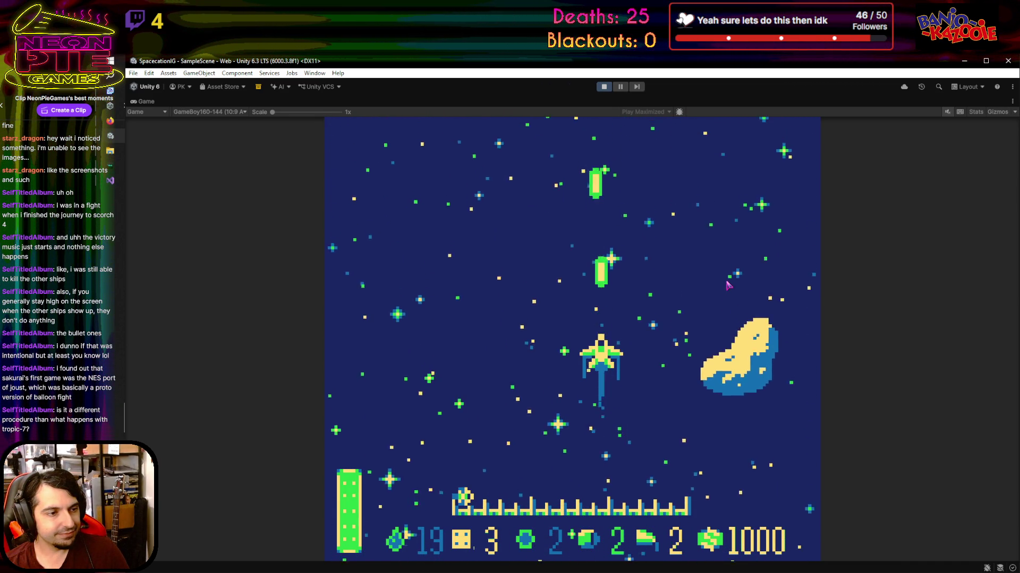
key("Left")
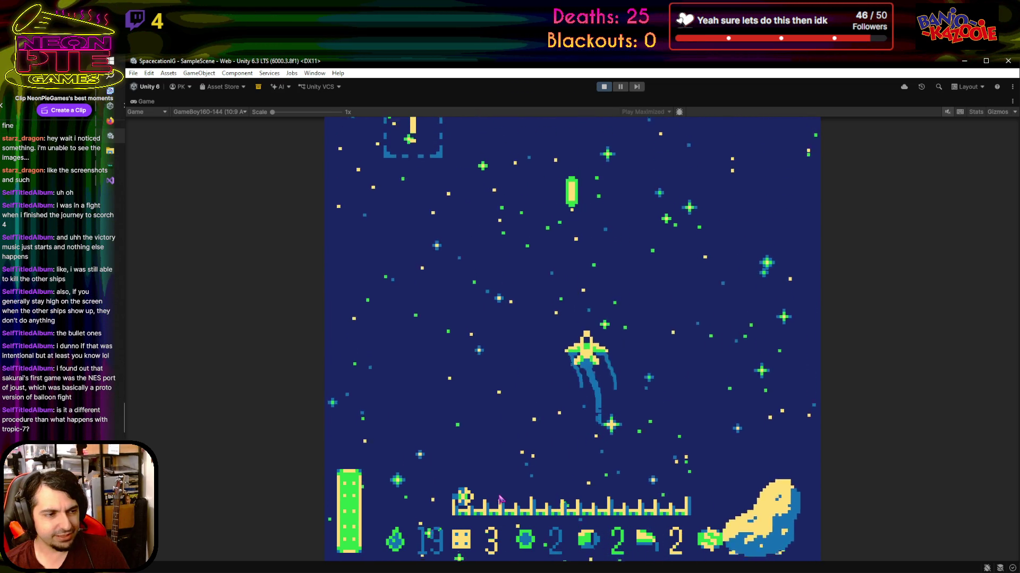
key("Left")
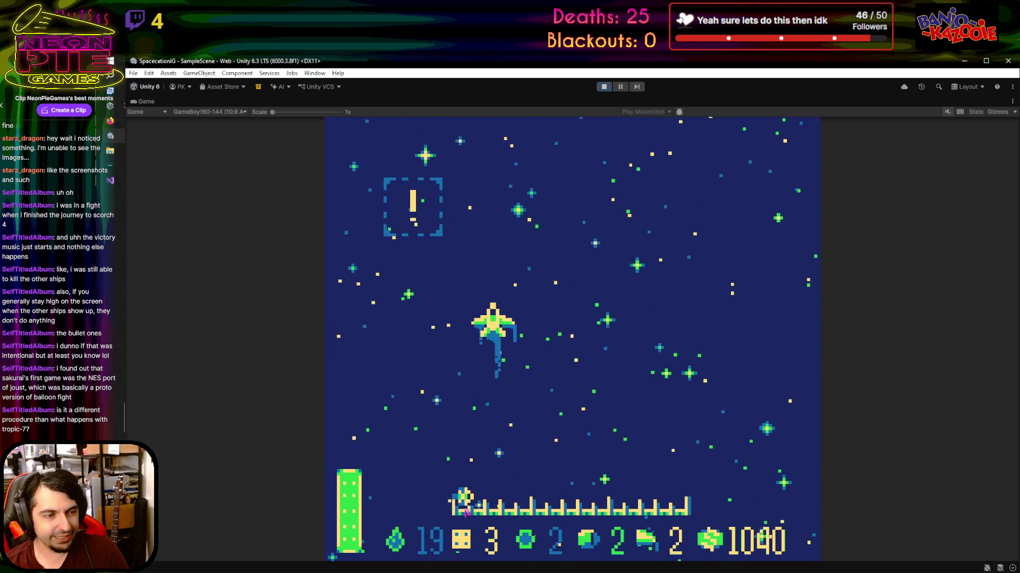
key("Right")
key("Right")
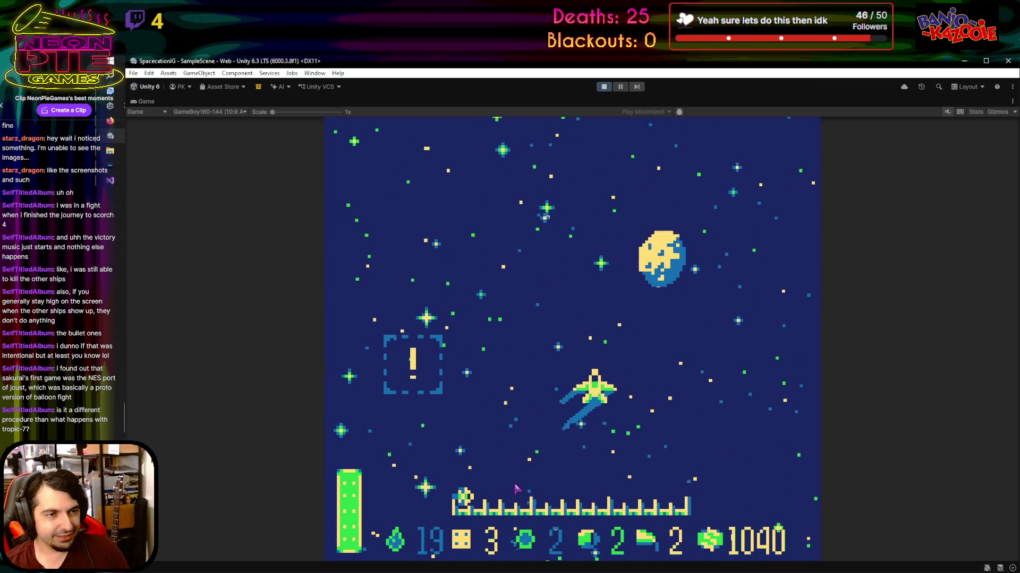
key("Up")
key("Left")
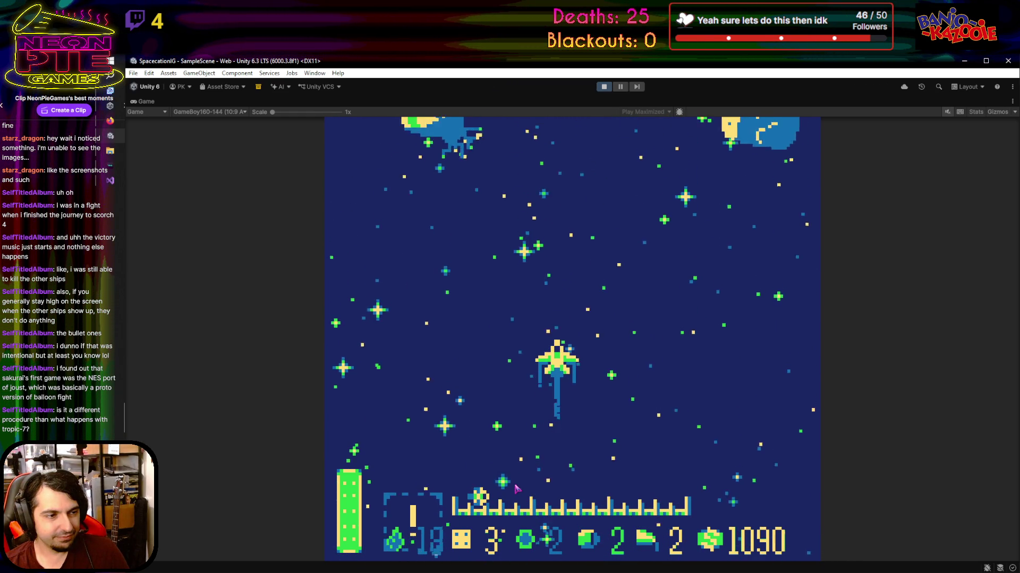
key("Left")
key("Down")
key("Right")
key("Up")
key("Up")
Bank toward the enemy birds and shoot them while dodging left and right
key("Left")
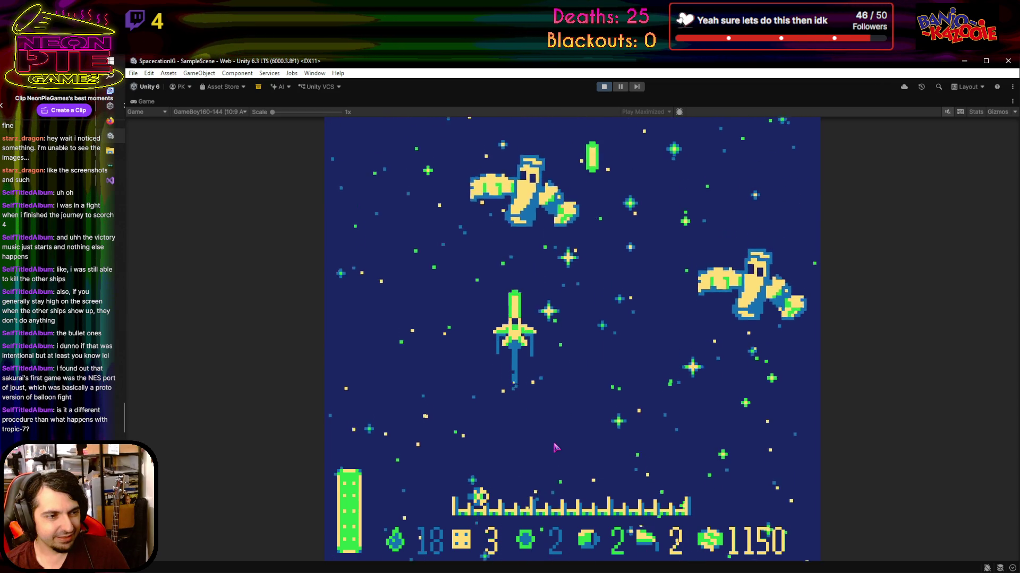
key("Right")
key("Left")
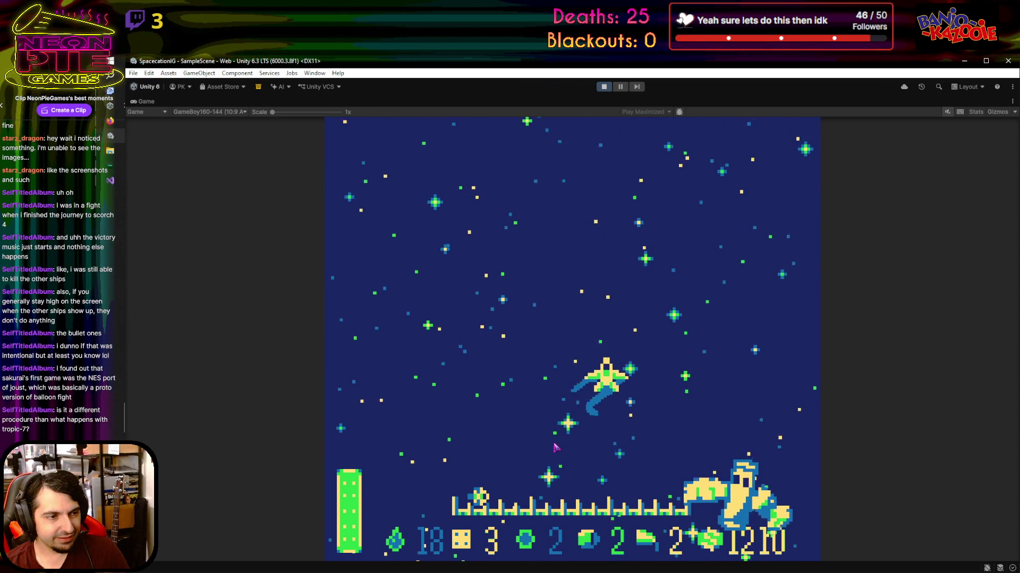
key("Left")
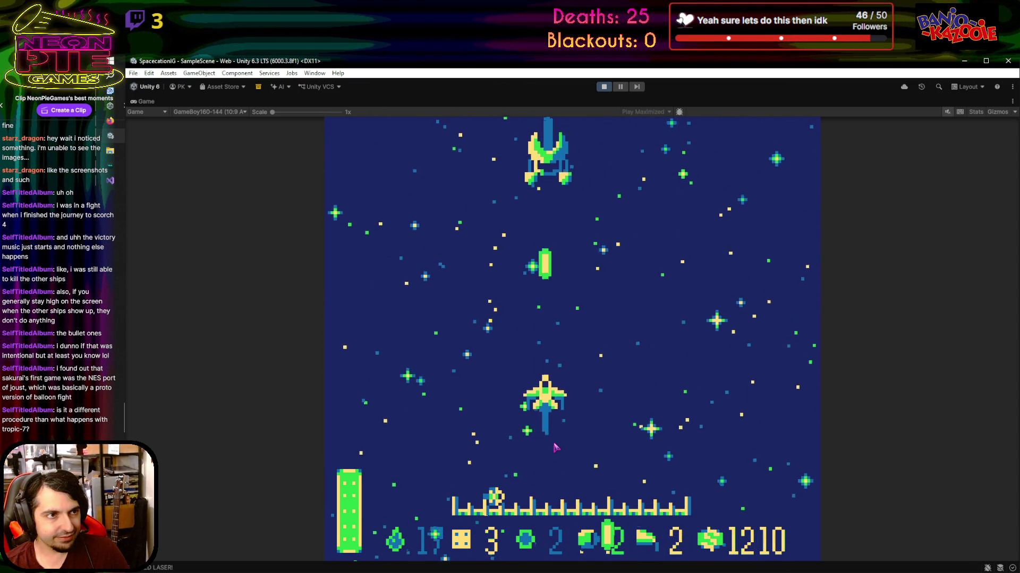
key("Left")
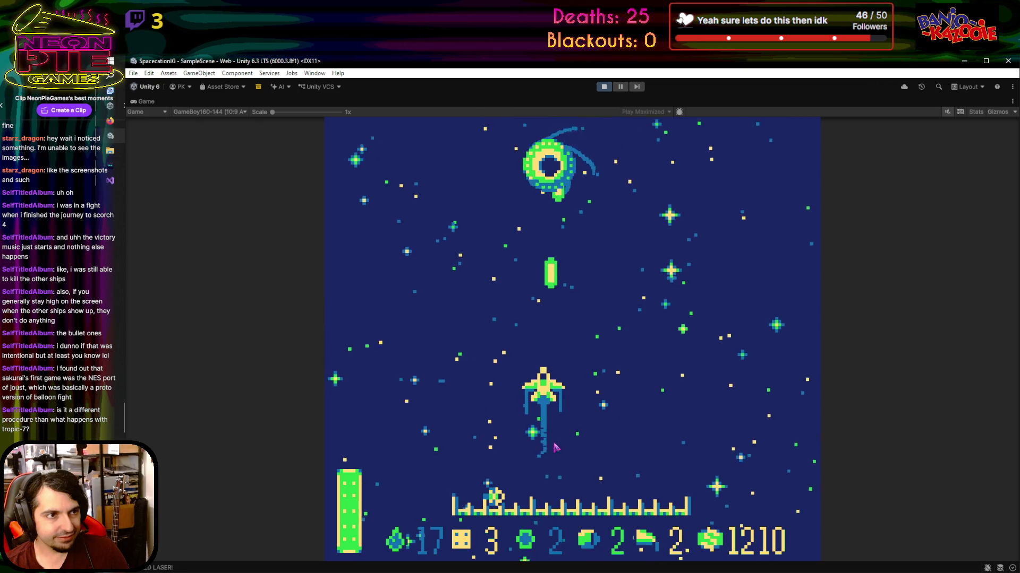
key("Right")
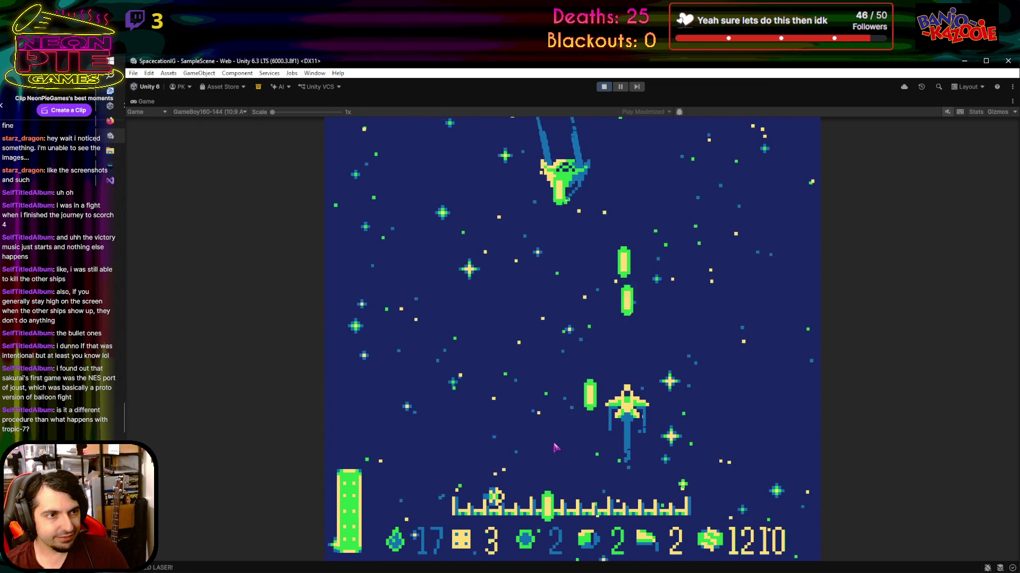
key("Left")
key("Right")
key("Up")
key("Left")
key("Down")
key("Right")
Keep firing while weaving, then fly into the ! box to trigger the Bonsai Planet event
key("Left")
key("Up")
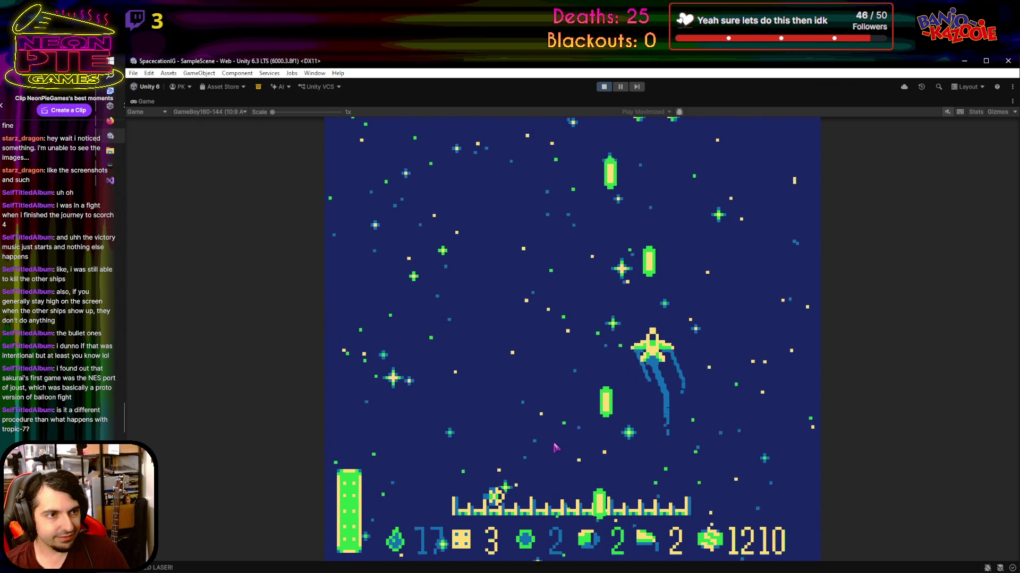
key("Left")
key("Down")
key("Left")
key("Up")
key("Right")
key("Down")
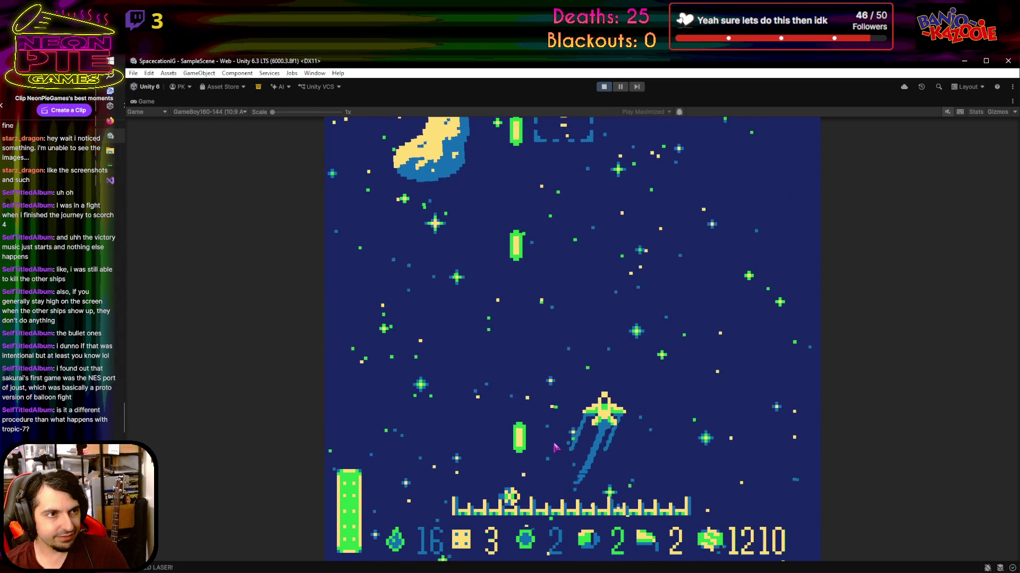
key("Up")
key("Left")
key("Right")
key("Up")
key("Left")
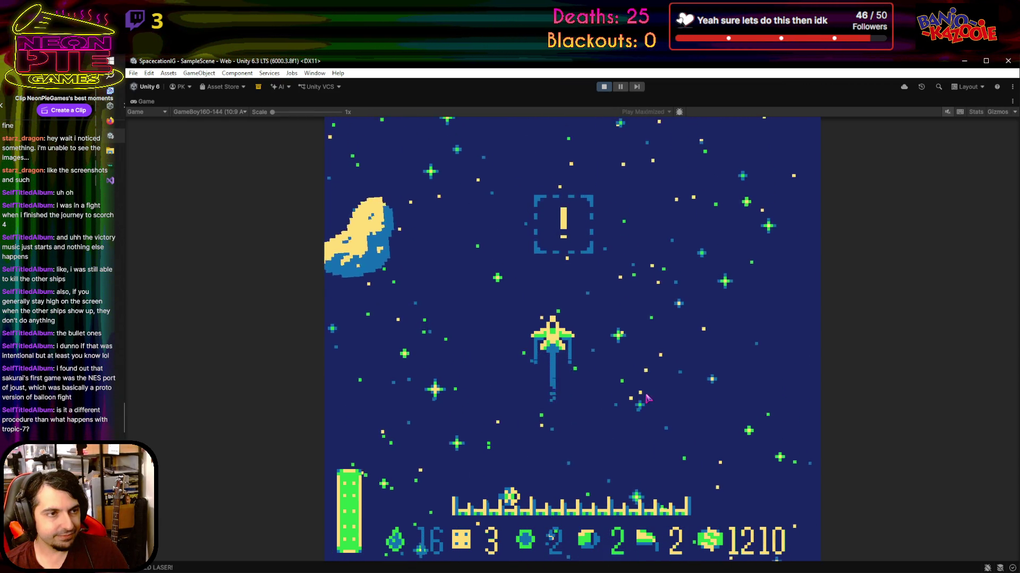
key("Up")
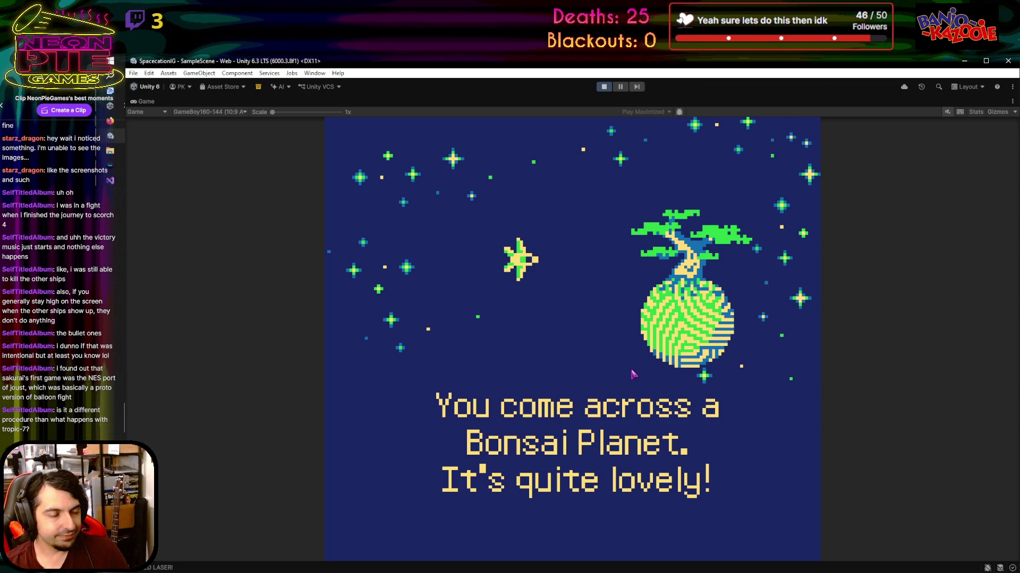
Dismiss the Bonsai Planet event with Z, fire upward until the river event, then dismiss it
key("z")
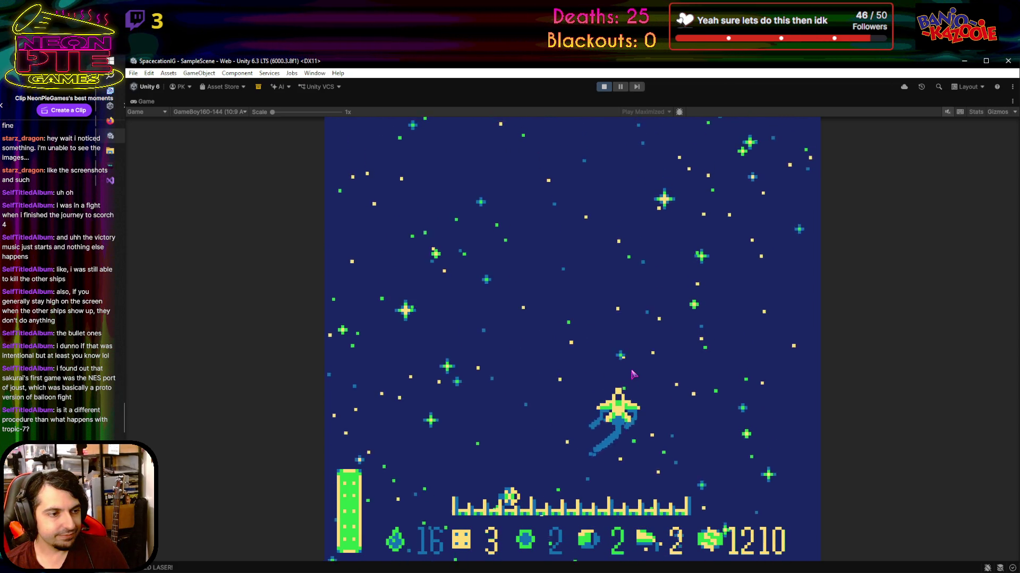
key("Up")
key("z")
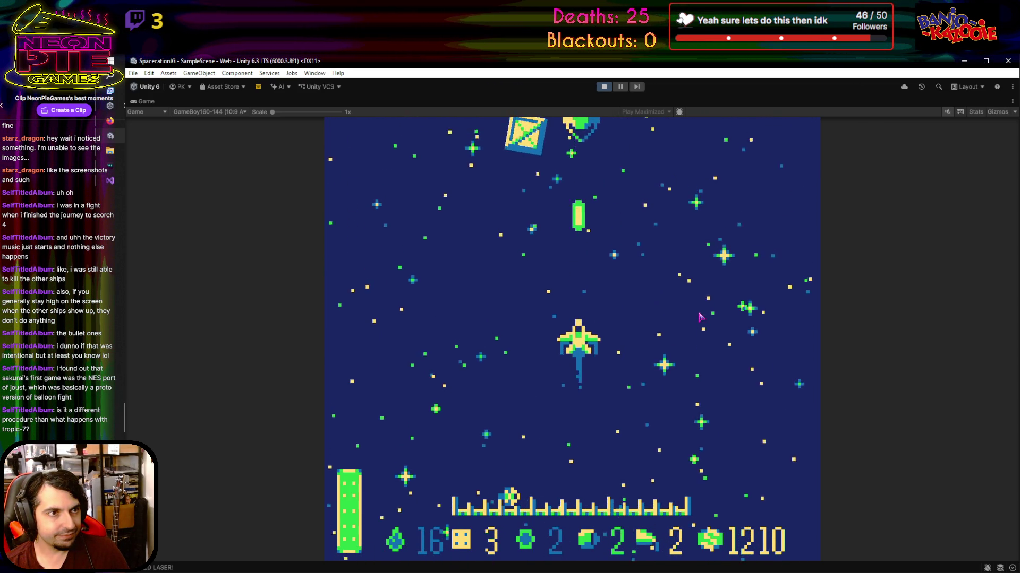
key("z")
key("Left")
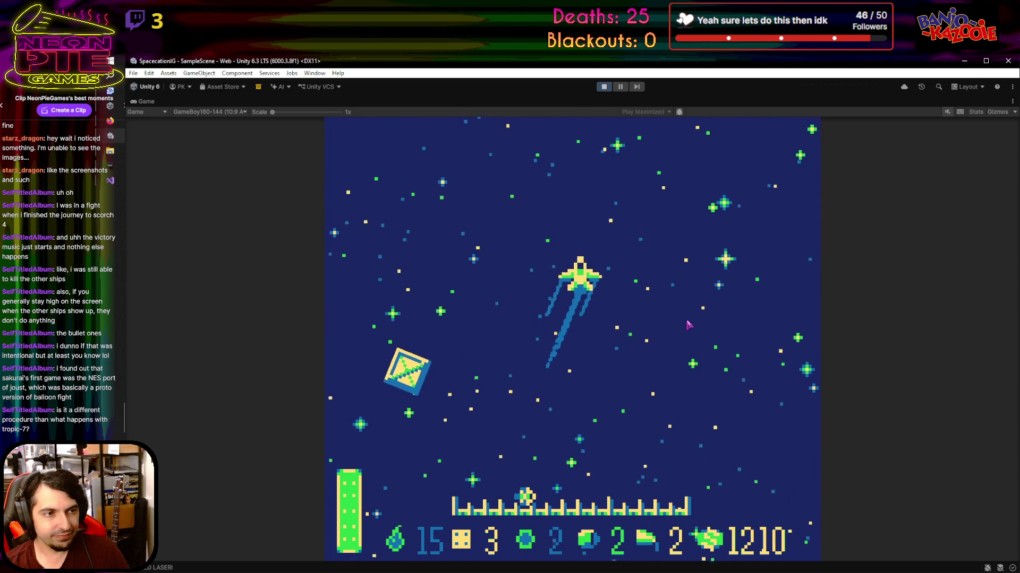
key("Left")
key("Right")
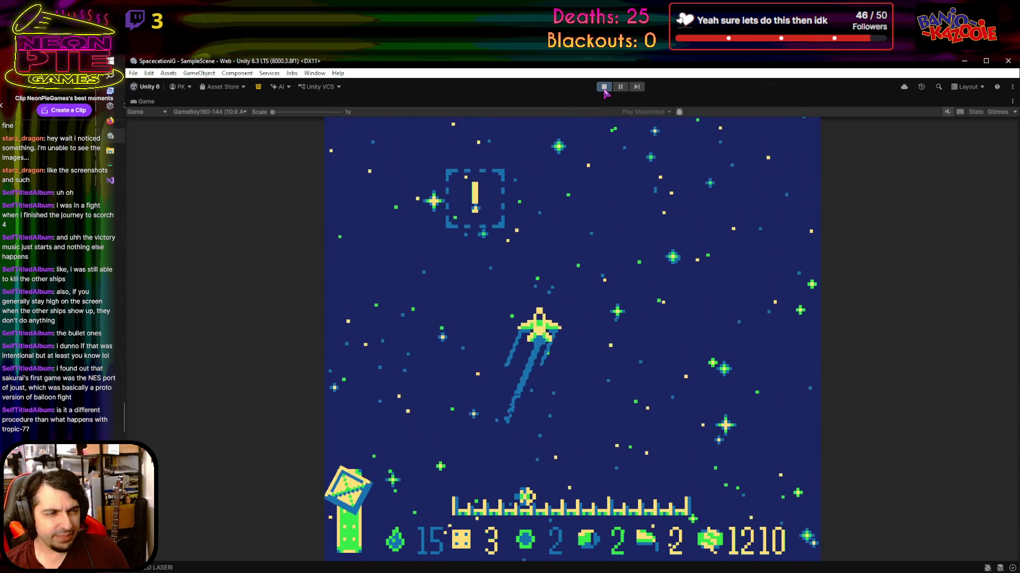
key("Left")
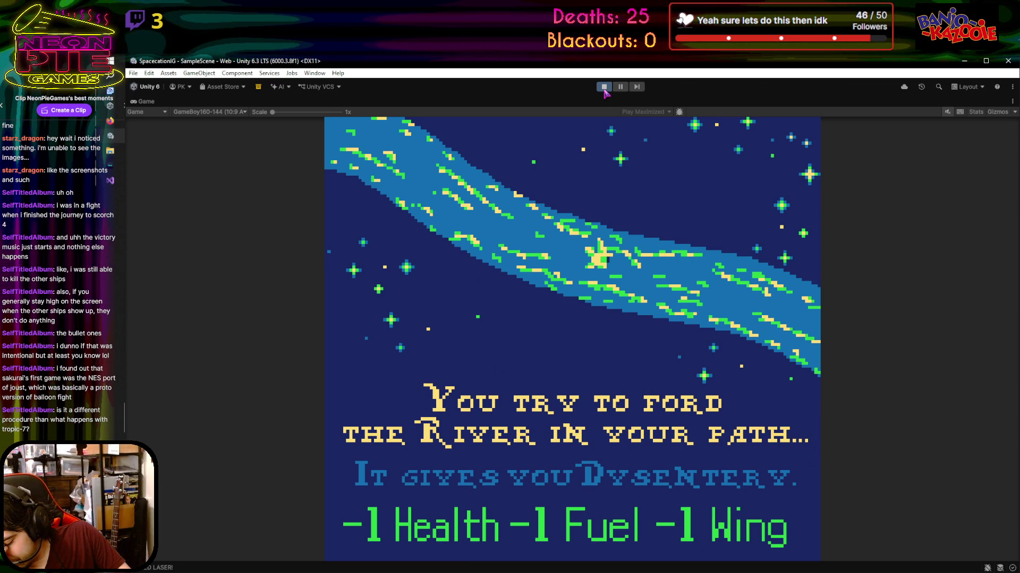
key("space")
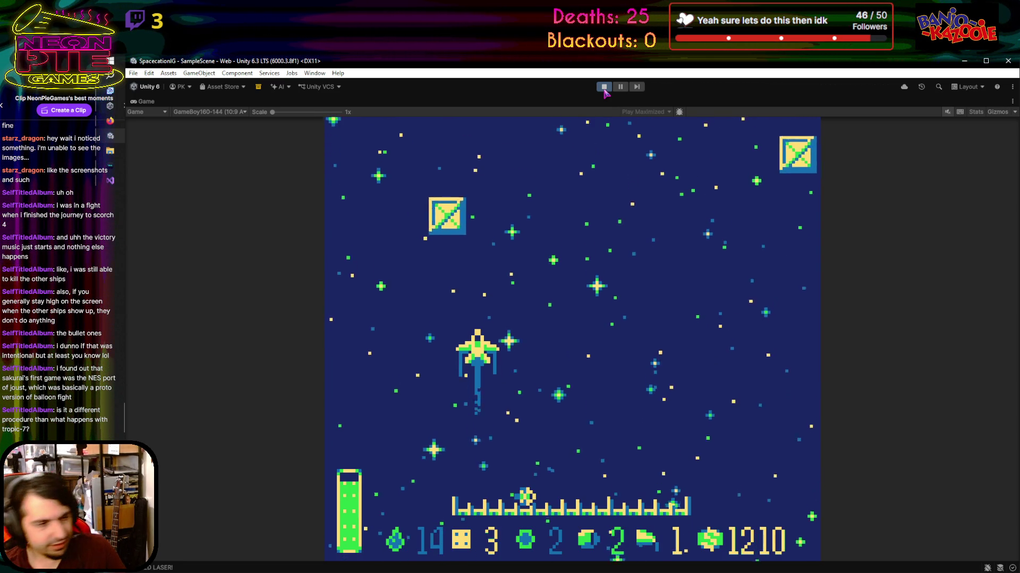
Fly the ship around the playfield and collect the supply crate
key("Right")
key("Up")
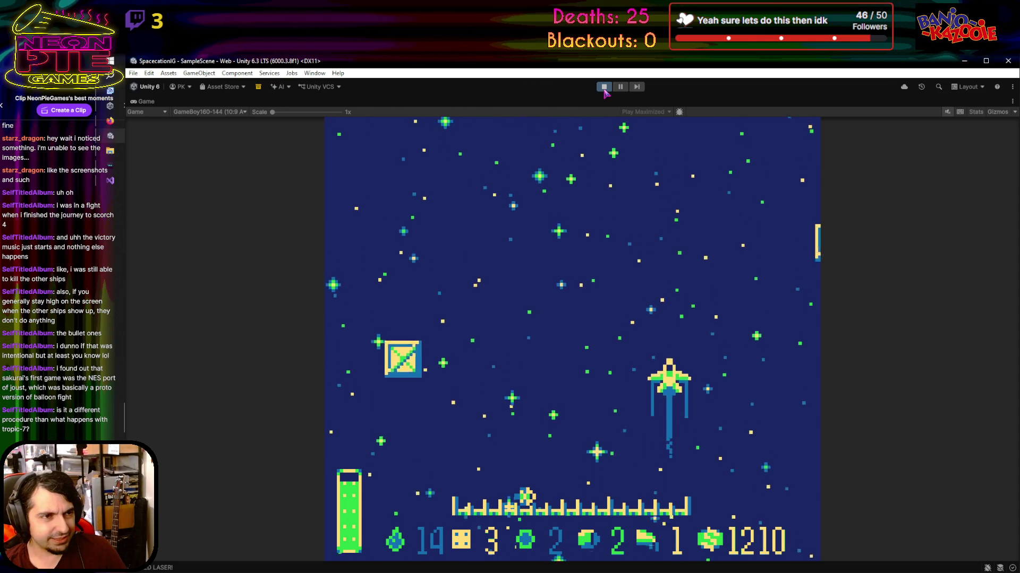
key("Left")
key("Right")
key("Left")
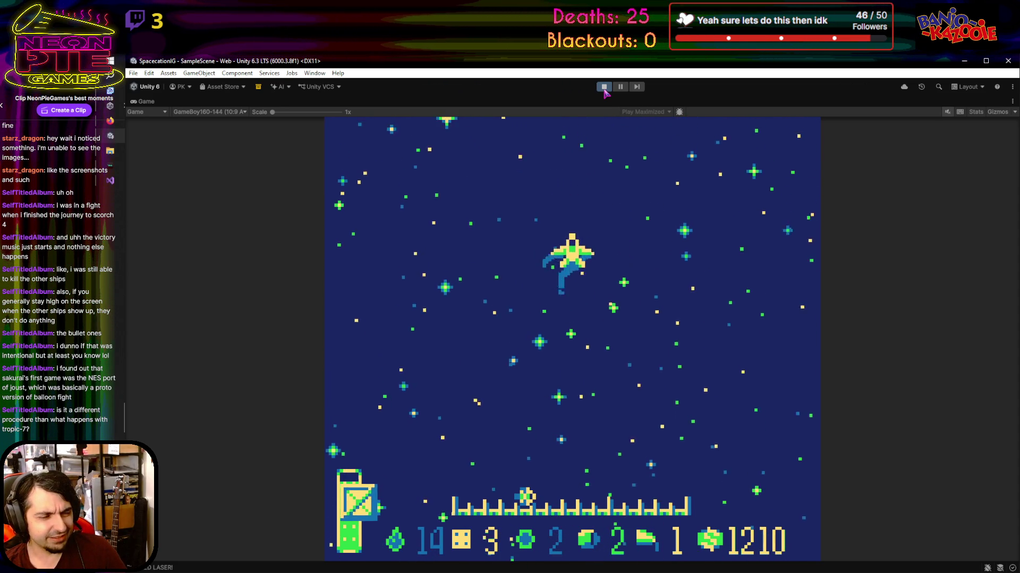
key("Right")
key("Down")
key("Left")
key("Right")
key("Up")
key("Left")
key("Up")
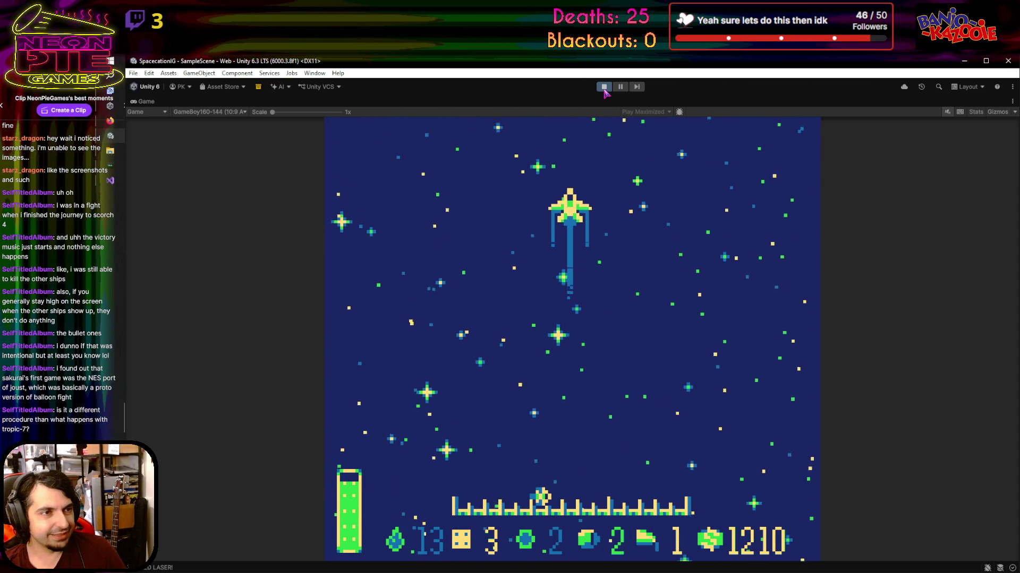
key("Right")
key("Down")
key("Left")
key("Right")
Attack the arriving enemies, dodging upward, then retreat bottom-left and fly back up-right
key("Down")
key("Left")
key("Left")
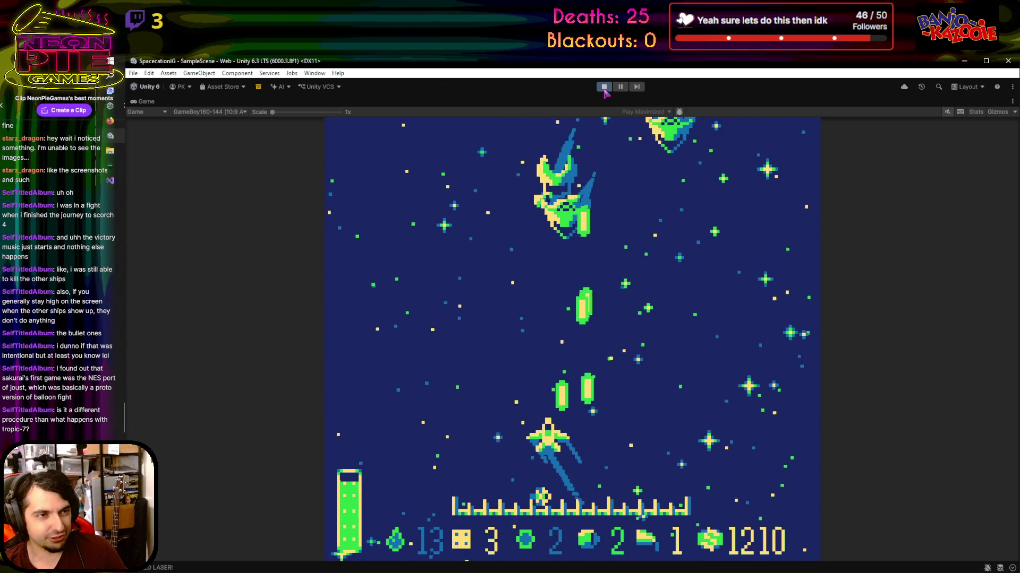
key("Left")
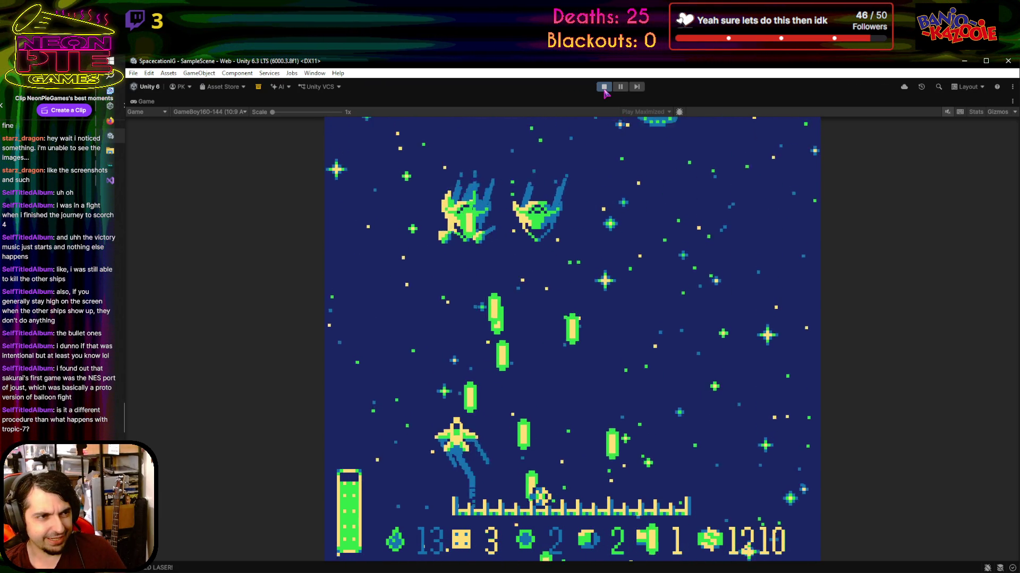
key("Up")
key("Down")
key("Right")
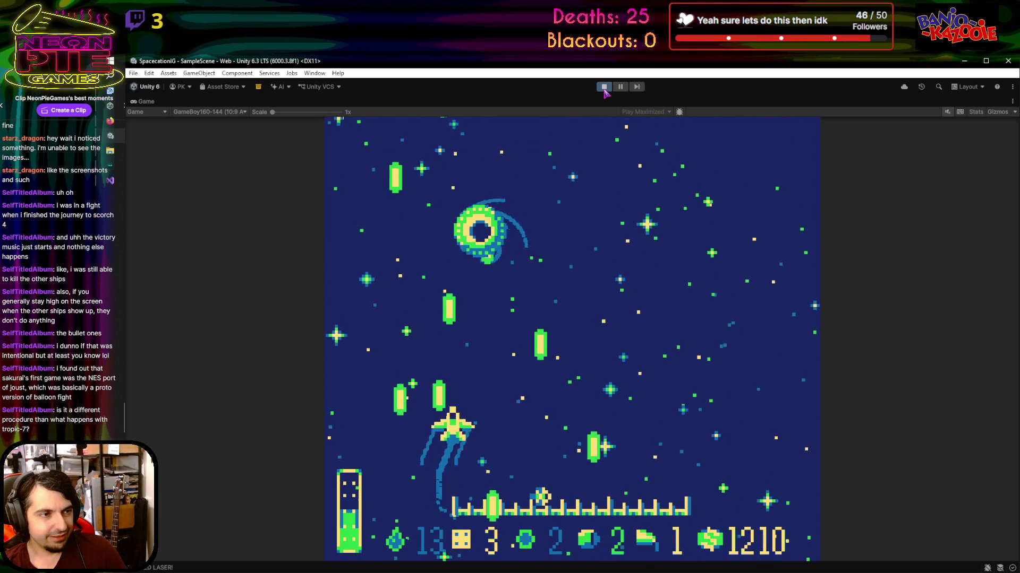
key("Left")
key("Down")
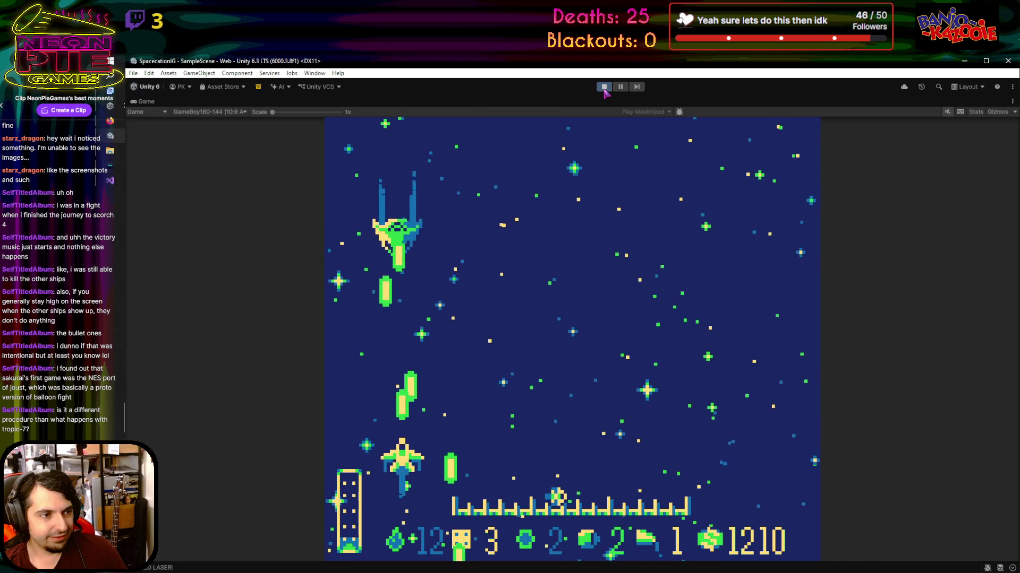
key("Right")
key("Up")
key("Right")
key("Up")
key("Up")
key("Left")
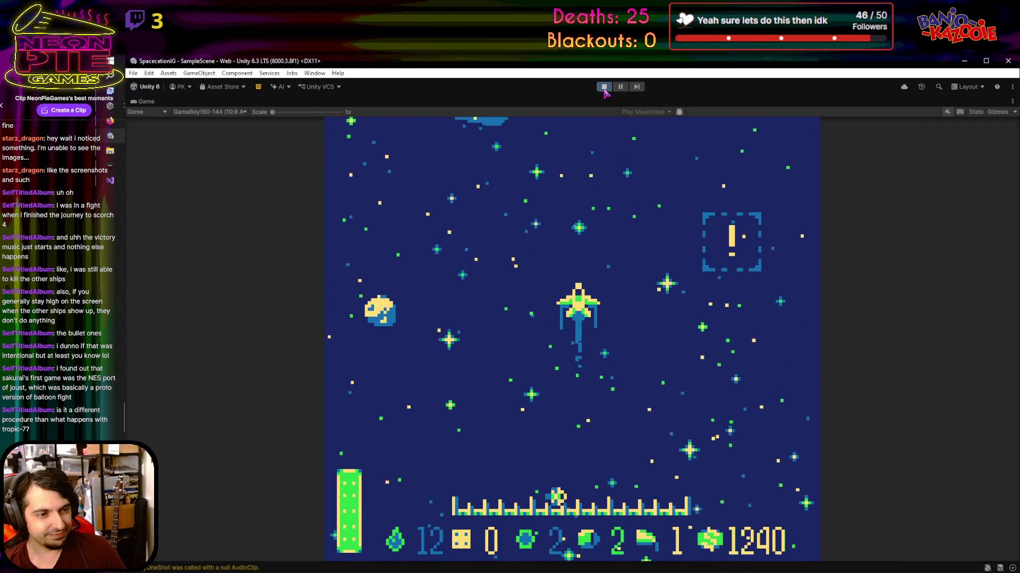
Shoot apart the big asteroid and the incoming asteroids while steering around them
key("Down")
key("Left")
key("Down")
key("Right")
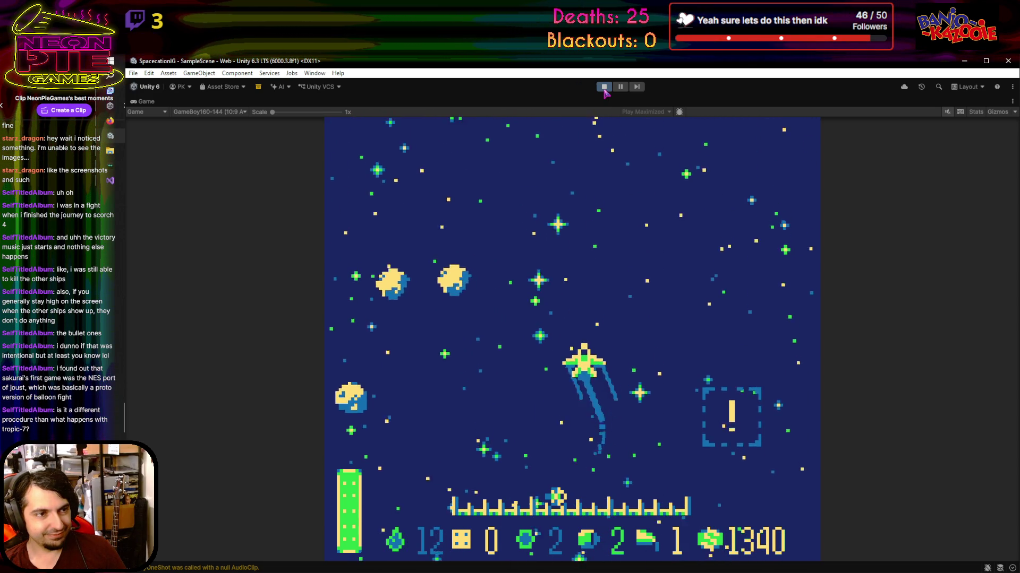
key("Left")
key("space")
key("Right")
key("Left")
key("space")
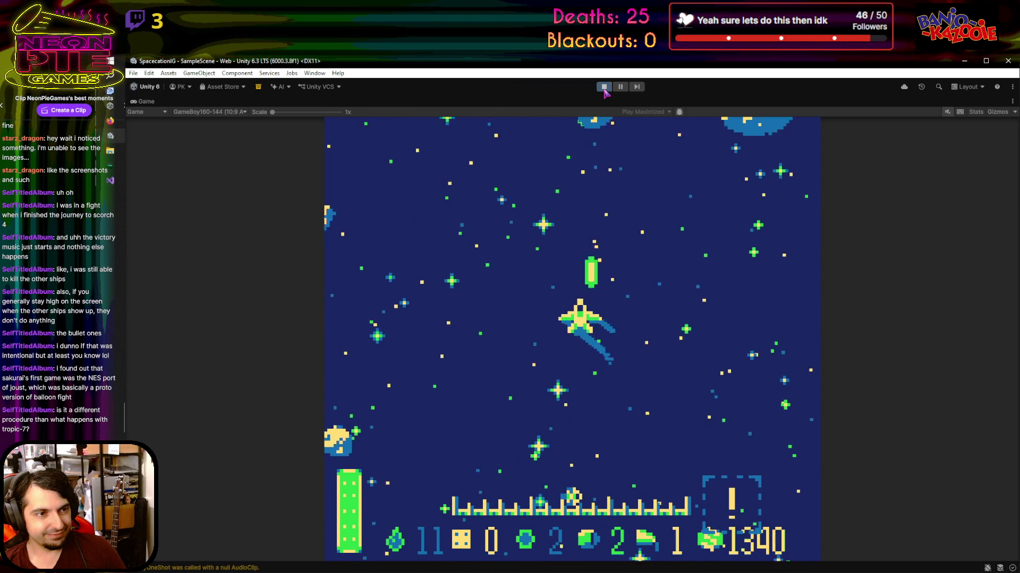
key("Up")
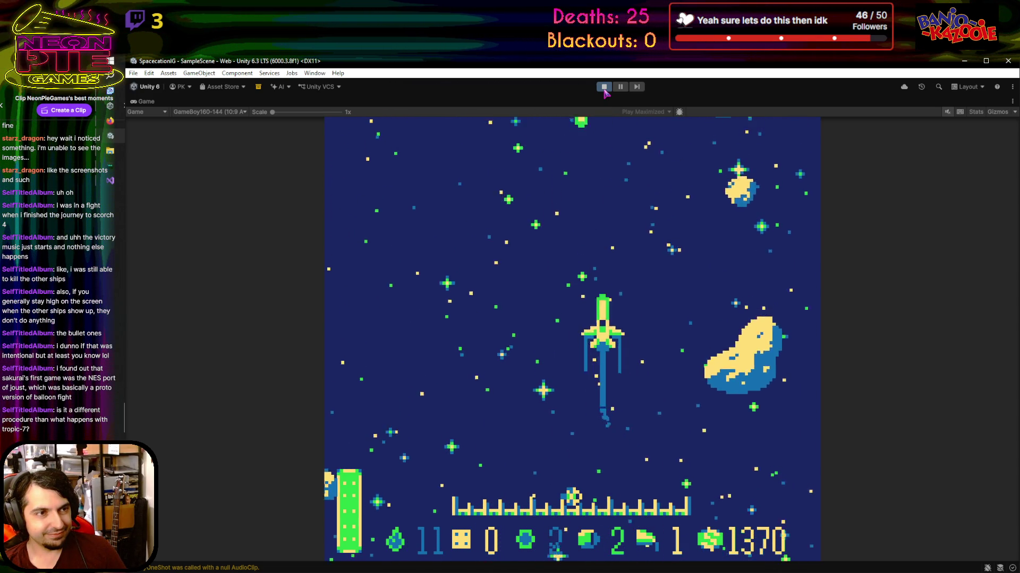
key("space")
key("Right")
key("Right")
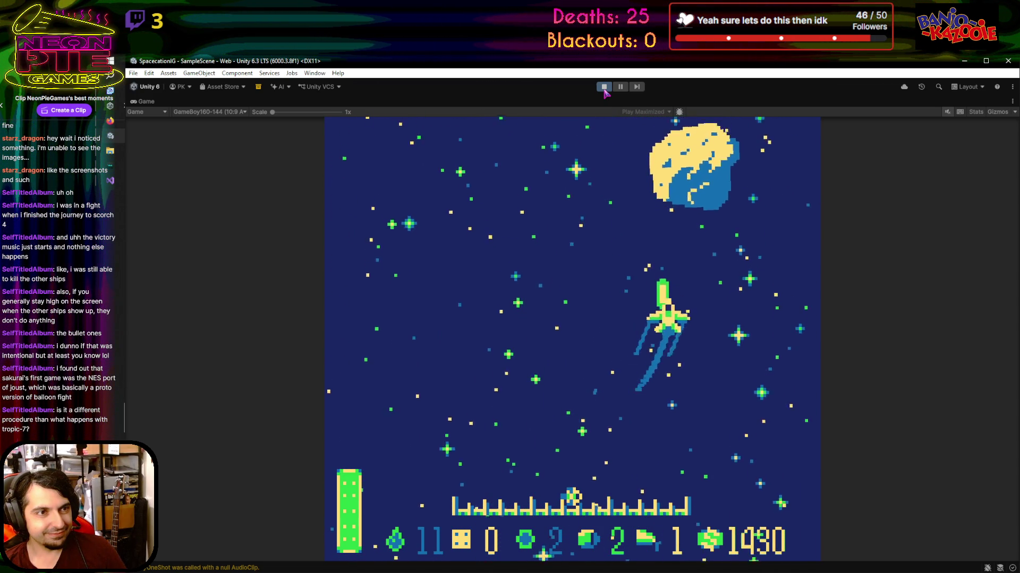
key("Down")
key("Right")
key("space")
key("Left")
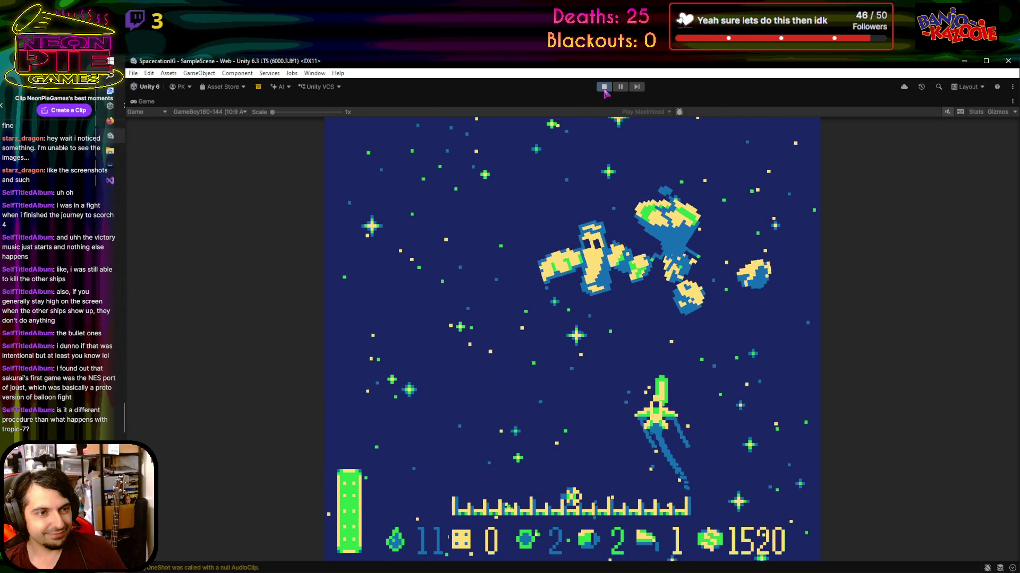
Weave left, right and upward while firing, pushing the score to 1710
key("Left")
key("space")
key("Right")
key("Left")
key("space")
key("Up")
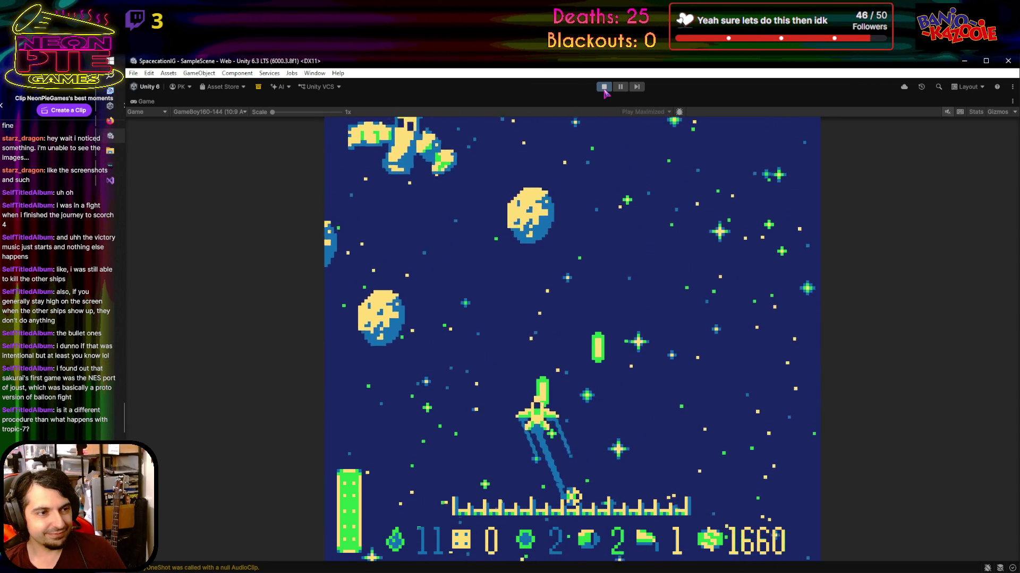
key("Right")
key("Up")
key("space")
key("Left")
key("Left")
key("Up")
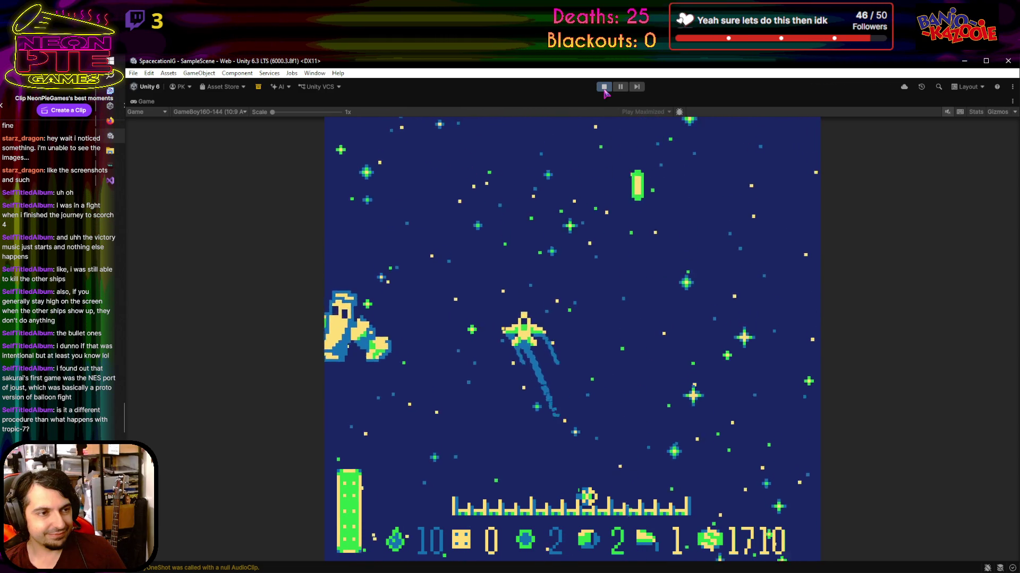
key("Right")
key("Left")
key("space")
key("space")
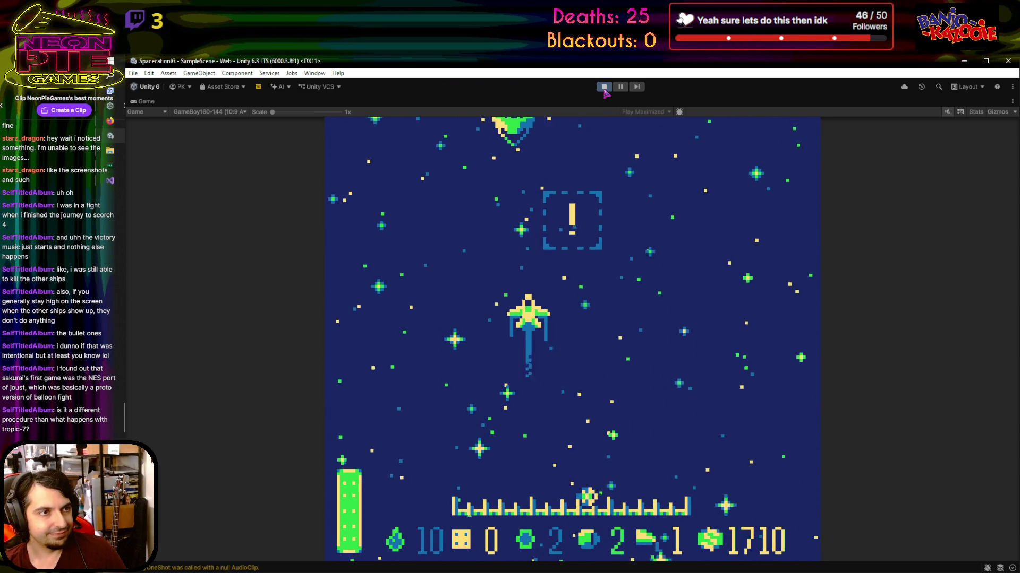
Move the ship side to side, firing at enemies and dodging down-left and back
key("Left")
key("Up")
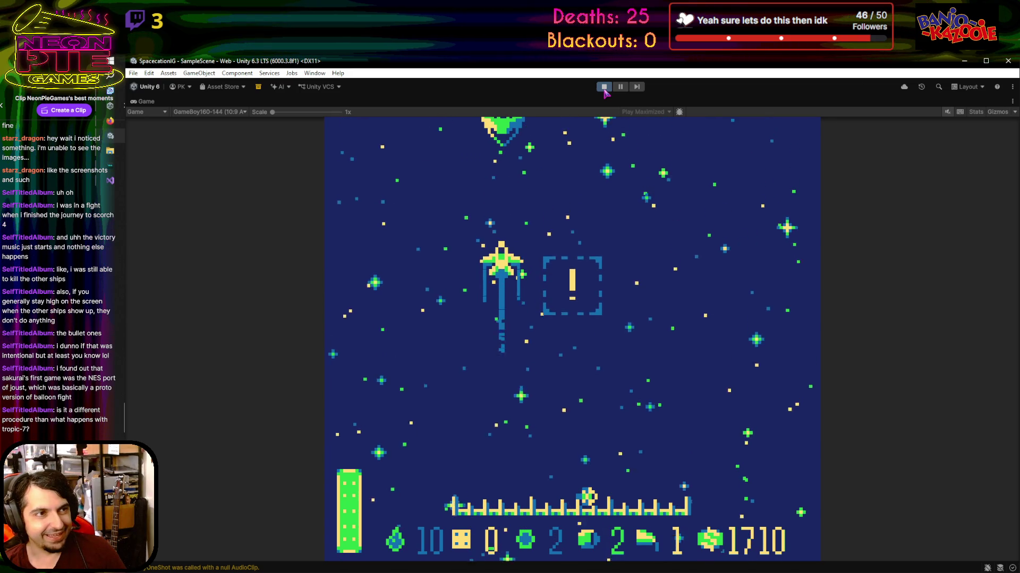
key("Right")
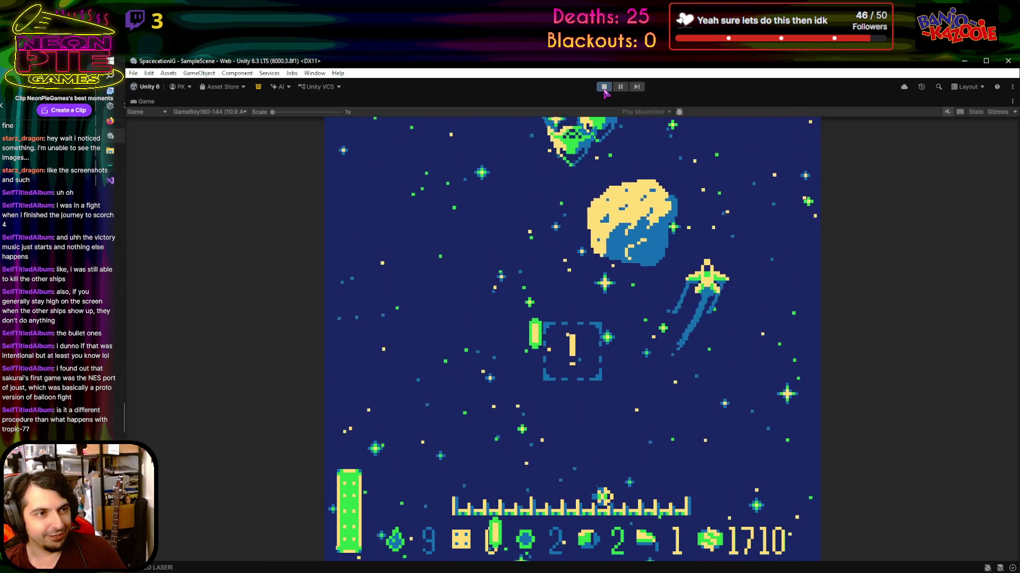
key("Left")
key("Left")
key("Left")
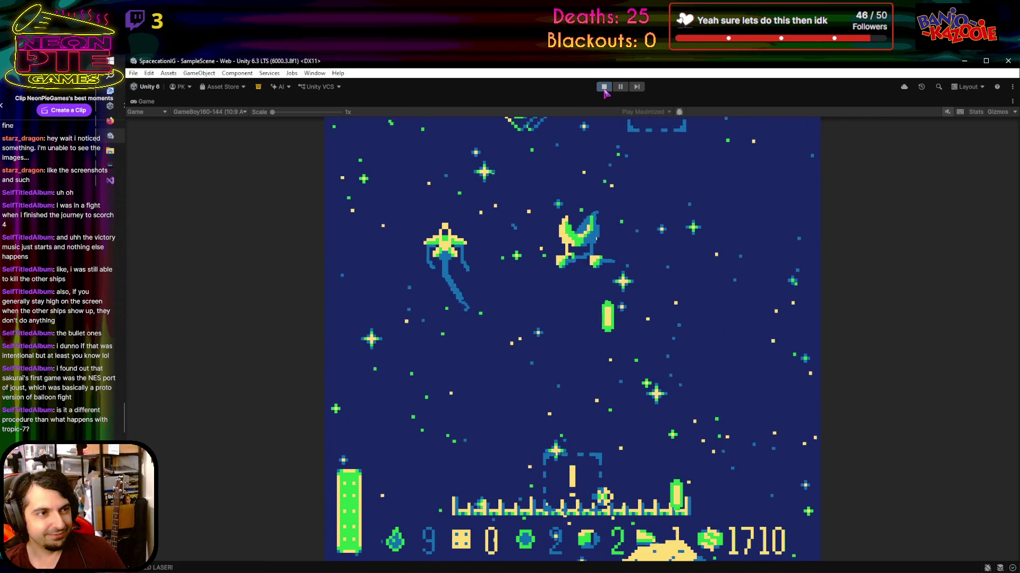
key("Right")
key("Down")
key("Left")
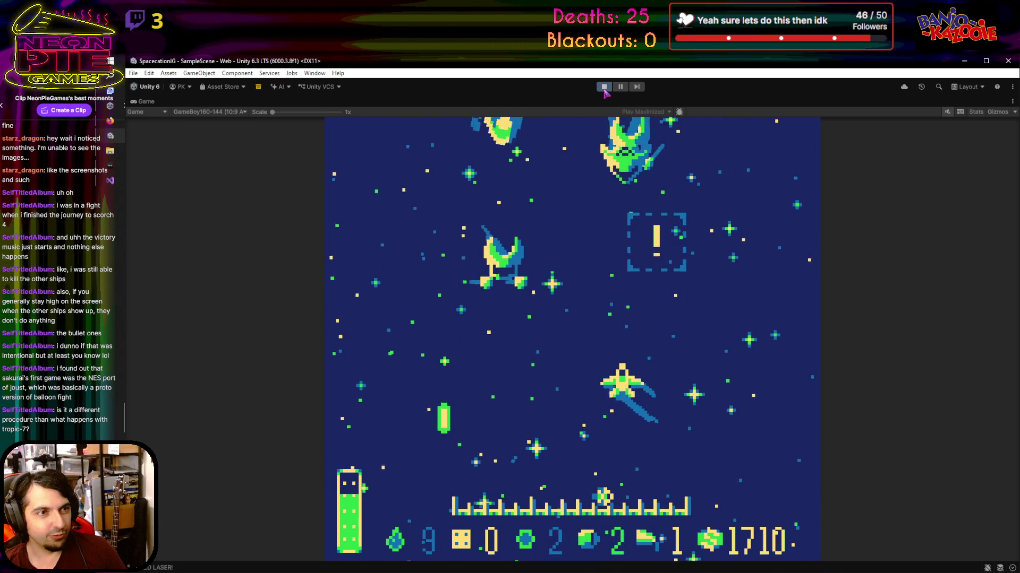
key("Left")
key("space")
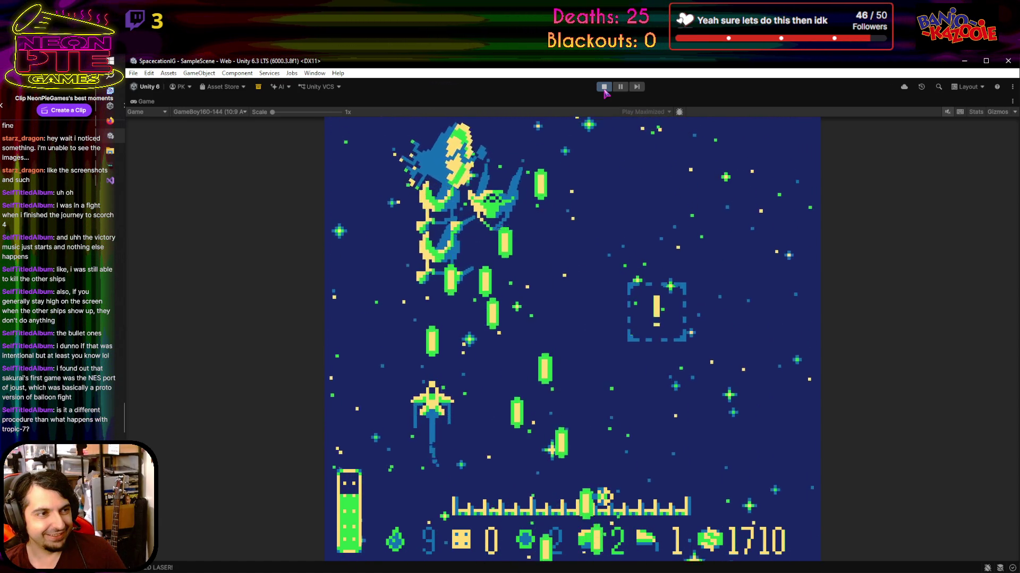
key("Down")
key("Left")
key("Right")
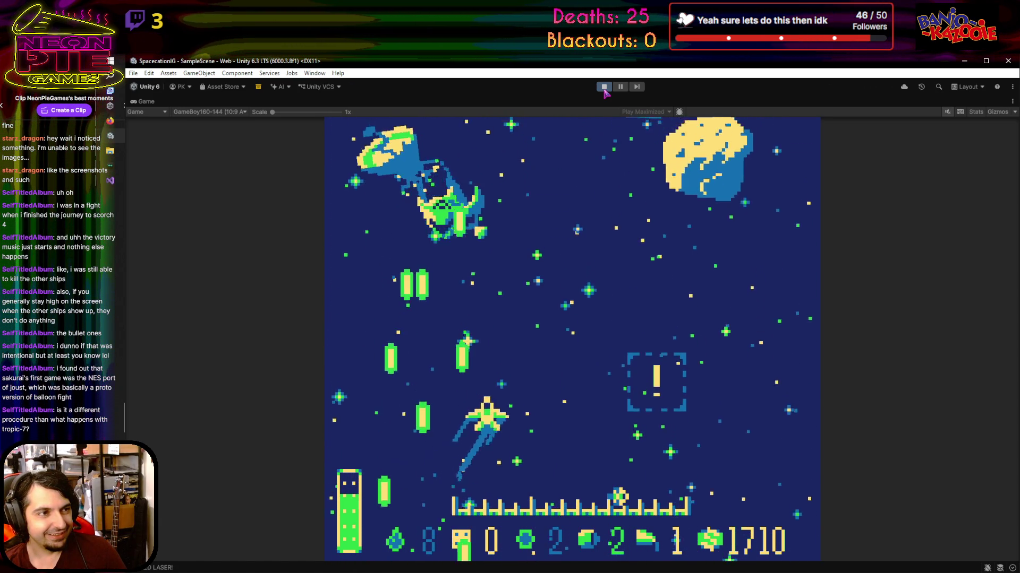
key("Right")
key("space")
key("Left")
key("space")
key("Left")
key("Up")
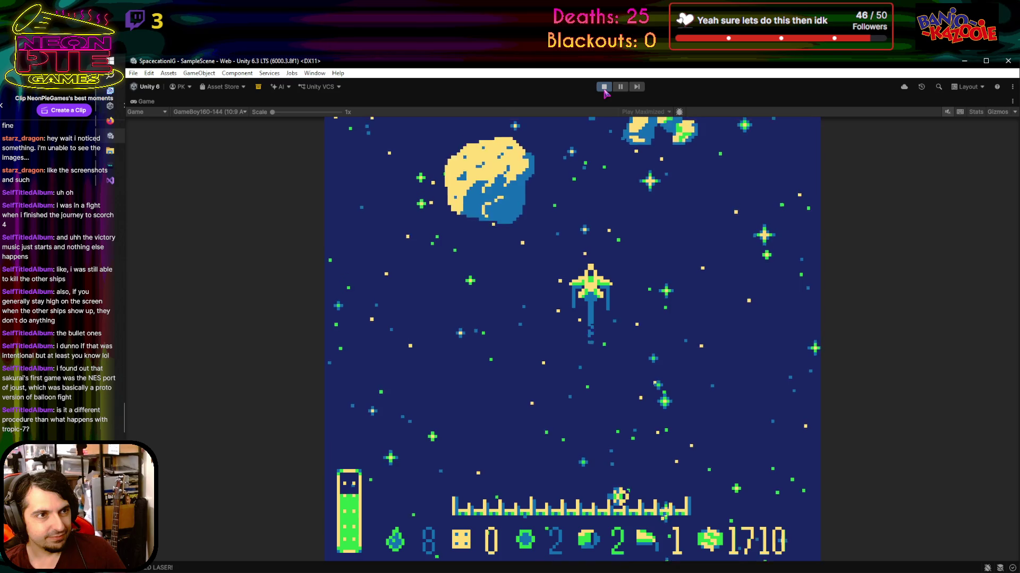
Fly away from the ring enemy, weaving the ship up, down, left and right
key("Left")
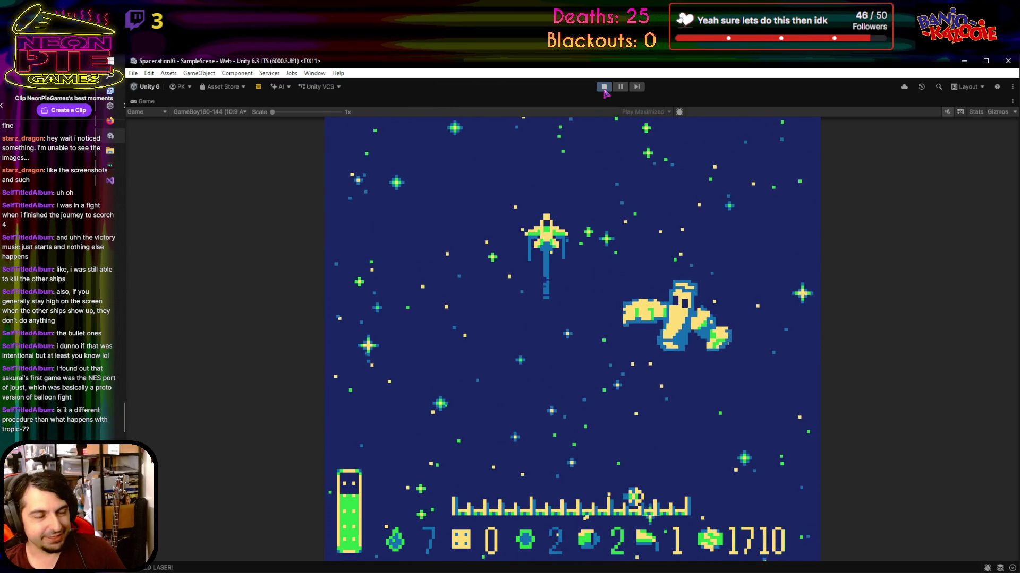
key("Right")
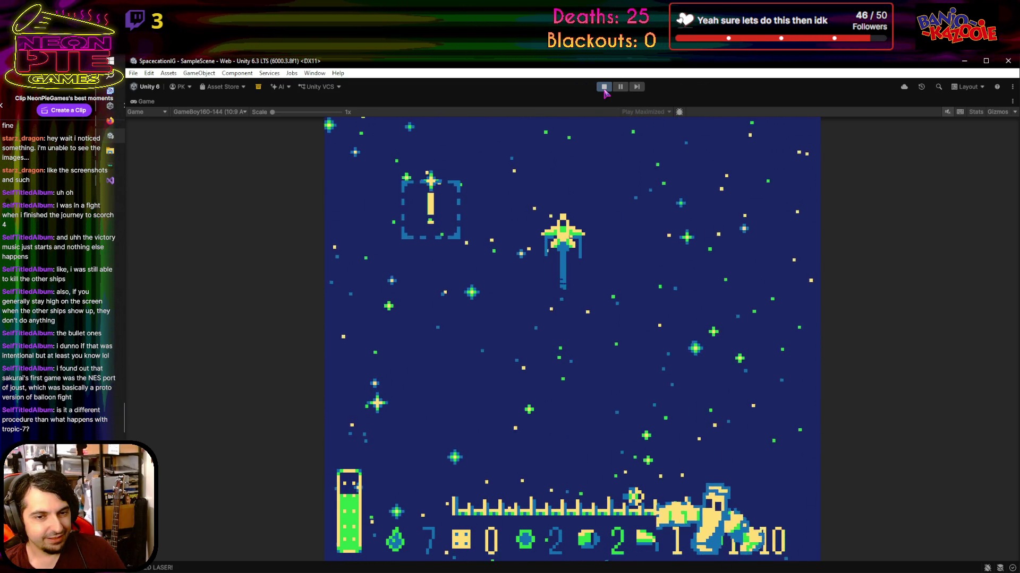
key("Right")
key("Up")
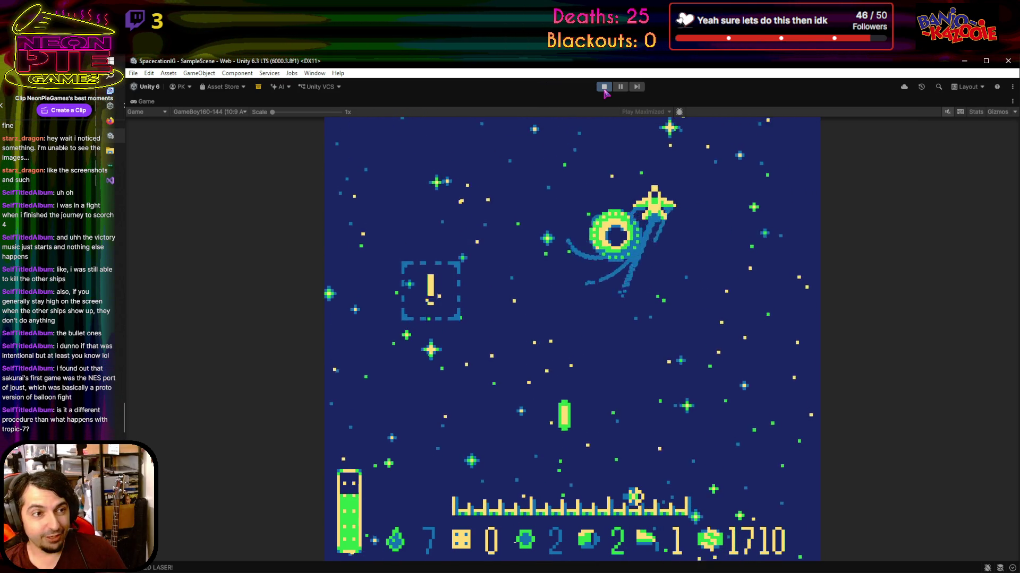
key("Left")
key("Down")
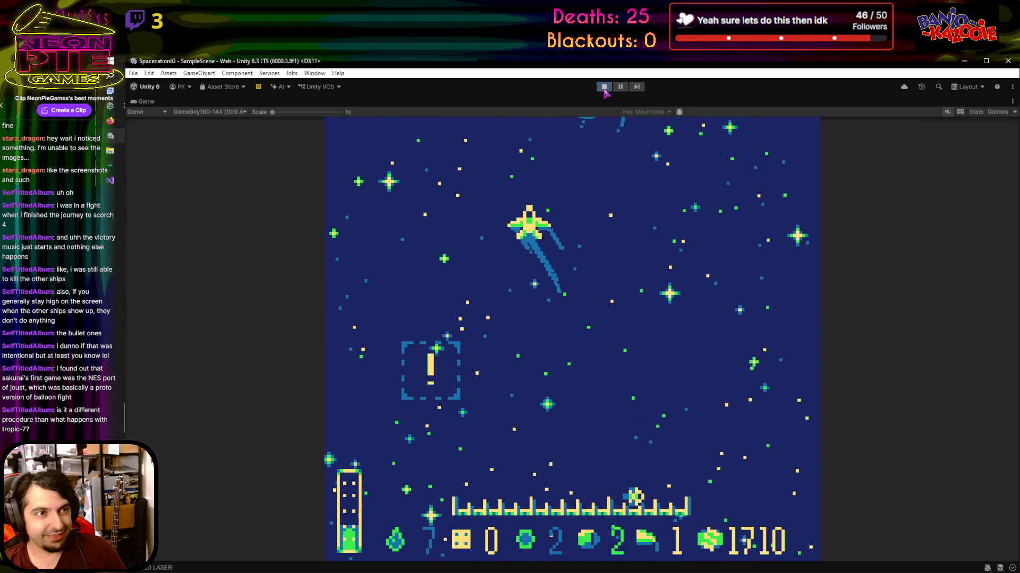
key("Up")
key("Right")
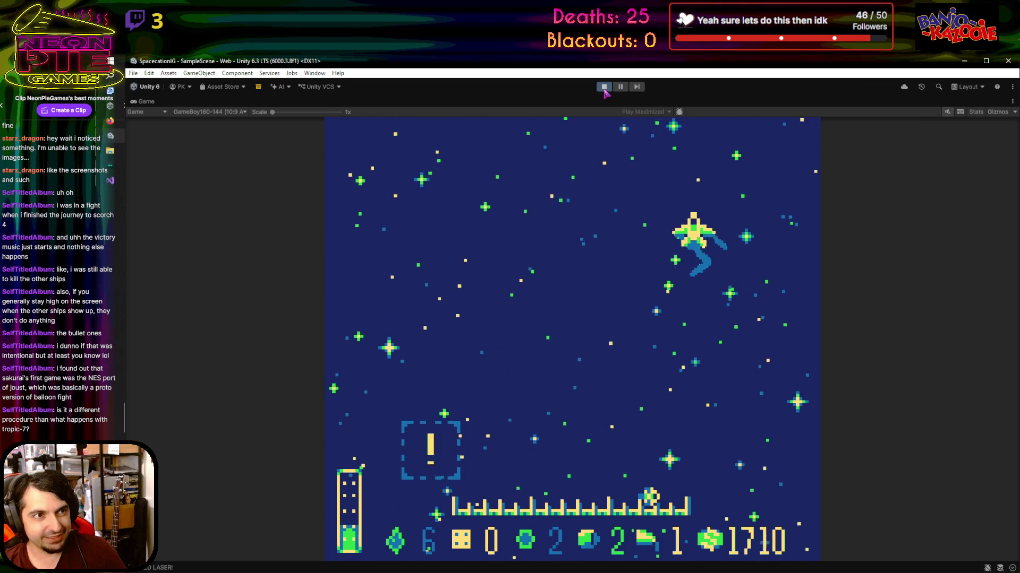
key("Left")
key("Up")
key("Left")
key("Down")
key("Right")
key("Down")
key("Right")
key("Up")
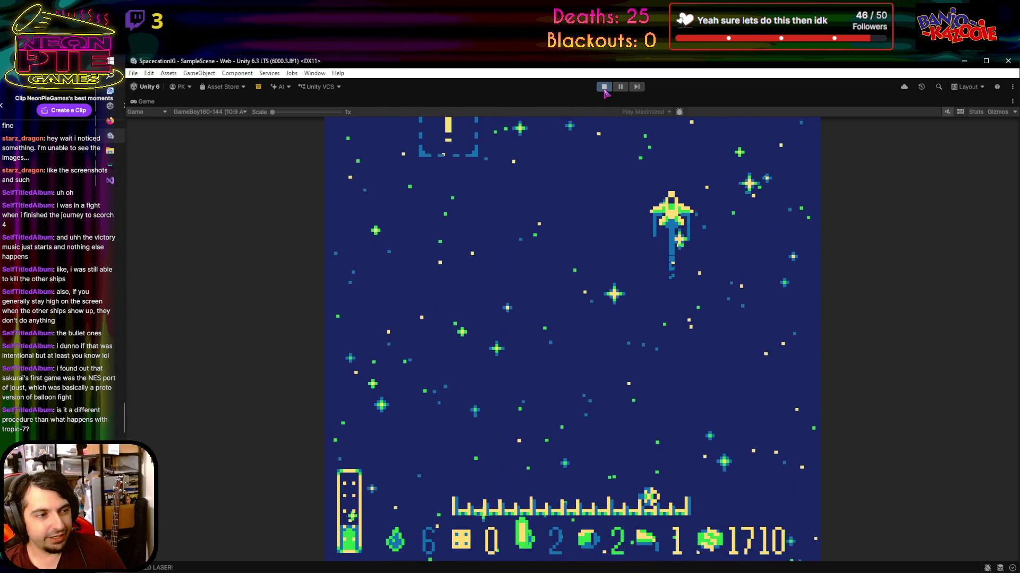
key("Down")
Sweep the ship across the field and weave around to dodge enemy ships
key("Up")
key("Left")
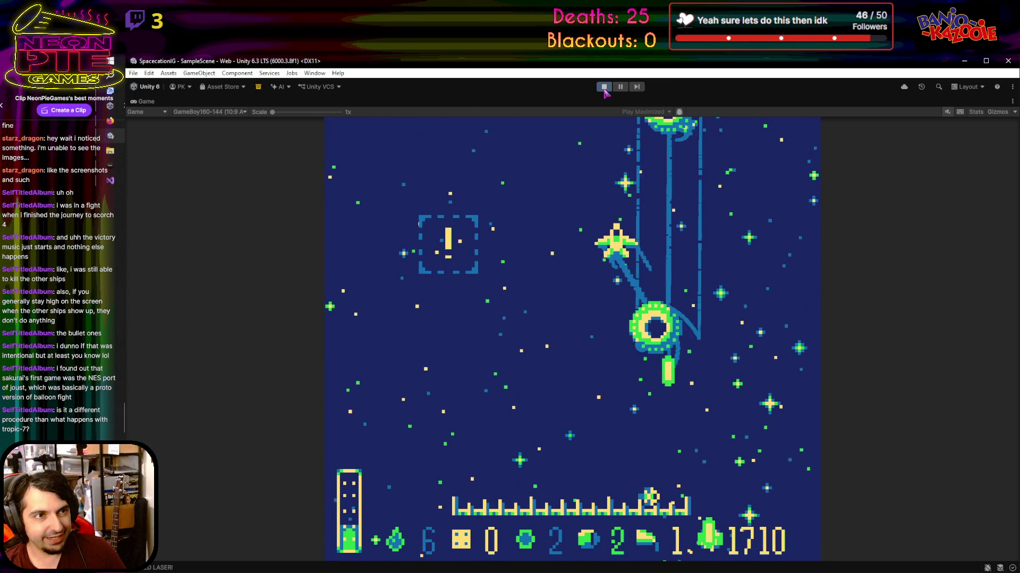
key("Left")
key("Up")
key("Right")
key("Down")
key("Up")
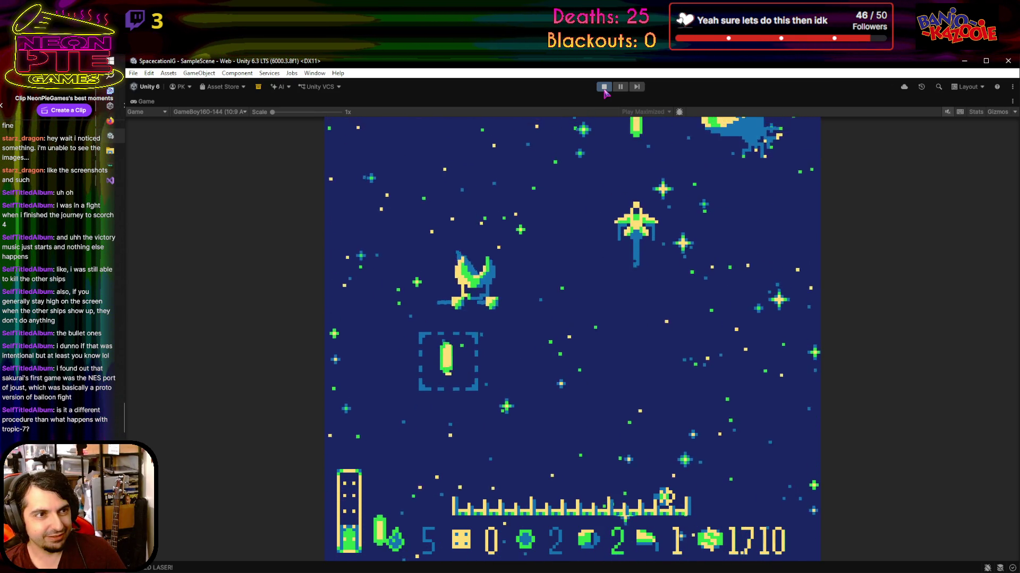
key("Right")
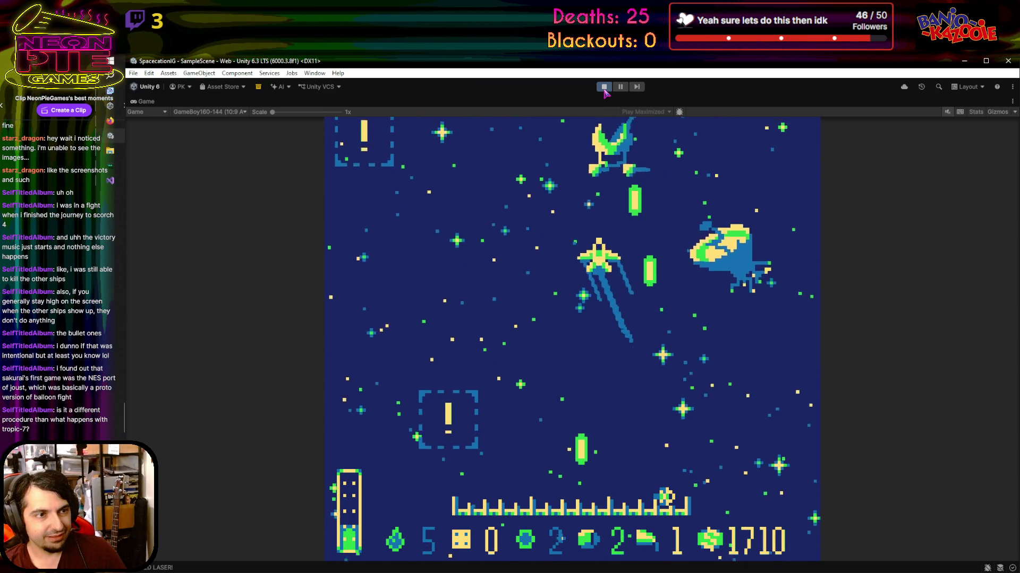
key("Right")
key("Up")
key("Down")
key("Left")
key("Up")
Dodge the ring enemy's shots and move upward as the droplet counter drops to 4
key("Left")
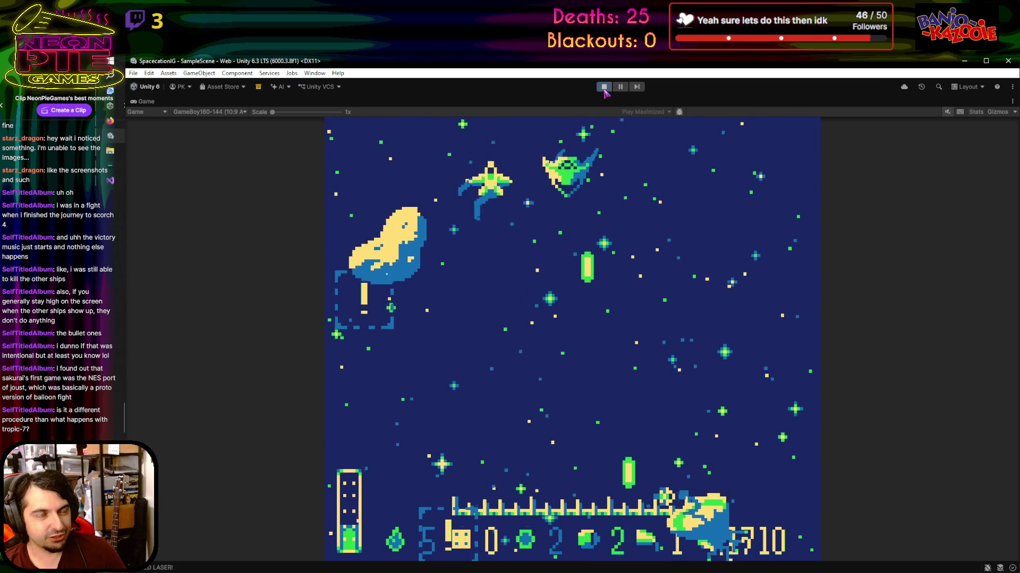
key("Right")
key("Left")
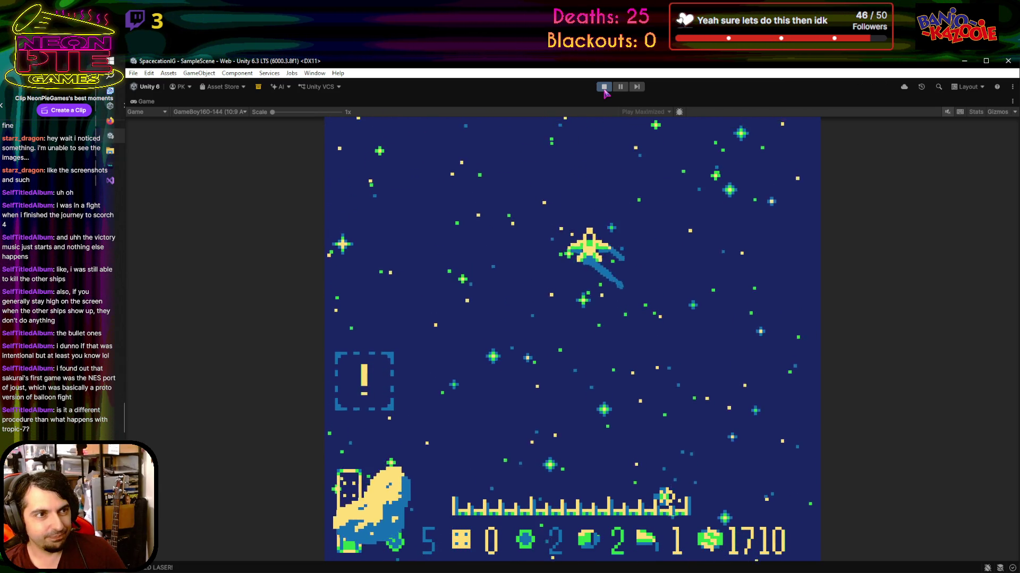
key("Down")
key("Down")
key("Left")
key("Right")
key("Up")
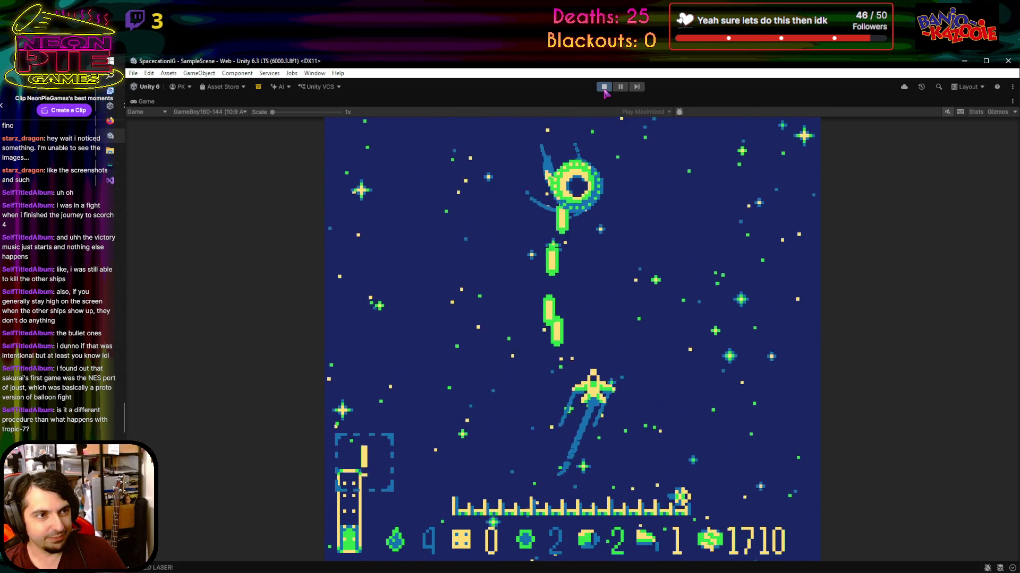
key("Up")
key("Right")
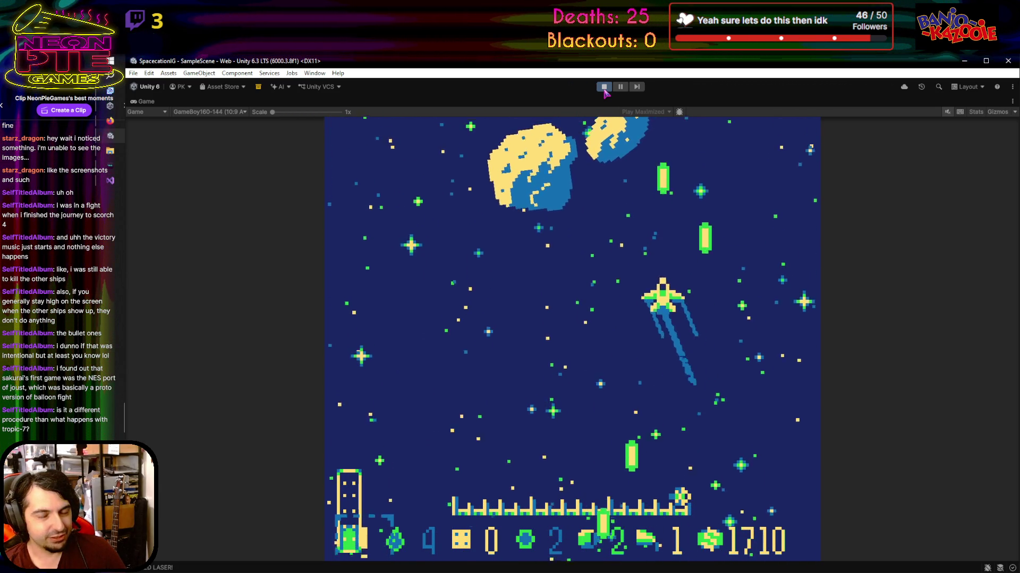